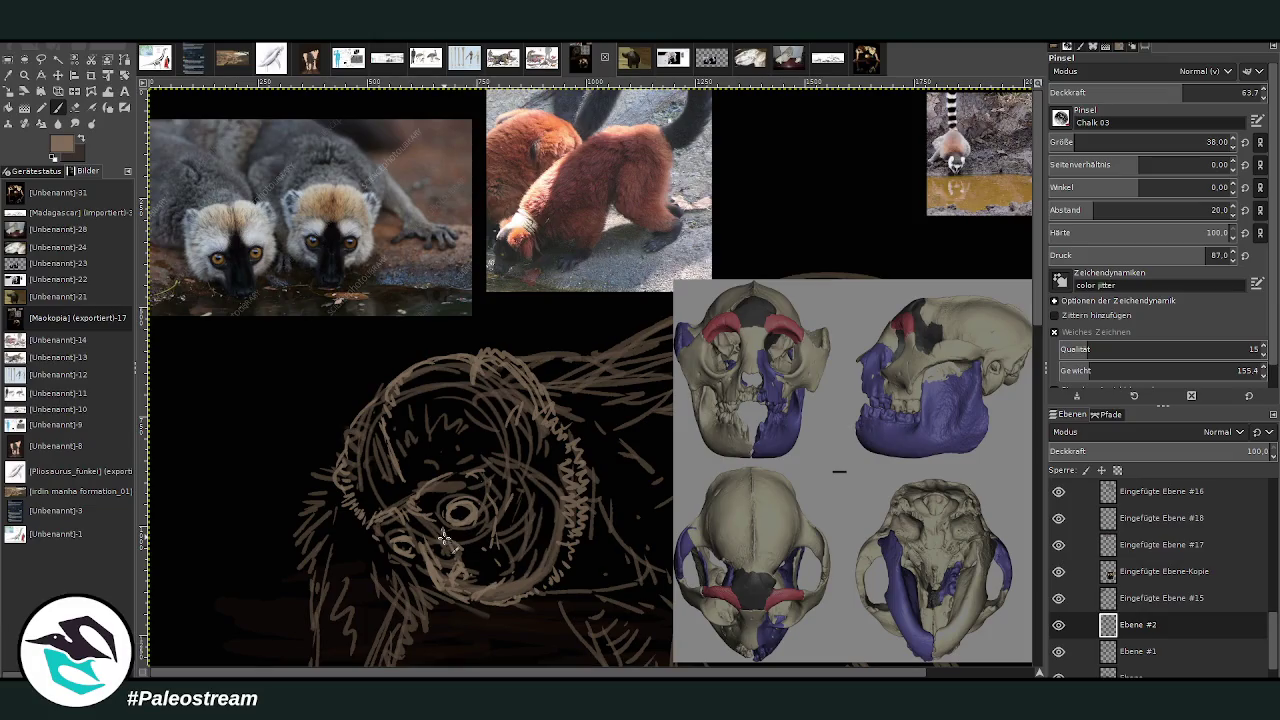
# Paint a short dark stroke under the lemur's eye, then fit the whole image in the window.
pyautogui.moveTo(474, 514); pyautogui.dragTo(481, 533)
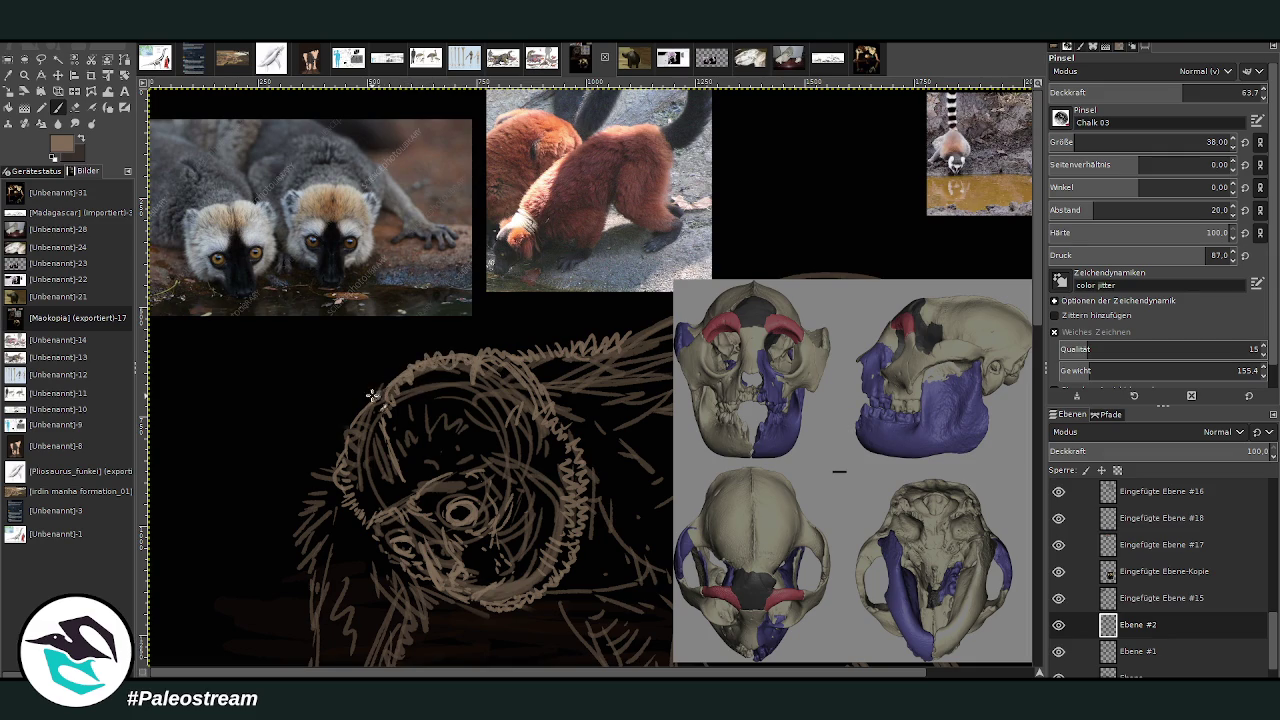
pyautogui.hotkey('shift', 'ctrl', 'j')
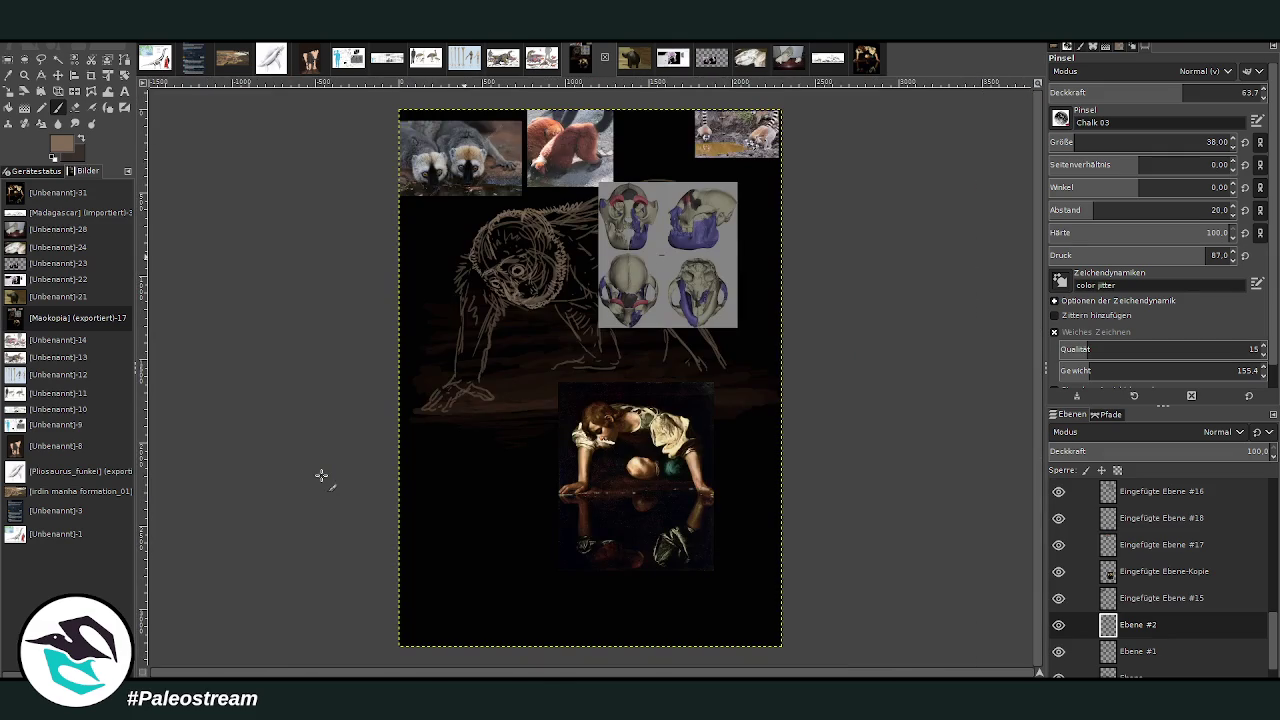
# Move the skull references right and the Narcissus painting up beside the sketch.
pyautogui.press('m')
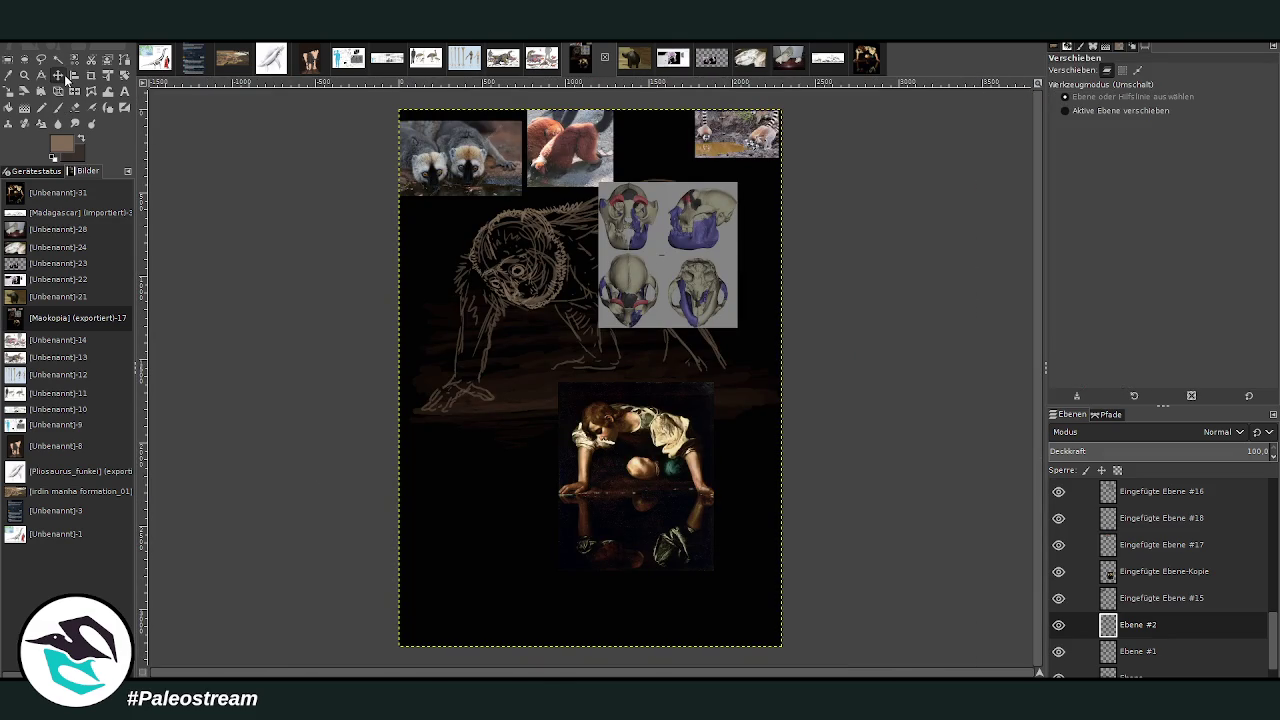
pyautogui.moveTo(574, 277); pyautogui.dragTo(657, 284)
pyautogui.moveTo(600, 415); pyautogui.dragTo(634, 265)
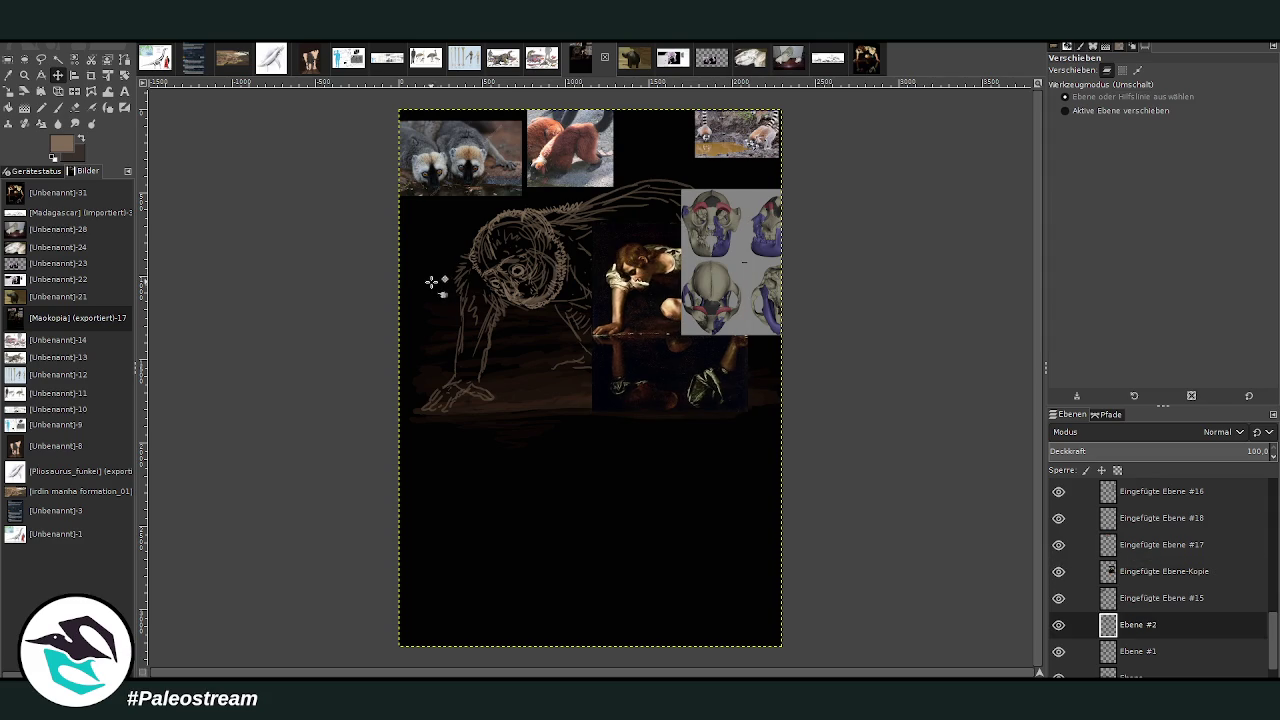
# Zoom in on the sketch and painting, and switch to the Paintbrush.
pyautogui.press('z')
pyautogui.moveTo(446, 172); pyautogui.dragTo(722, 451)
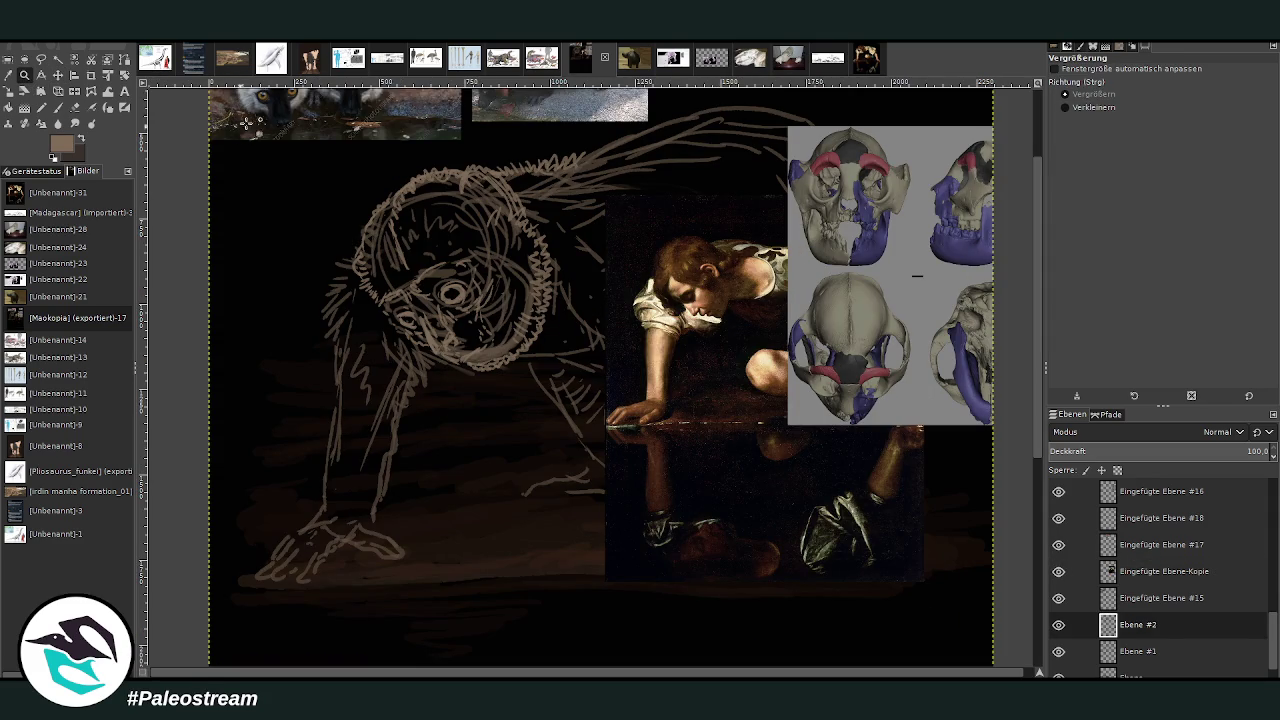
pyautogui.moveTo(303, 108); pyautogui.dragTo(823, 590)
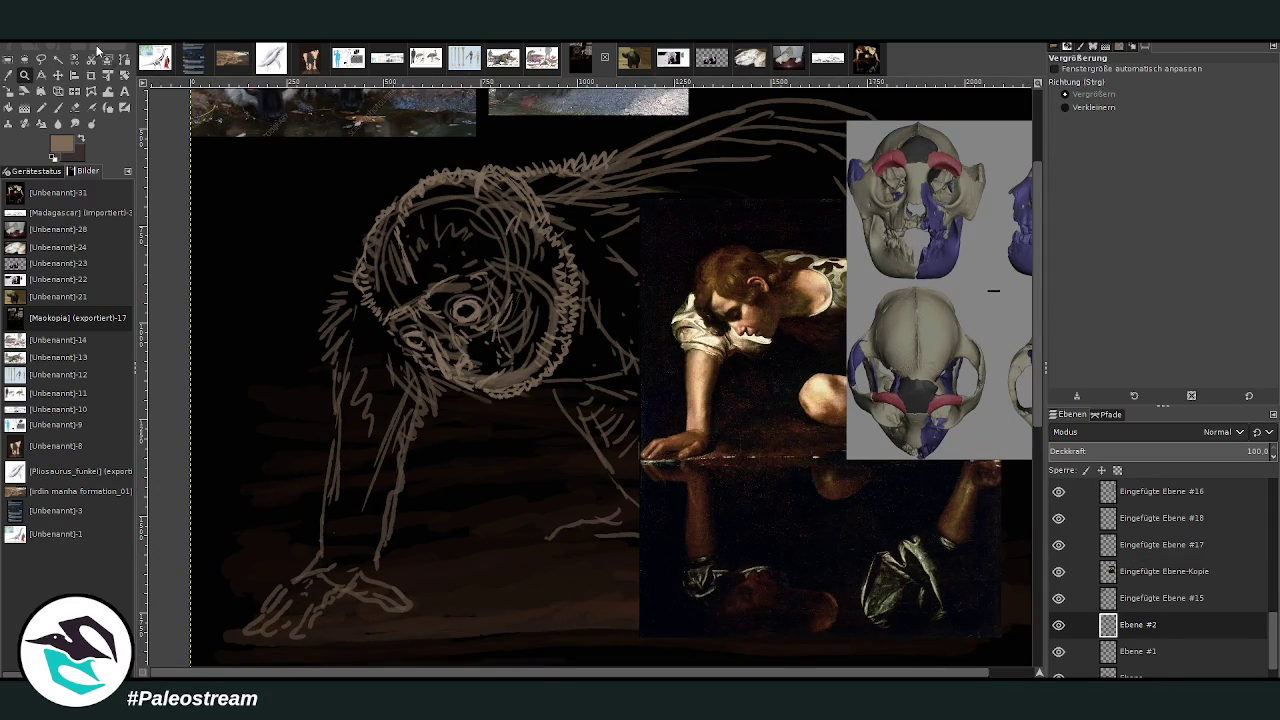
pyautogui.click(58, 107)
pyautogui.scroll(2, 1040, 361)
pyautogui.scroll(1, 1040, 361)
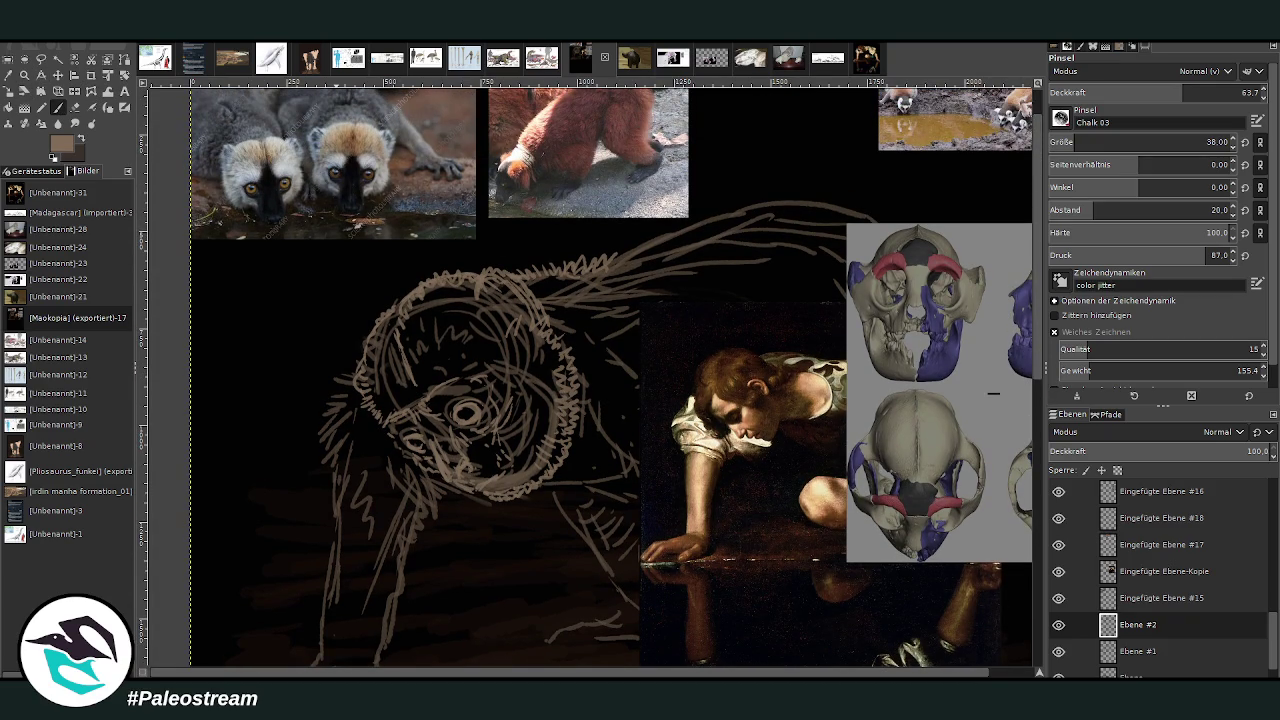
# Try erasing the eye circles at about 89 opacity, undo it, and add a small brush stroke around the eye.
pyautogui.click(75, 107)
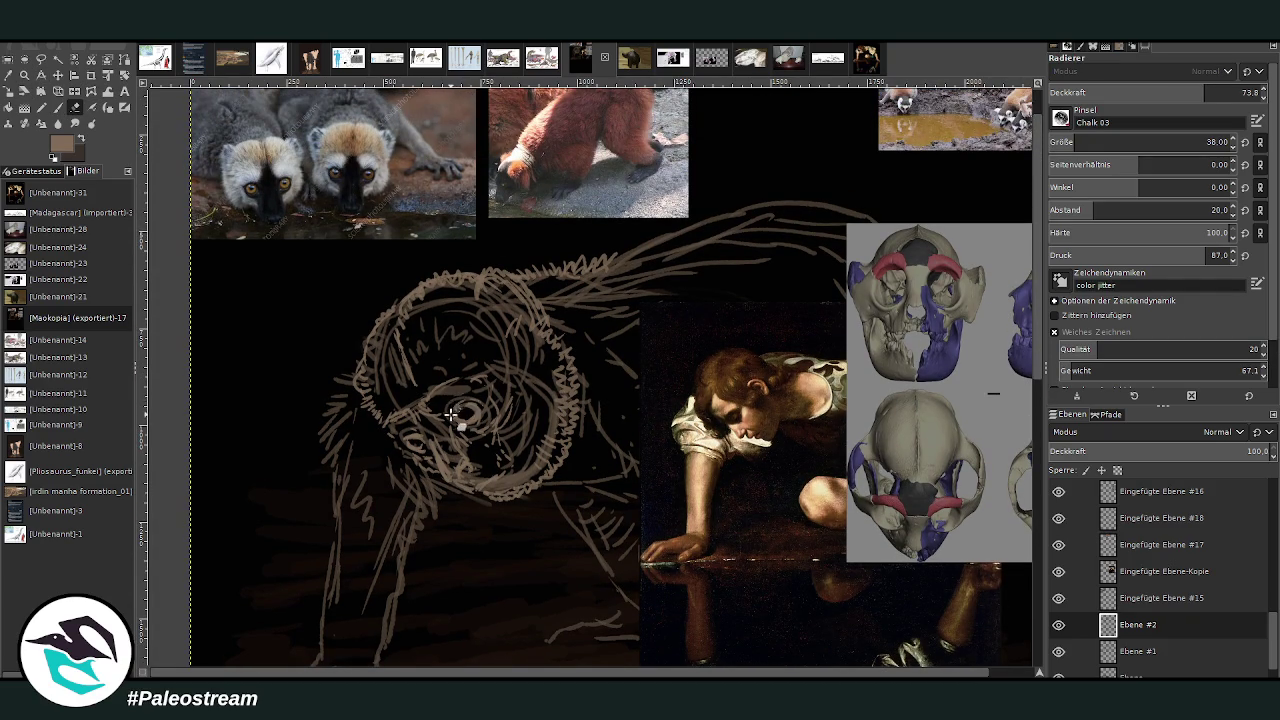
pyautogui.click(1239, 92)
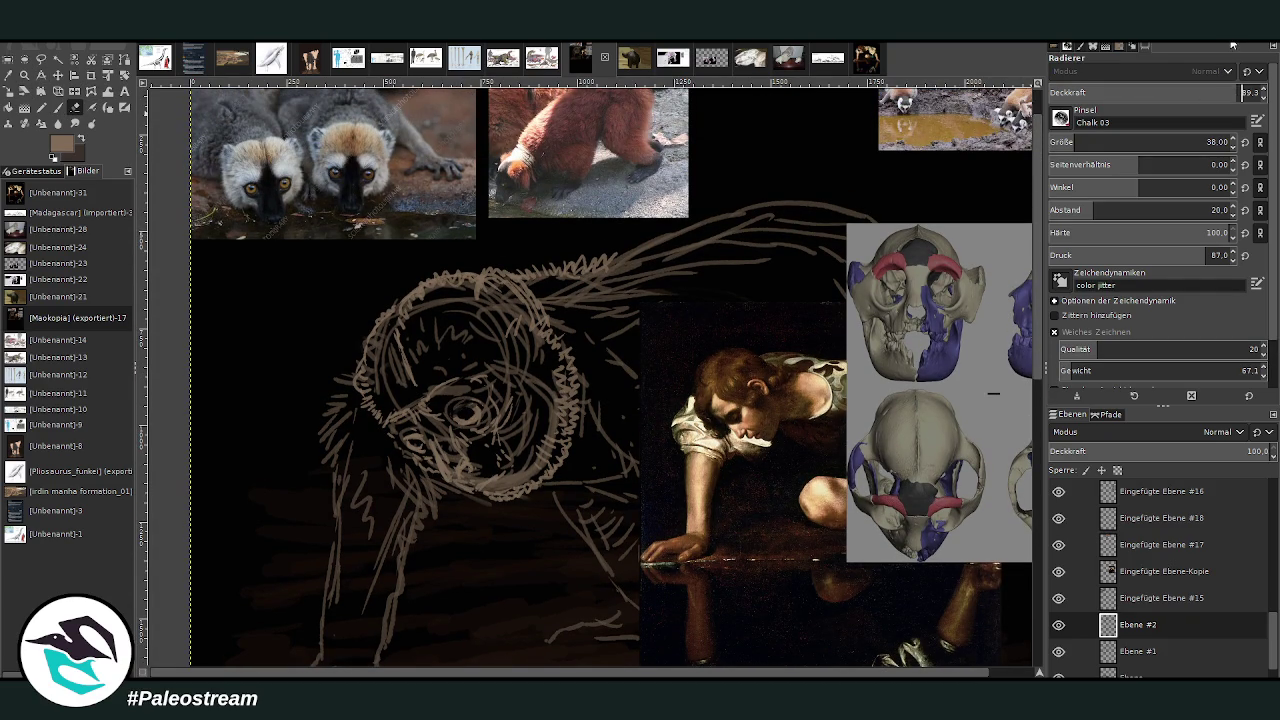
pyautogui.moveTo(457, 400); pyautogui.dragTo(447, 408)
pyautogui.hotkey('ctrl', 'z')
pyautogui.press('p')
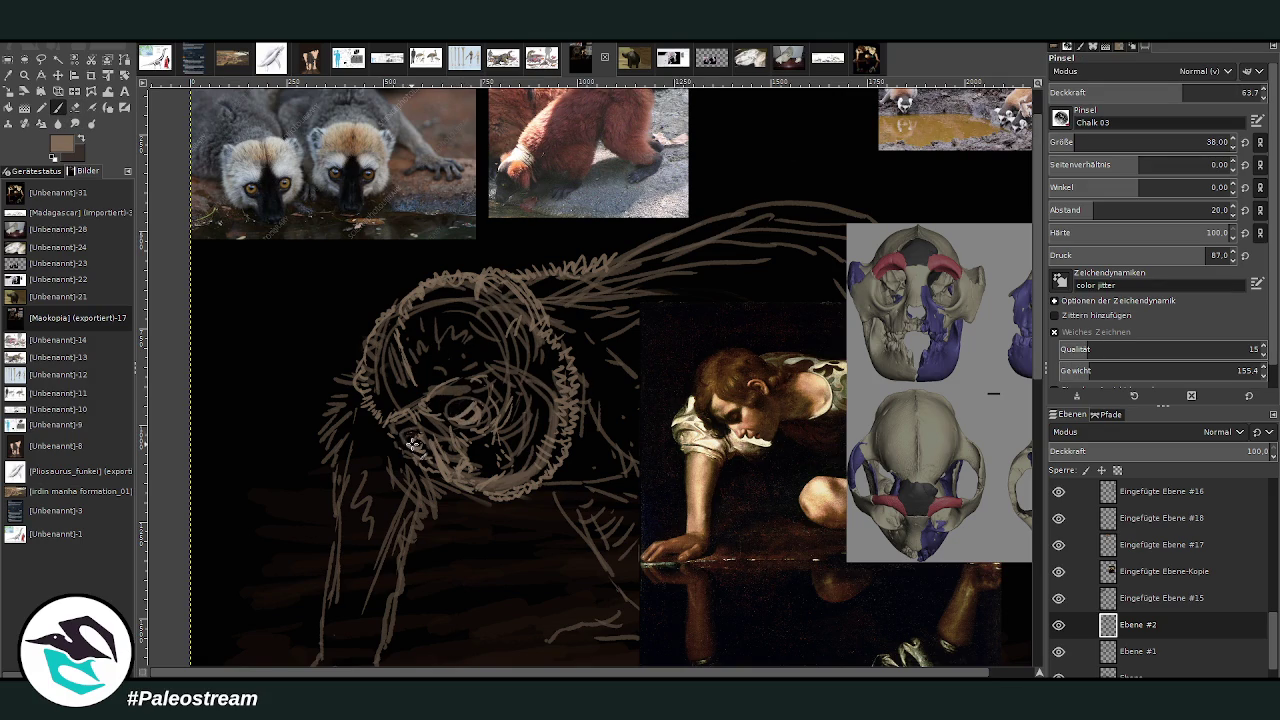
pyautogui.moveTo(466, 420)
pyautogui.mouseDown()
pyautogui.moveTo(488, 424)
pyautogui.moveTo(450, 392)
pyautogui.moveTo(458, 400)
pyautogui.mouseUp()
# Pick brown from the reference and hatch it over the sketched head at brush size 76.
pyautogui.click(9, 76)
pyautogui.click(718, 385)
pyautogui.click(57, 107)
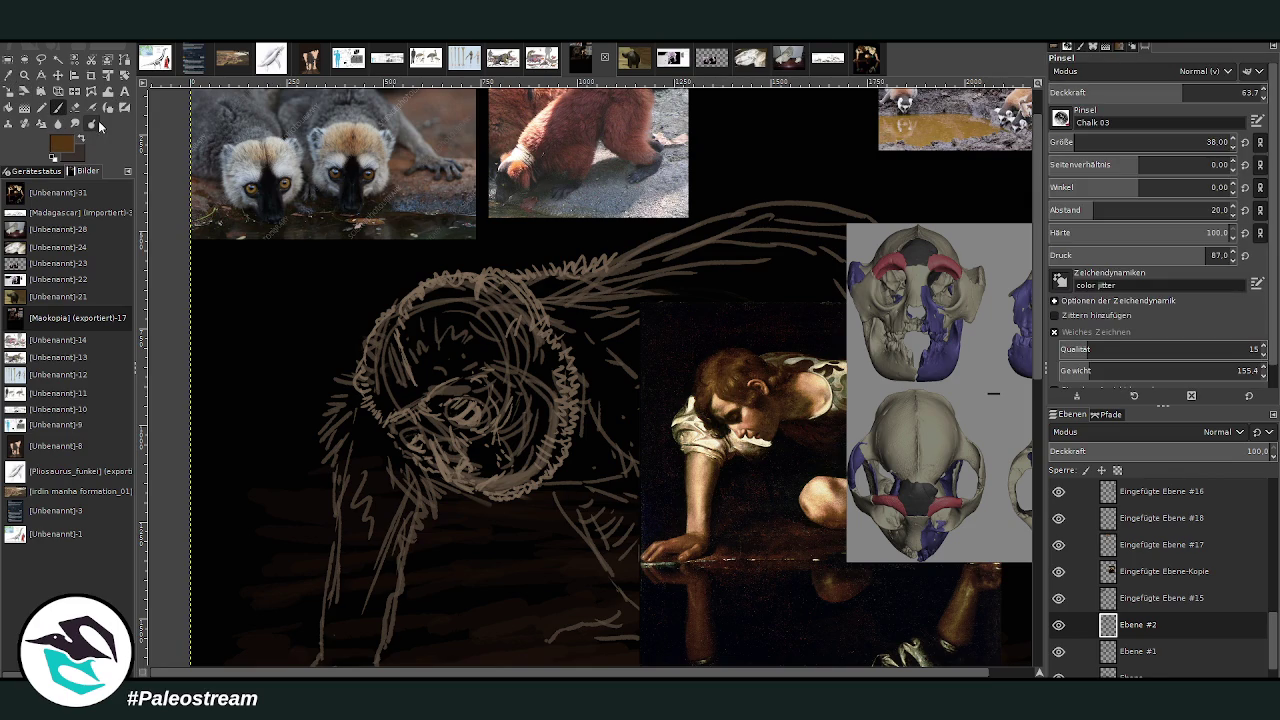
pyautogui.moveTo(438, 343)
pyautogui.mouseDown()
pyautogui.moveTo(455, 305)
pyautogui.moveTo(410, 352)
pyautogui.moveTo(450, 290)
pyautogui.moveTo(392, 400)
pyautogui.moveTo(372, 362)
pyautogui.moveTo(395, 338)
pyautogui.moveTo(391, 322)
pyautogui.moveTo(376, 348)
pyautogui.moveTo(381, 321)
pyautogui.moveTo(425, 365)
pyautogui.moveTo(449, 349)
pyautogui.moveTo(400, 378)
pyautogui.moveTo(391, 404)
pyautogui.moveTo(415, 395)
pyautogui.moveTo(425, 380)
pyautogui.moveTo(384, 403)
pyautogui.moveTo(380, 390)
pyautogui.moveTo(388, 411)
pyautogui.moveTo(486, 324)
pyautogui.moveTo(460, 352)
pyautogui.moveTo(397, 368)
pyautogui.moveTo(391, 337)
pyautogui.moveTo(366, 371)
pyautogui.moveTo(371, 392)
pyautogui.mouseUp()
pyautogui.click(1207, 142)
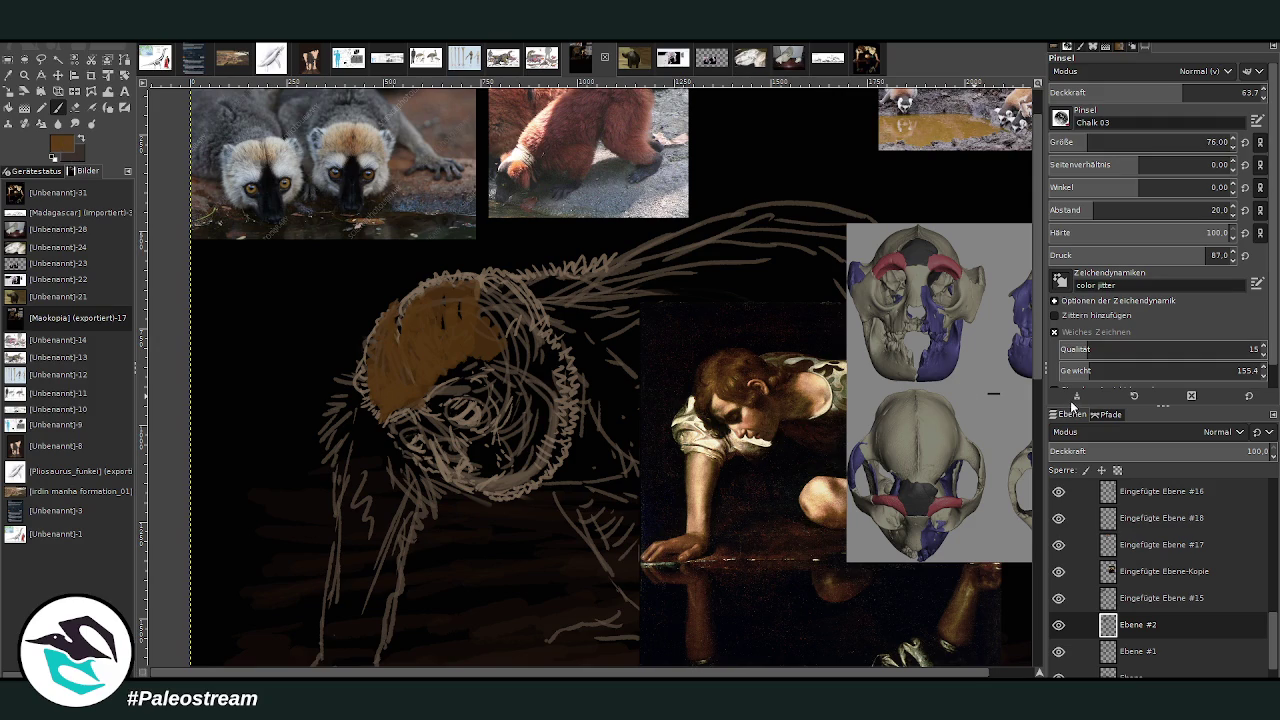
# Spread brown fur over the head and along the back at 85.5 brush opacity.
pyautogui.moveTo(368, 362)
pyautogui.mouseDown()
pyautogui.moveTo(400, 334)
pyautogui.moveTo(410, 300)
pyautogui.moveTo(459, 278)
pyautogui.moveTo(432, 330)
pyautogui.moveTo(383, 360)
pyautogui.moveTo(376, 332)
pyautogui.mouseUp()
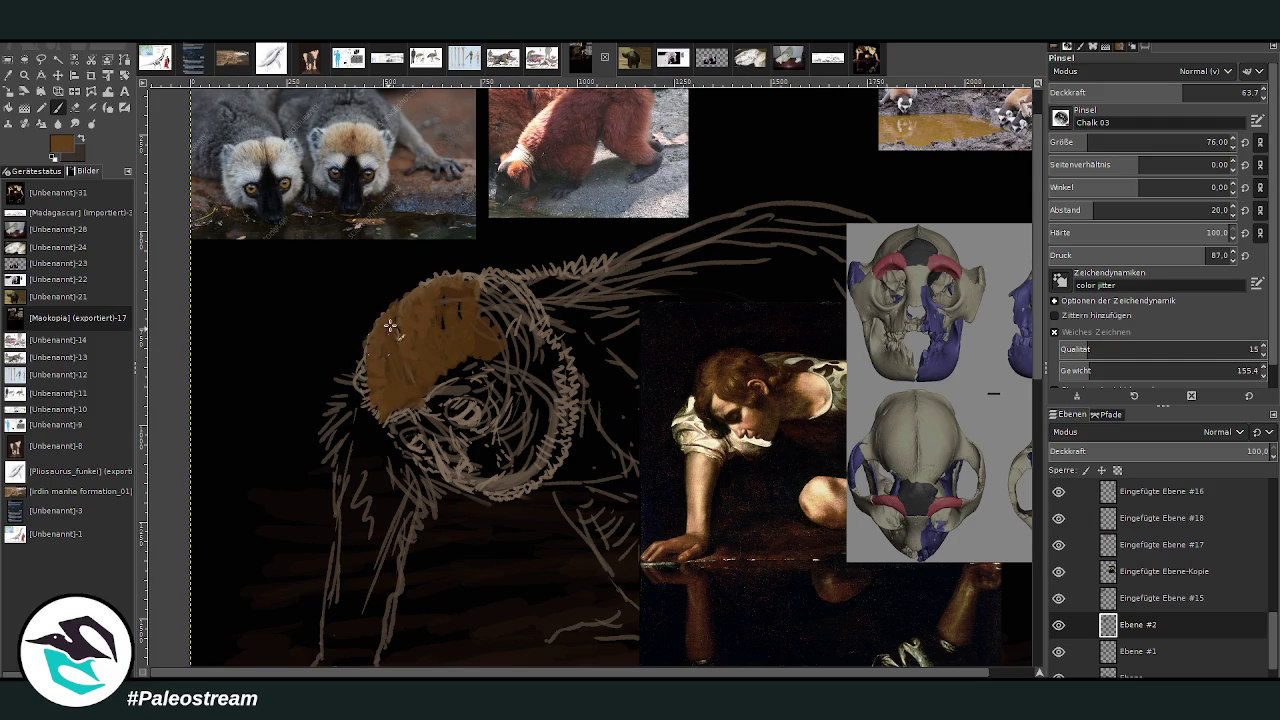
pyautogui.moveTo(1165, 92); pyautogui.dragTo(1205, 92)
pyautogui.moveTo(404, 369)
pyautogui.mouseDown()
pyautogui.moveTo(375, 395)
pyautogui.moveTo(385, 425)
pyautogui.moveTo(368, 385)
pyautogui.moveTo(380, 342)
pyautogui.moveTo(421, 363)
pyautogui.moveTo(399, 314)
pyautogui.moveTo(473, 279)
pyautogui.moveTo(460, 318)
pyautogui.mouseUp()
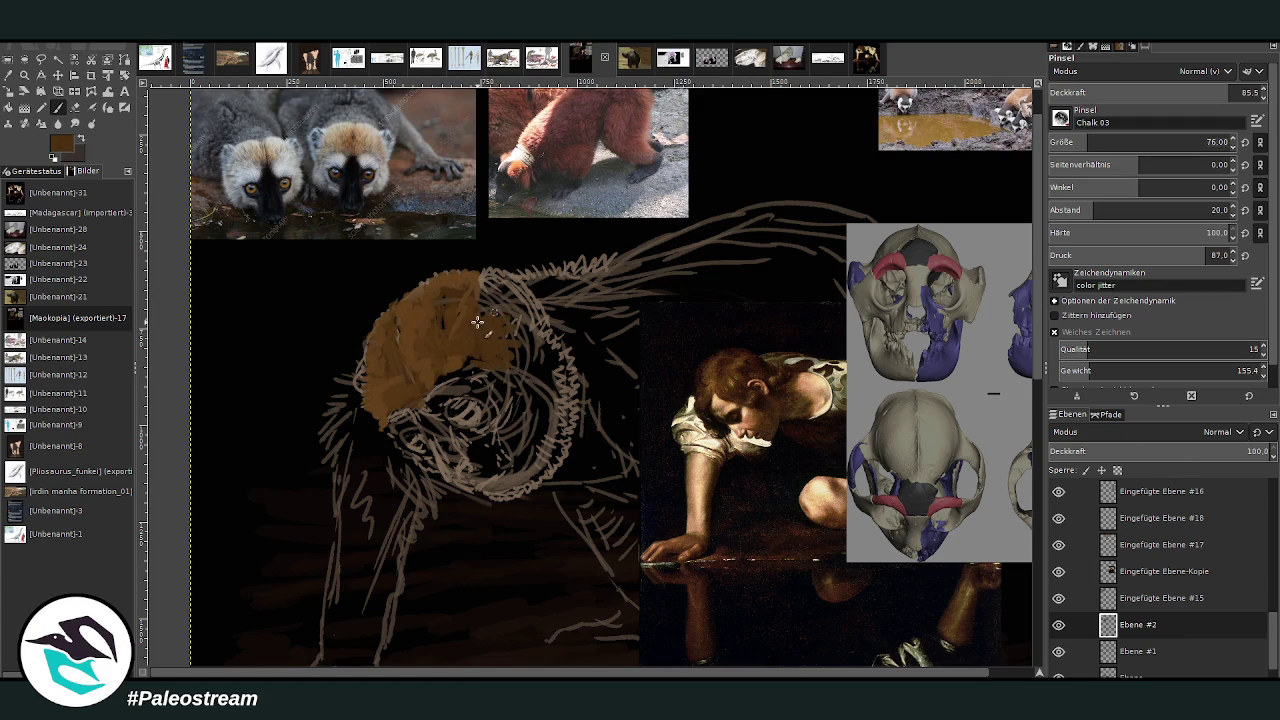
pyautogui.moveTo(492, 302)
pyautogui.mouseDown()
pyautogui.moveTo(520, 360)
pyautogui.moveTo(452, 370)
pyautogui.moveTo(543, 366)
pyautogui.moveTo(530, 278)
pyautogui.moveTo(594, 298)
pyautogui.moveTo(565, 340)
pyautogui.moveTo(599, 328)
pyautogui.moveTo(580, 290)
pyautogui.moveTo(598, 272)
pyautogui.moveTo(600, 318)
pyautogui.moveTo(582, 350)
pyautogui.mouseUp()
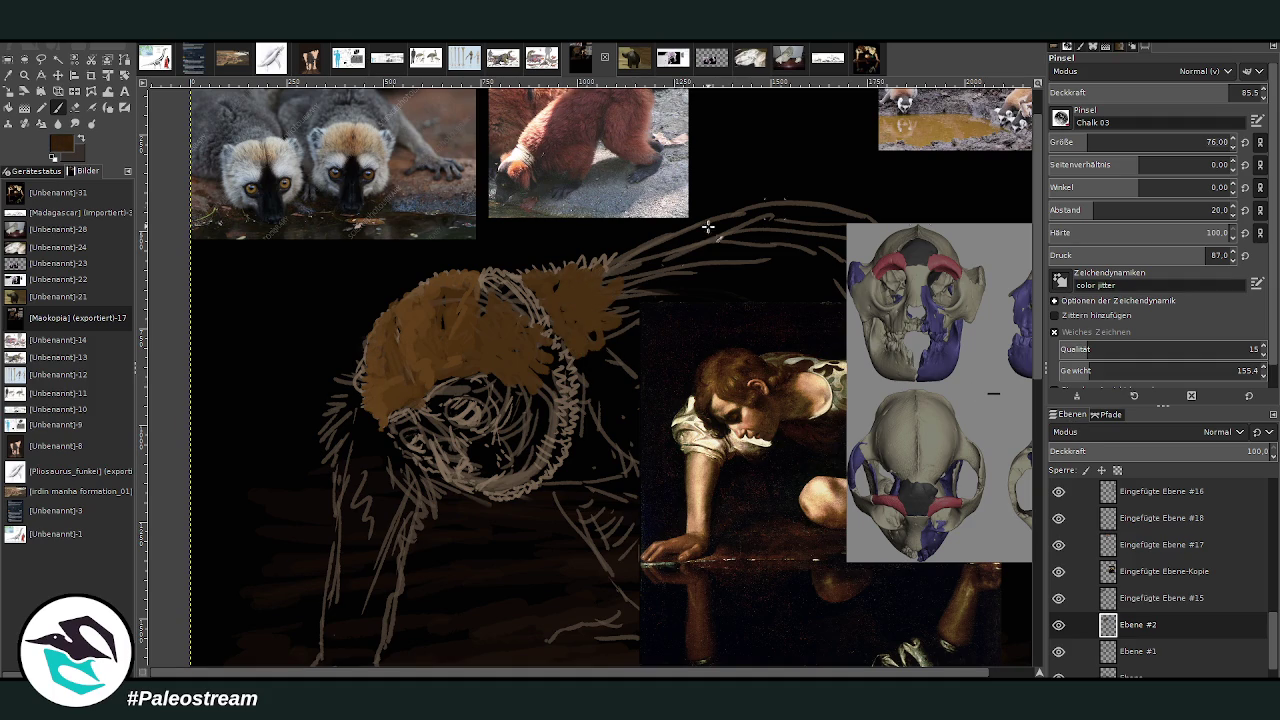
pyautogui.moveTo(584, 362)
pyautogui.mouseDown()
pyautogui.moveTo(595, 330)
pyautogui.moveTo(580, 310)
pyautogui.moveTo(615, 338)
pyautogui.moveTo(576, 300)
pyautogui.moveTo(566, 318)
pyautogui.moveTo(620, 370)
pyautogui.moveTo(596, 378)
pyautogui.mouseUp()
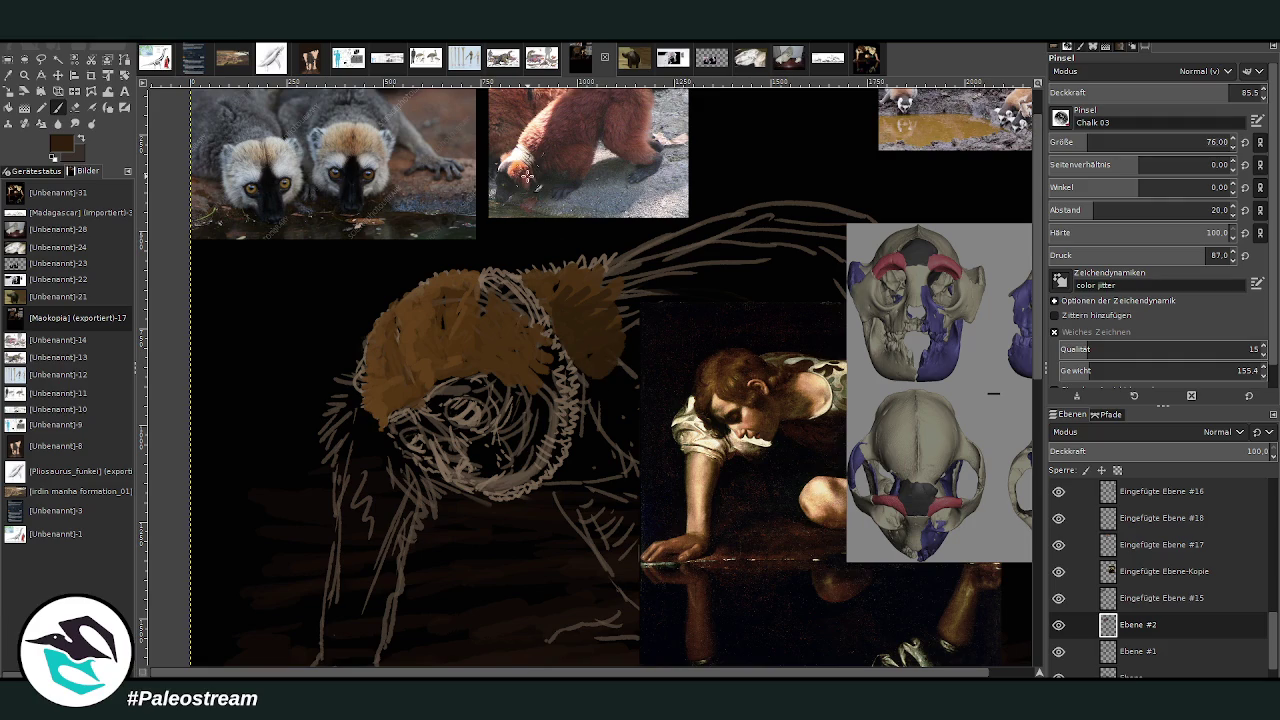
# Swap to light tan and paint the face's left edge with a size 106 brush.
pyautogui.press('x')
pyautogui.click(1062, 148)
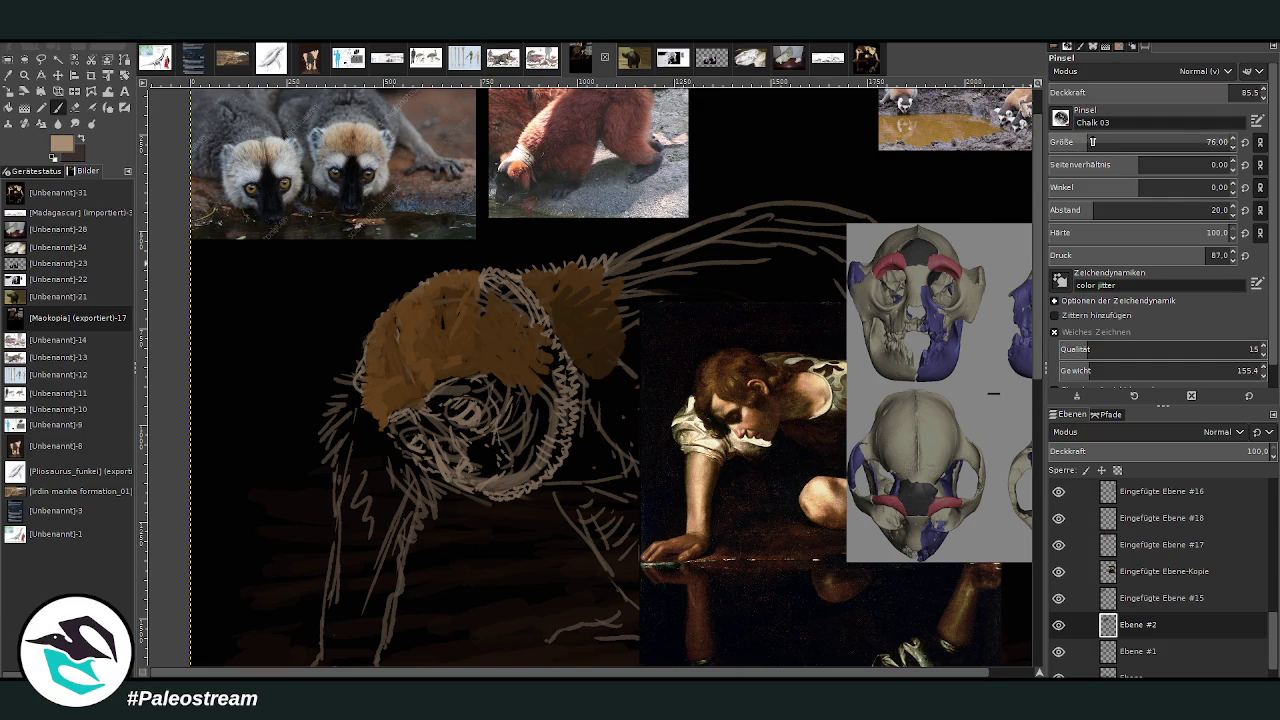
pyautogui.moveTo(338, 448)
pyautogui.mouseDown()
pyautogui.moveTo(345, 500)
pyautogui.moveTo(331, 484)
pyautogui.moveTo(370, 450)
pyautogui.moveTo(378, 495)
pyautogui.mouseUp()
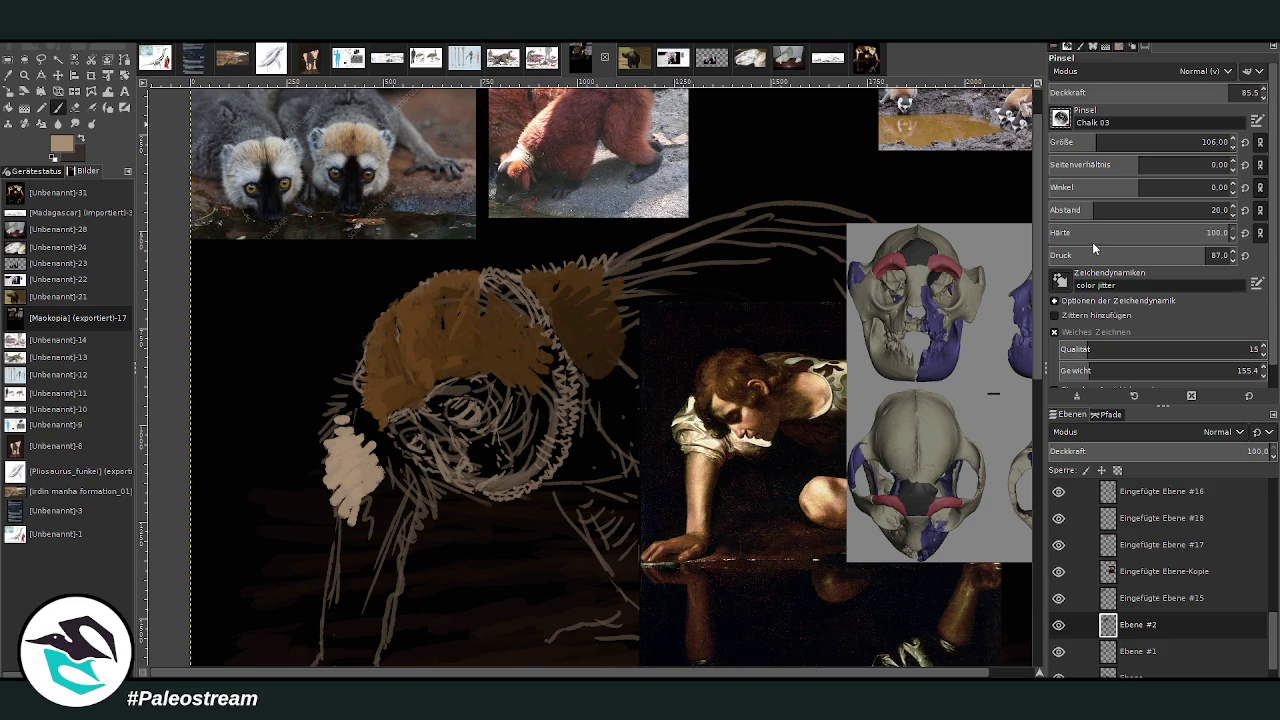
# With the Bristles 01 brush at size 307, paint tan cheek and shoulder fur, Narcissus layer hidden.
pyautogui.press('.')
pyautogui.moveTo(345, 535)
pyautogui.mouseDown()
pyautogui.moveTo(335, 505)
pyautogui.moveTo(349, 482)
pyautogui.moveTo(365, 545)
pyautogui.moveTo(405, 500)
pyautogui.moveTo(420, 540)
pyautogui.moveTo(345, 523)
pyautogui.moveTo(340, 385)
pyautogui.moveTo(355, 365)
pyautogui.moveTo(328, 447)
pyautogui.moveTo(340, 545)
pyautogui.moveTo(365, 560)
pyautogui.moveTo(379, 500)
pyautogui.moveTo(415, 525)
pyautogui.moveTo(430, 500)
pyautogui.moveTo(406, 478)
pyautogui.moveTo(385, 490)
pyautogui.moveTo(348, 412)
pyautogui.moveTo(357, 460)
pyautogui.moveTo(336, 543)
pyautogui.moveTo(360, 570)
pyautogui.moveTo(339, 563)
pyautogui.moveTo(372, 572)
pyautogui.mouseUp()
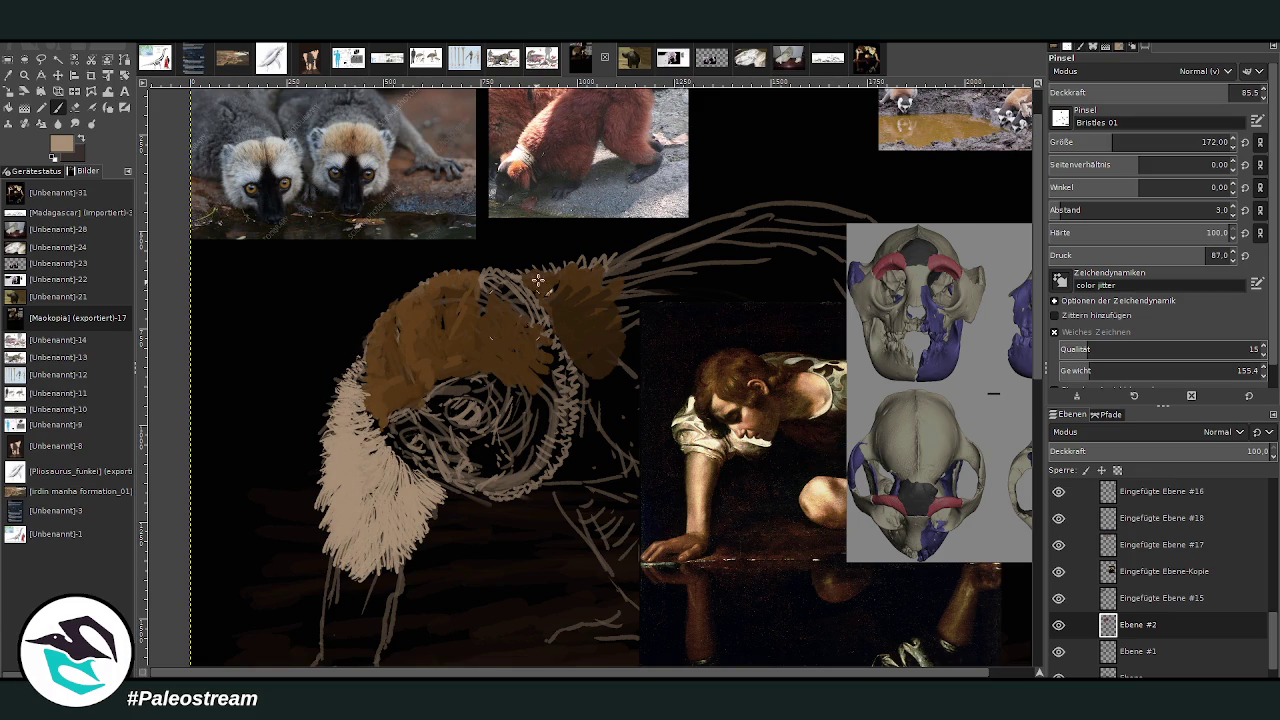
pyautogui.click(1058, 571)
pyautogui.moveTo(645, 330)
pyautogui.mouseDown()
pyautogui.moveTo(695, 318)
pyautogui.moveTo(718, 341)
pyautogui.moveTo(690, 365)
pyautogui.moveTo(665, 425)
pyautogui.moveTo(695, 430)
pyautogui.moveTo(706, 381)
pyautogui.moveTo(745, 372)
pyautogui.mouseUp()
pyautogui.press(']')
pyautogui.moveTo(772, 425)
pyautogui.mouseDown()
pyautogui.moveTo(765, 375)
pyautogui.moveTo(730, 340)
pyautogui.moveTo(665, 330)
pyautogui.mouseUp()
pyautogui.moveTo(655, 480)
pyautogui.mouseDown()
pyautogui.moveTo(647, 414)
pyautogui.moveTo(700, 490)
pyautogui.moveTo(760, 470)
pyautogui.moveTo(735, 415)
pyautogui.moveTo(785, 414)
pyautogui.moveTo(690, 470)
pyautogui.moveTo(650, 420)
pyautogui.moveTo(610, 440)
pyautogui.moveTo(640, 395)
pyautogui.mouseUp()
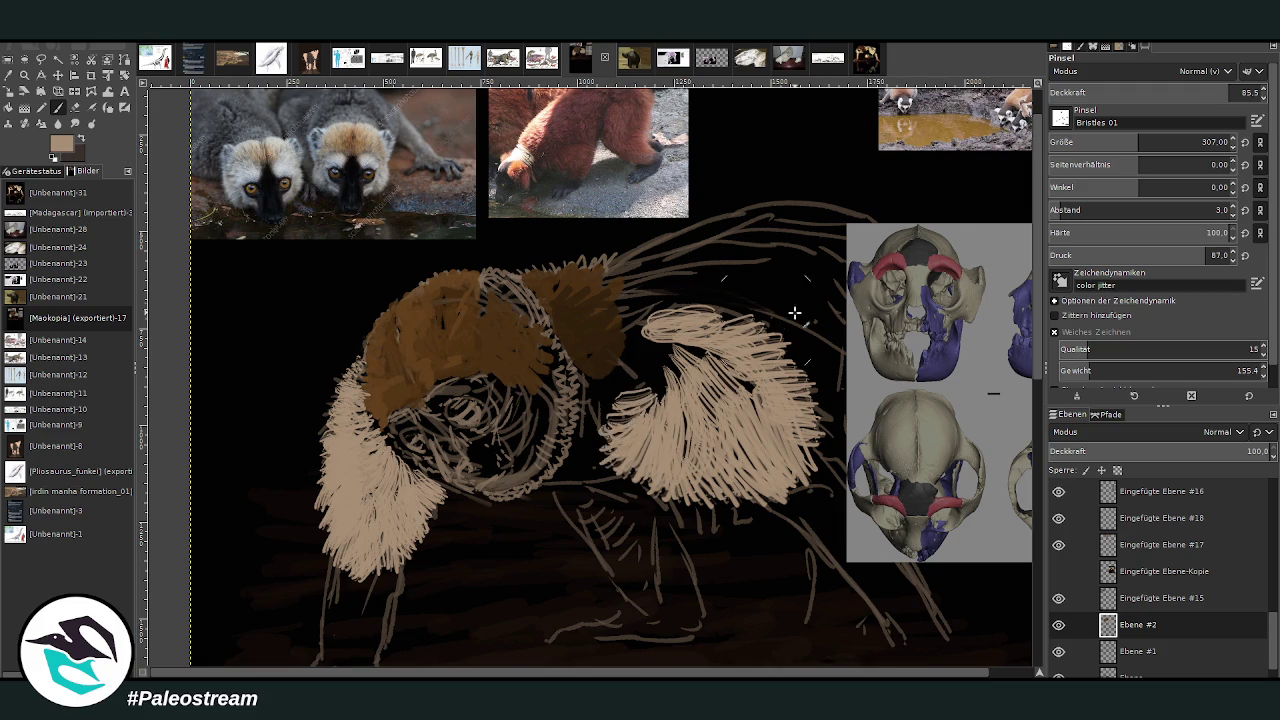
pyautogui.moveTo(757, 491)
pyautogui.mouseDown()
pyautogui.moveTo(800, 420)
pyautogui.moveTo(635, 478)
pyautogui.moveTo(615, 405)
pyautogui.moveTo(595, 420)
pyautogui.moveTo(600, 390)
pyautogui.moveTo(640, 361)
pyautogui.moveTo(665, 390)
pyautogui.mouseUp()
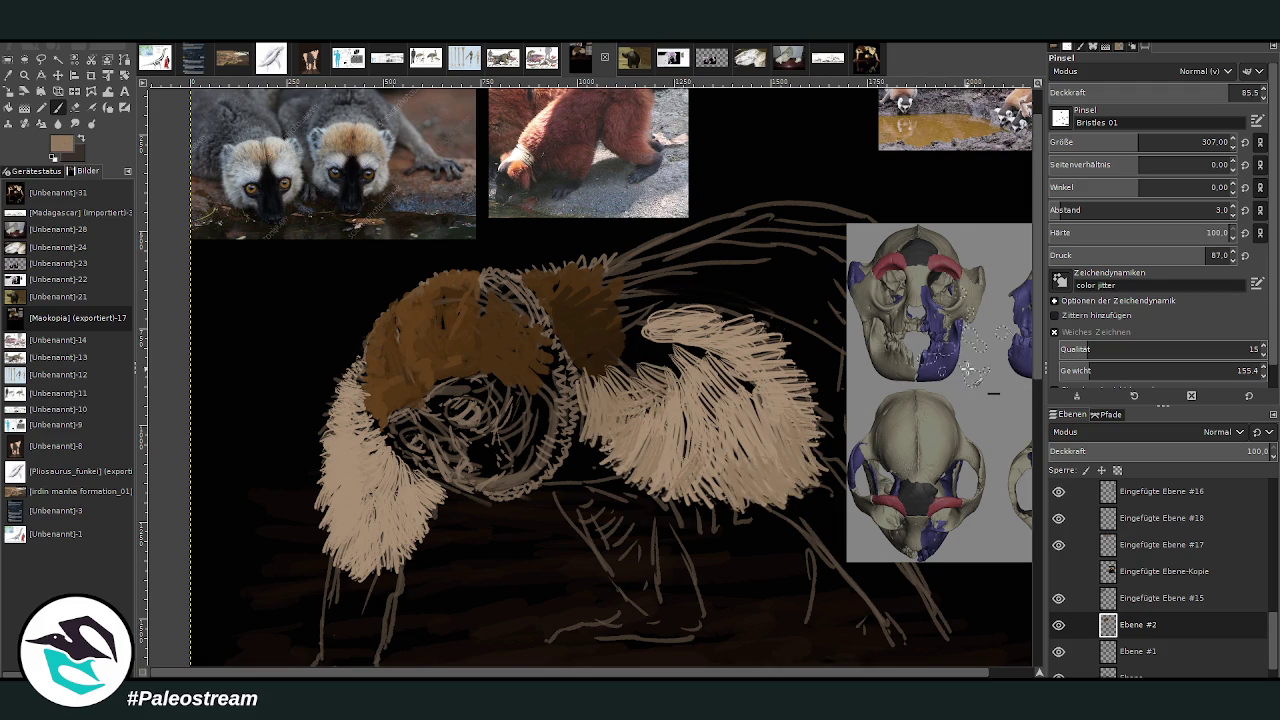
# Fill fur gaps with darker greyish-brown, then add light beige from the skull reference to the left fur.
pyautogui.keyDown('ctrl'); pyautogui.click(1024, 396); pyautogui.keyUp('ctrl')
pyautogui.moveTo(607, 370)
pyautogui.mouseDown()
pyautogui.moveTo(600, 395)
pyautogui.moveTo(630, 360)
pyautogui.moveTo(630, 320)
pyautogui.moveTo(682, 374)
pyautogui.moveTo(601, 320)
pyautogui.mouseUp()
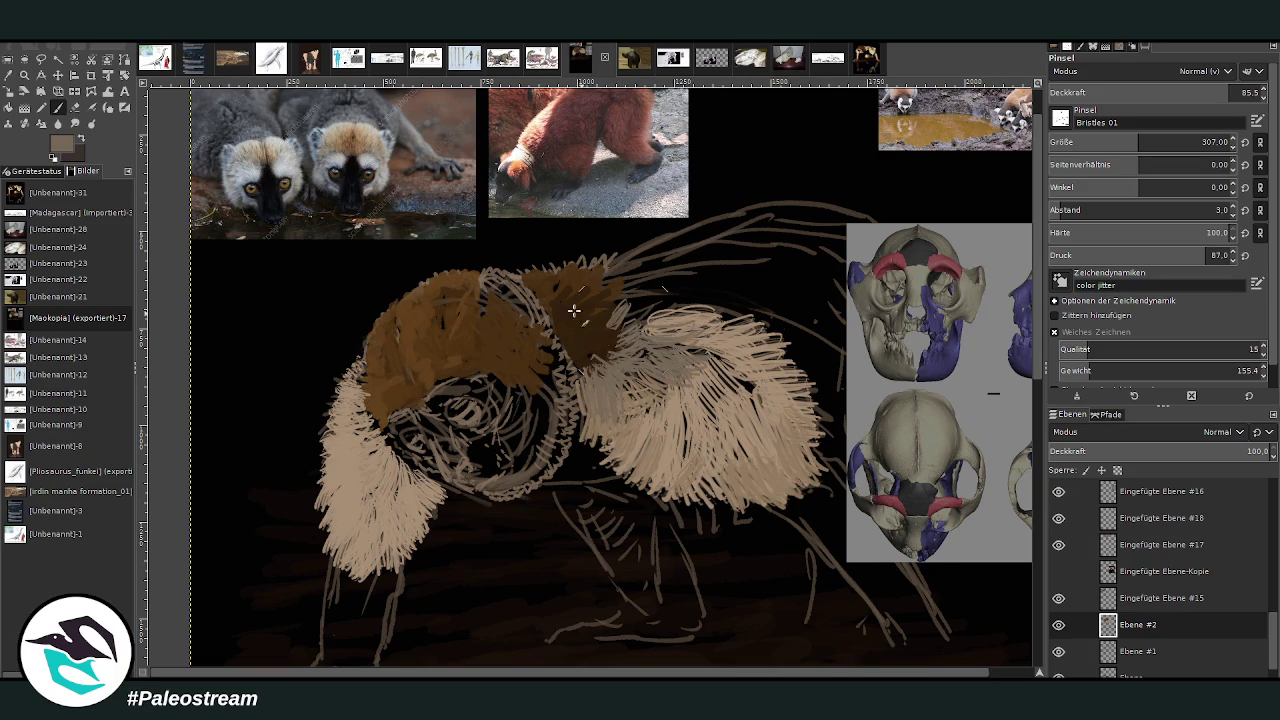
pyautogui.moveTo(426, 510)
pyautogui.mouseDown()
pyautogui.moveTo(365, 580)
pyautogui.moveTo(400, 480)
pyautogui.moveTo(408, 488)
pyautogui.moveTo(350, 585)
pyautogui.moveTo(400, 570)
pyautogui.mouseUp()
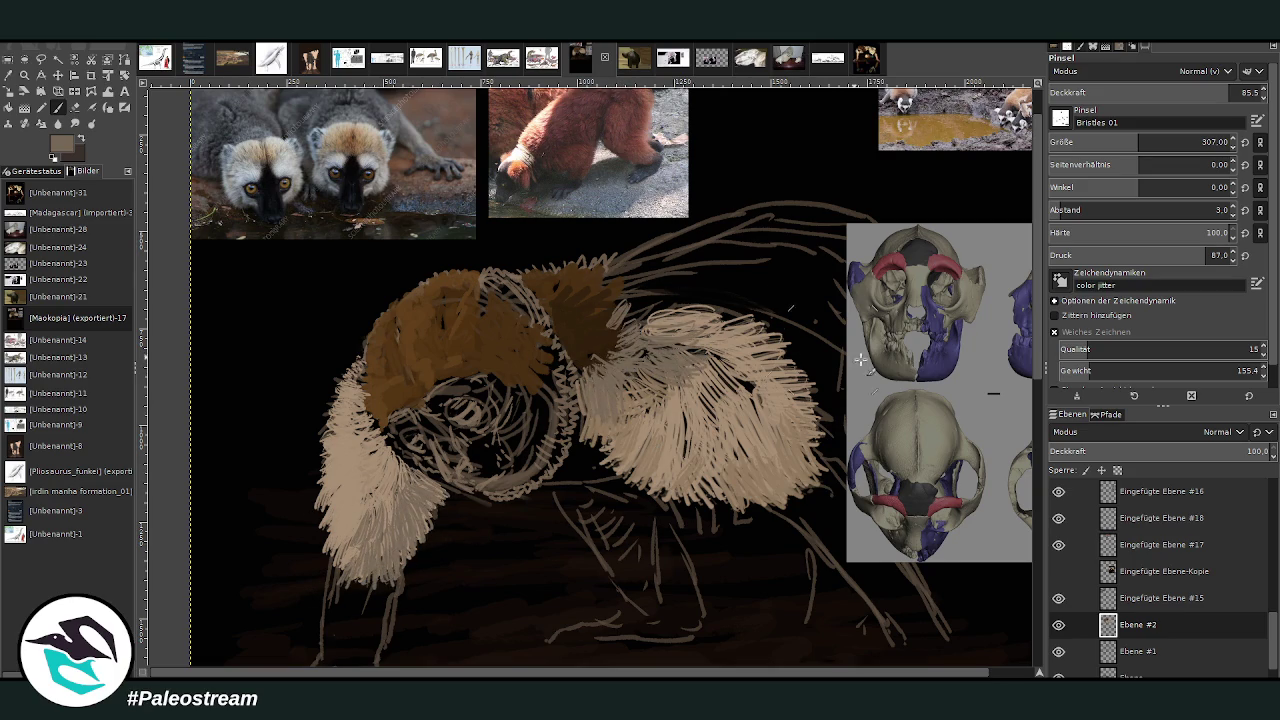
pyautogui.scroll(-3, 955, 341)
pyautogui.keyDown('ctrl'); pyautogui.click(1020, 355); pyautogui.keyUp('ctrl')
pyautogui.moveTo(355, 380)
pyautogui.mouseDown()
pyautogui.moveTo(340, 405)
pyautogui.moveTo(370, 377)
pyautogui.moveTo(345, 358)
pyautogui.moveTo(350, 335)
pyautogui.moveTo(330, 395)
pyautogui.moveTo(359, 441)
pyautogui.moveTo(372, 350)
pyautogui.moveTo(340, 320)
pyautogui.moveTo(360, 318)
pyautogui.moveTo(343, 298)
pyautogui.moveTo(339, 328)
pyautogui.mouseUp()
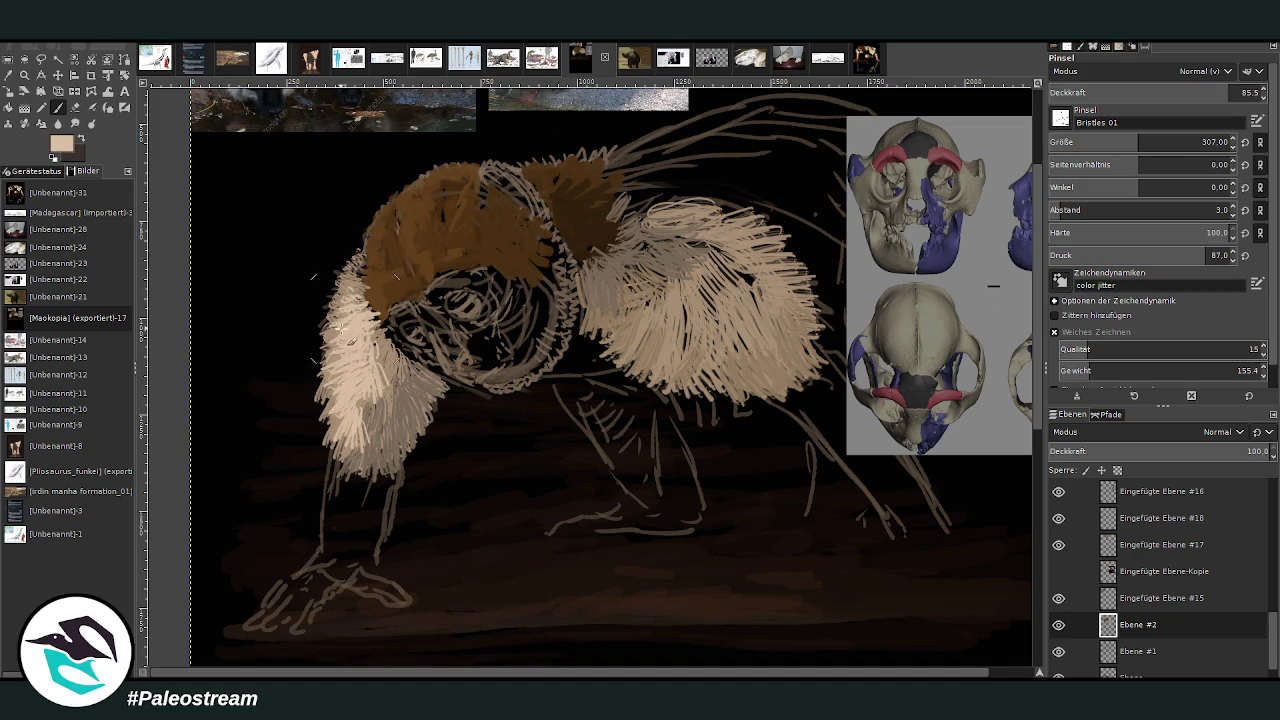
# Show the Narcissus layer; move the skull reference top right and Narcissus lower right.
pyautogui.click(1058, 571)
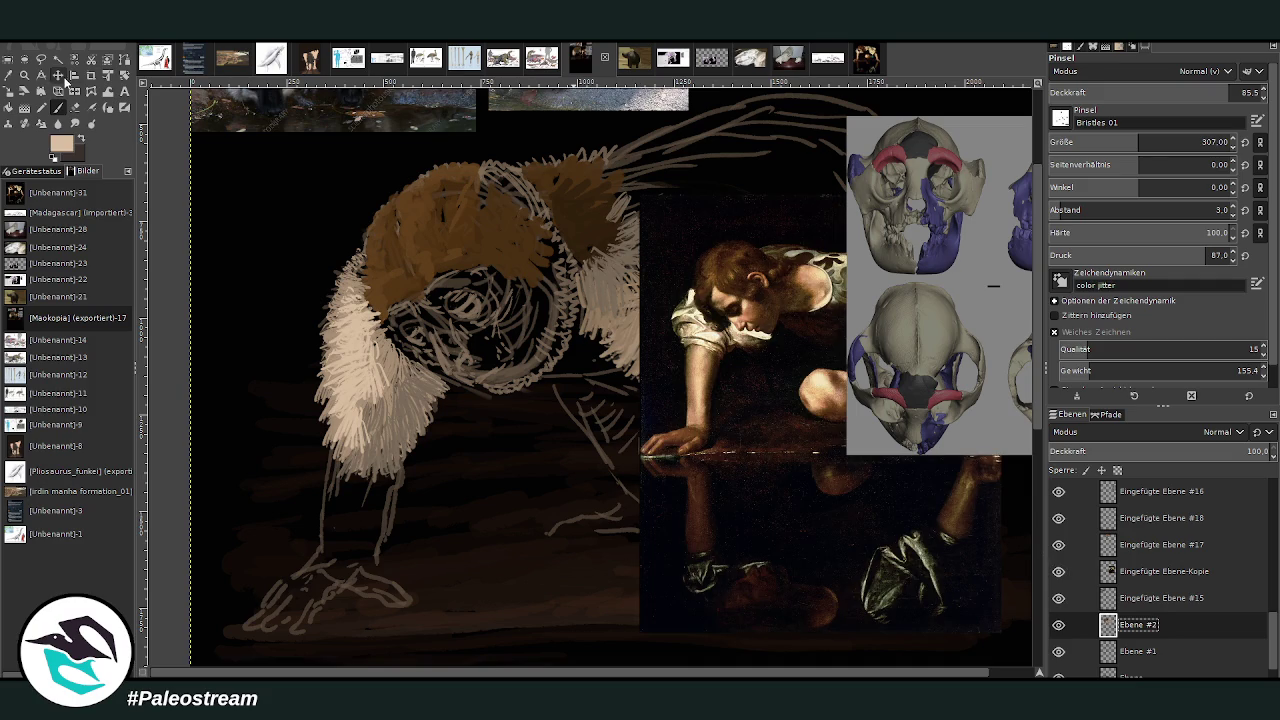
pyautogui.click(58, 75)
pyautogui.moveTo(914, 341); pyautogui.dragTo(955, 122)
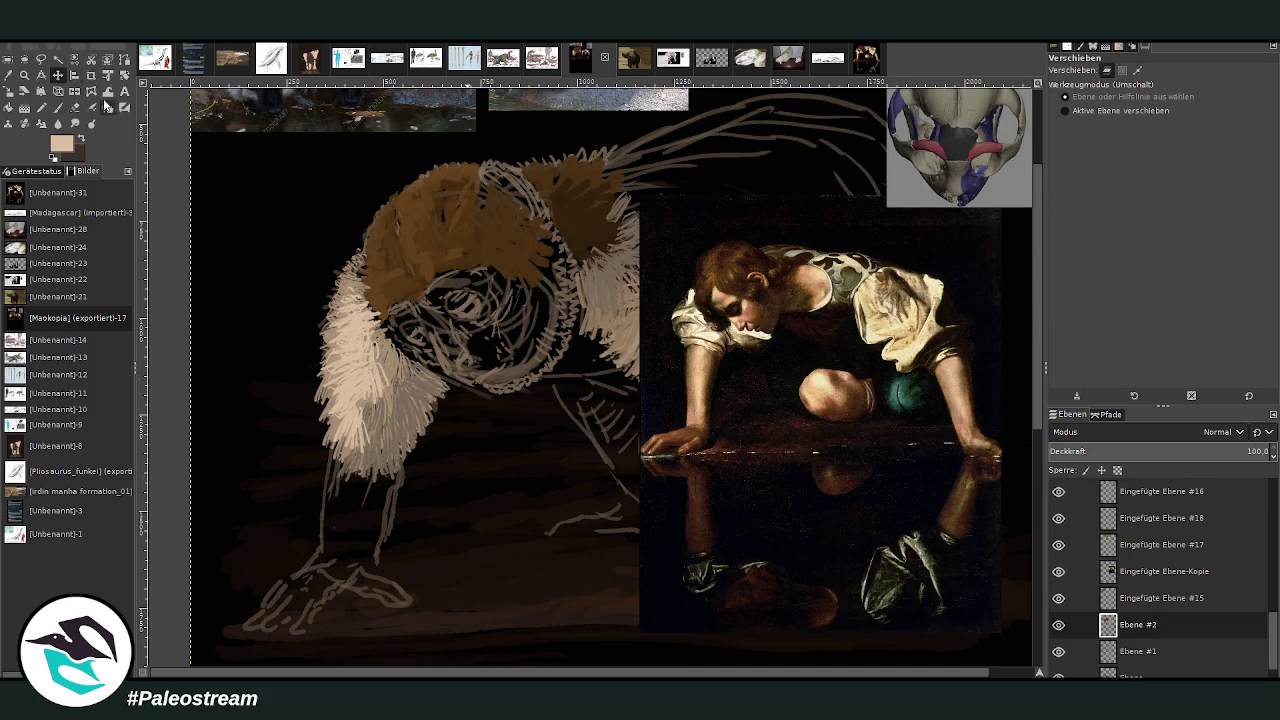
pyautogui.moveTo(712, 264); pyautogui.dragTo(692, 527)
pyautogui.click(692, 527)
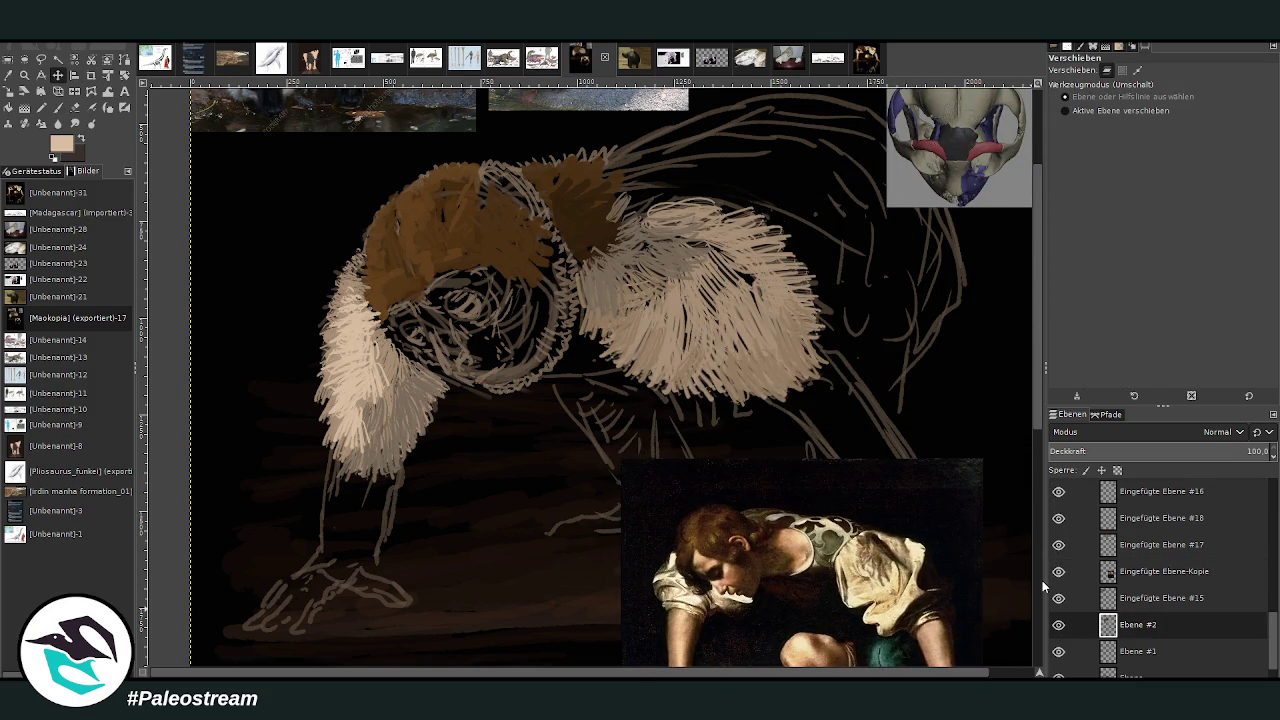
# Hatch beige fur across the lower and right parts of the shoulder fur mass.
pyautogui.press('p')
pyautogui.moveTo(716, 342)
pyautogui.mouseDown()
pyautogui.moveTo(710, 380)
pyautogui.moveTo(738, 398)
pyautogui.mouseUp()
pyautogui.moveTo(766, 328); pyautogui.dragTo(738, 386)
pyautogui.moveTo(704, 332); pyautogui.dragTo(688, 372)
pyautogui.moveTo(778, 270)
pyautogui.mouseDown()
pyautogui.moveTo(750, 306)
pyautogui.moveTo(736, 302)
pyautogui.moveTo(738, 340)
pyautogui.mouseUp()
pyautogui.moveTo(762, 292)
pyautogui.mouseDown()
pyautogui.moveTo(700, 380)
pyautogui.moveTo(668, 384)
pyautogui.mouseUp()
pyautogui.moveTo(650, 338)
pyautogui.mouseDown()
pyautogui.moveTo(664, 390)
pyautogui.moveTo(640, 304)
pyautogui.moveTo(610, 278)
pyautogui.moveTo(622, 280)
pyautogui.mouseUp()
pyautogui.moveTo(692, 350); pyautogui.dragTo(666, 292)
# At 63.1 brush opacity, add softer beige hatching extending toward the brown area.
pyautogui.moveTo(1200, 94); pyautogui.dragTo(1183, 94)
pyautogui.moveTo(720, 290); pyautogui.dragTo(680, 345)
pyautogui.moveTo(736, 262); pyautogui.dragTo(690, 330)
pyautogui.moveTo(797, 385)
pyautogui.mouseDown()
pyautogui.moveTo(788, 356)
pyautogui.moveTo(805, 318)
pyautogui.moveTo(775, 255)
pyautogui.moveTo(719, 212)
pyautogui.moveTo(630, 240)
pyautogui.mouseUp()
pyautogui.moveTo(680, 194); pyautogui.dragTo(616, 203)
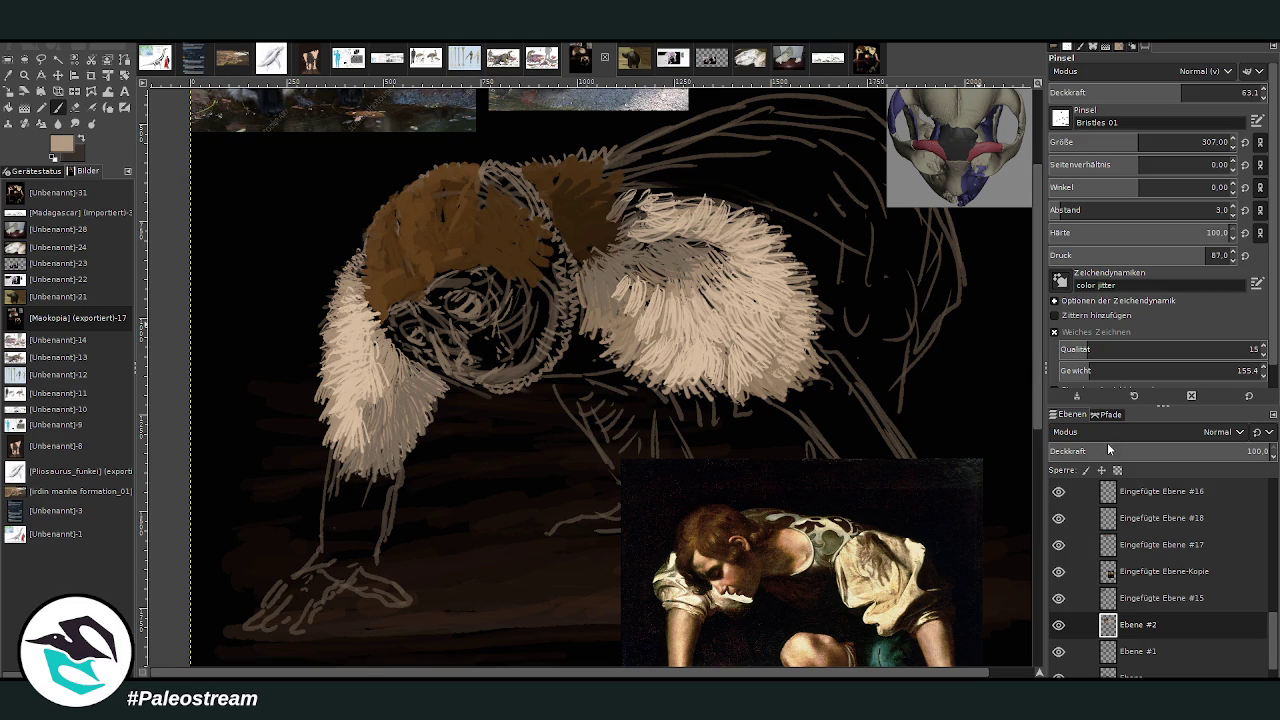
# Blend beige into the brown patch and hatch darker grey-brown along the upper fur edge.
pyautogui.moveTo(616, 239)
pyautogui.mouseDown()
pyautogui.moveTo(600, 208)
pyautogui.moveTo(572, 258)
pyautogui.mouseUp()
pyautogui.moveTo(668, 198)
pyautogui.mouseDown()
pyautogui.moveTo(627, 193)
pyautogui.moveTo(682, 182)
pyautogui.moveTo(632, 160)
pyautogui.moveTo(605, 172)
pyautogui.moveTo(685, 180)
pyautogui.mouseUp()
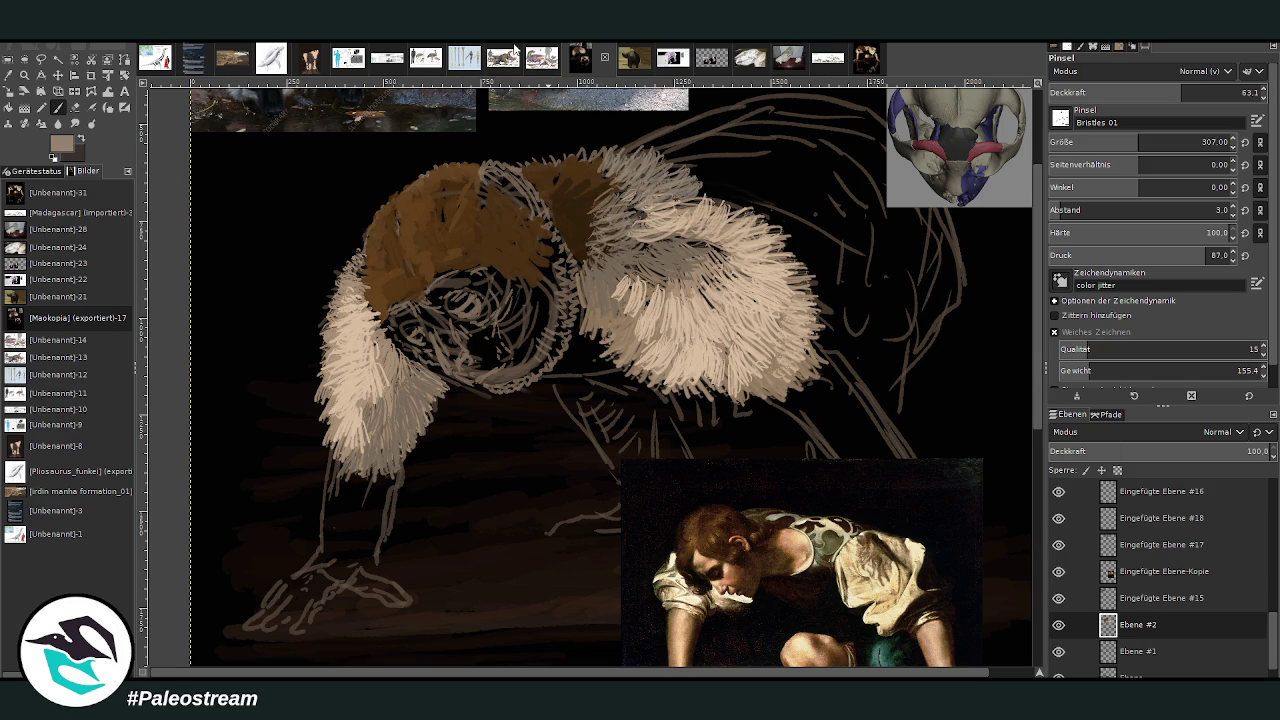
pyautogui.keyDown('ctrl'); pyautogui.click(1010, 398); pyautogui.keyUp('ctrl')
pyautogui.moveTo(723, 188)
pyautogui.mouseDown()
pyautogui.moveTo(655, 148)
pyautogui.moveTo(780, 205)
pyautogui.mouseUp()
pyautogui.moveTo(712, 140); pyautogui.dragTo(775, 212)
pyautogui.moveTo(745, 155); pyautogui.dragTo(785, 228)
pyautogui.moveTo(700, 128); pyautogui.dragTo(750, 178)
pyautogui.moveTo(660, 130); pyautogui.dragTo(603, 150)
# Hatch grey beneath the body fur, then paint near-black shadow with a half-size brush.
pyautogui.keyDown('ctrl'); pyautogui.click(1009, 422); pyautogui.keyUp('ctrl')
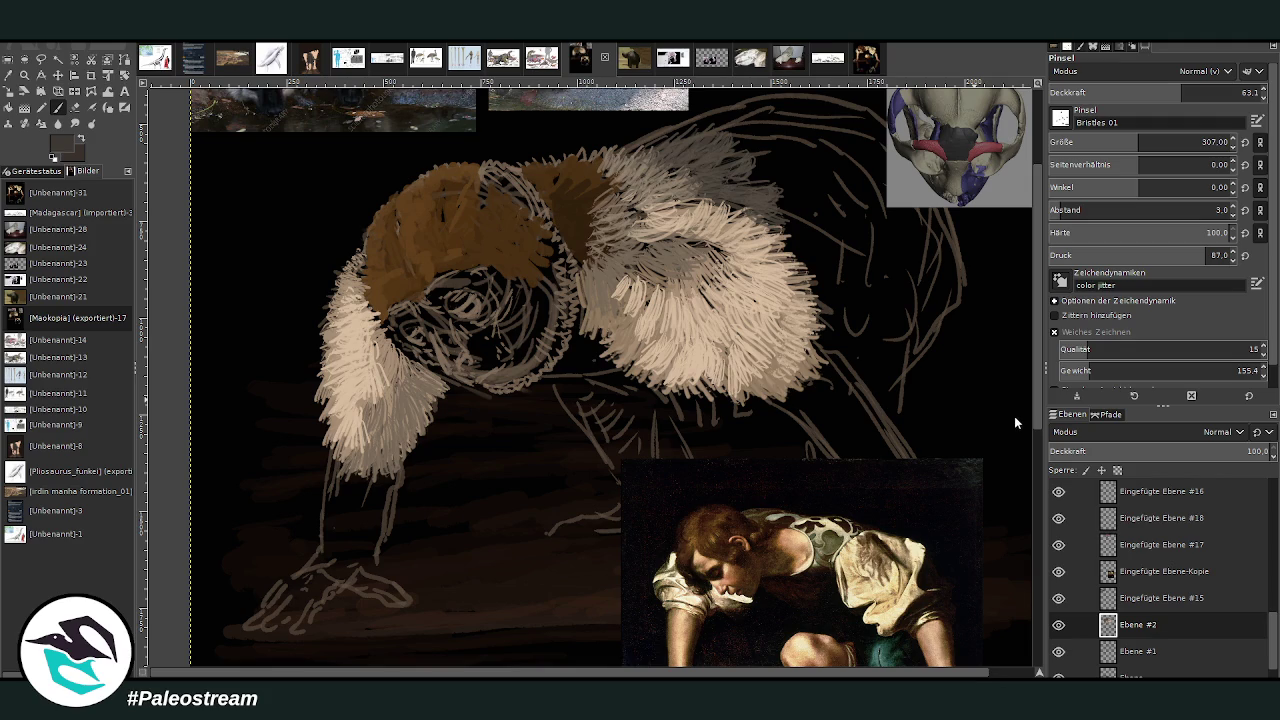
pyautogui.moveTo(783, 196); pyautogui.dragTo(805, 175)
pyautogui.moveTo(568, 380)
pyautogui.mouseDown()
pyautogui.moveTo(615, 428)
pyautogui.moveTo(598, 452)
pyautogui.moveTo(631, 423)
pyautogui.moveTo(609, 386)
pyautogui.moveTo(560, 370)
pyautogui.moveTo(589, 349)
pyautogui.mouseUp()
pyautogui.press('[')
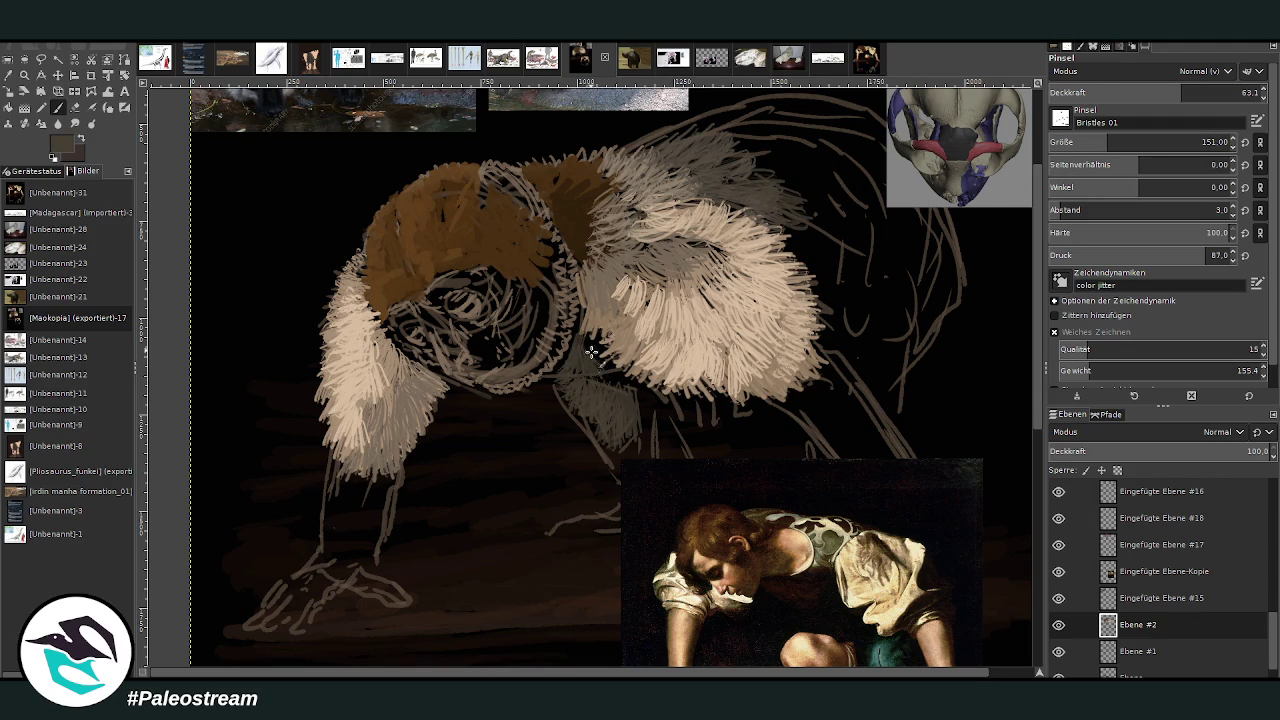
pyautogui.keyDown('ctrl'); pyautogui.click(1029, 415); pyautogui.keyUp('ctrl')
pyautogui.moveTo(576, 357)
pyautogui.mouseDown()
pyautogui.moveTo(590, 385)
pyautogui.moveTo(608, 371)
pyautogui.moveTo(600, 349)
pyautogui.moveTo(560, 385)
pyautogui.moveTo(621, 386)
pyautogui.mouseUp()
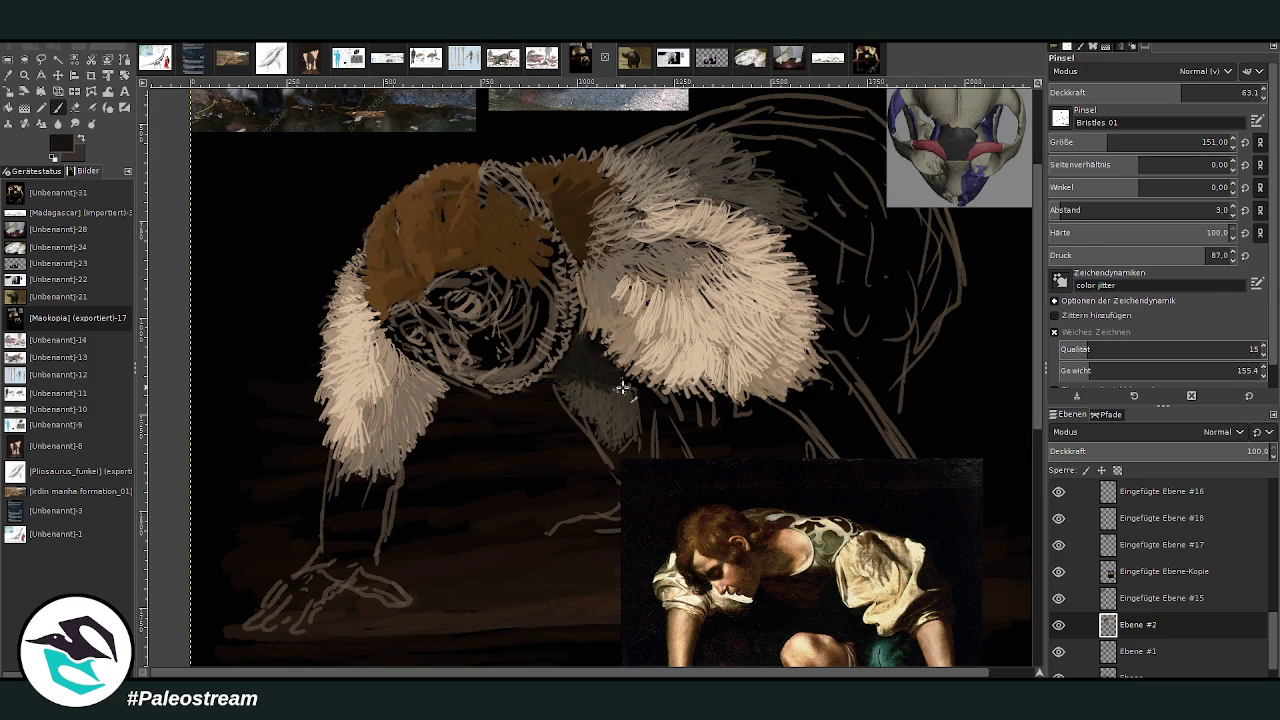
pyautogui.moveTo(582, 340)
pyautogui.mouseDown()
pyautogui.moveTo(605, 330)
pyautogui.moveTo(635, 348)
pyautogui.moveTo(582, 300)
pyautogui.moveTo(608, 305)
pyautogui.moveTo(577, 257)
pyautogui.moveTo(594, 305)
pyautogui.moveTo(565, 242)
pyautogui.mouseUp()
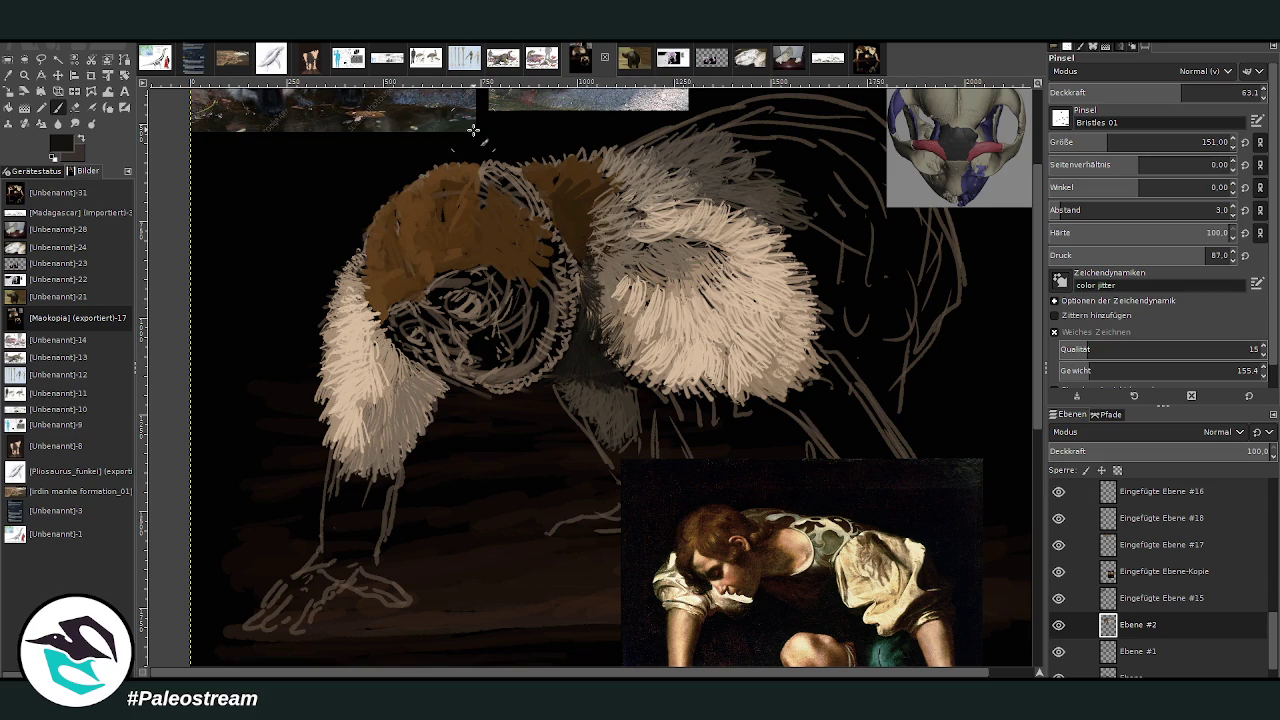
# Shade the eye ring's lower edge in dark brown at 74.8 opacity, then swap to light beige.
pyautogui.press('x')
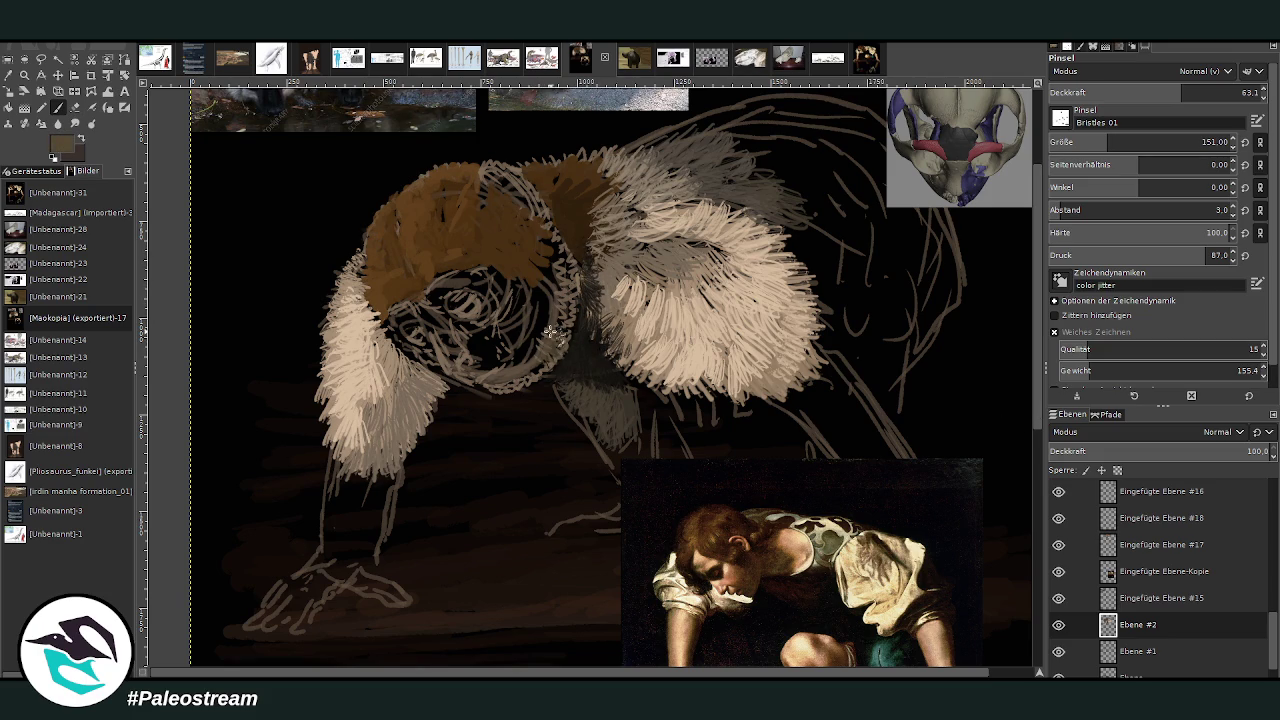
pyautogui.moveTo(1185, 92); pyautogui.dragTo(1240, 92)
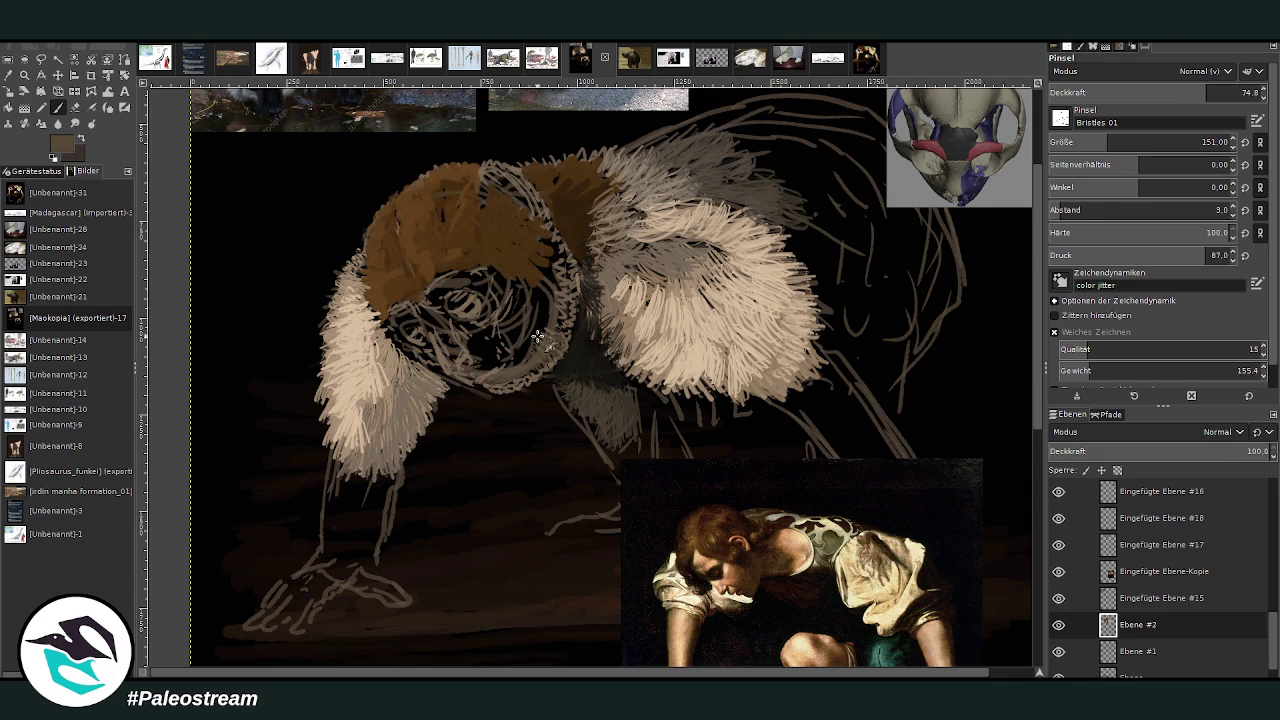
pyautogui.moveTo(549, 286); pyautogui.dragTo(528, 368)
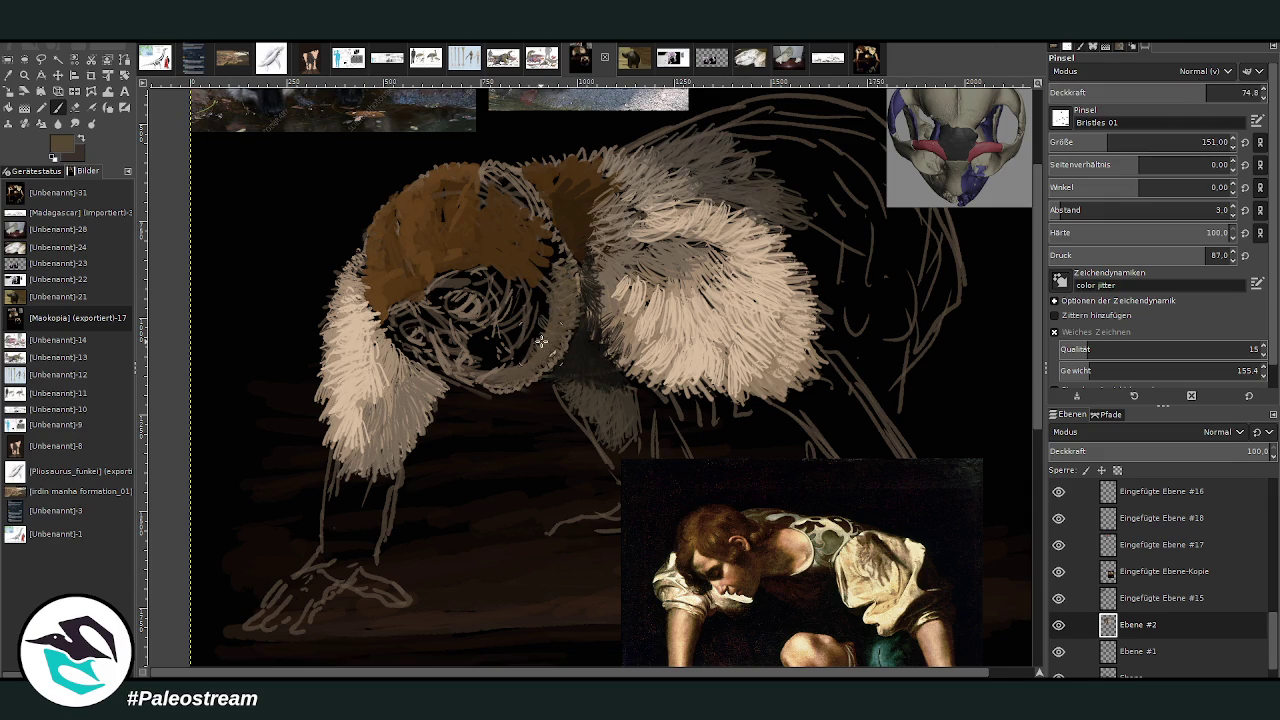
pyautogui.moveTo(556, 314)
pyautogui.mouseDown()
pyautogui.moveTo(520, 290)
pyautogui.moveTo(540, 258)
pyautogui.mouseUp()
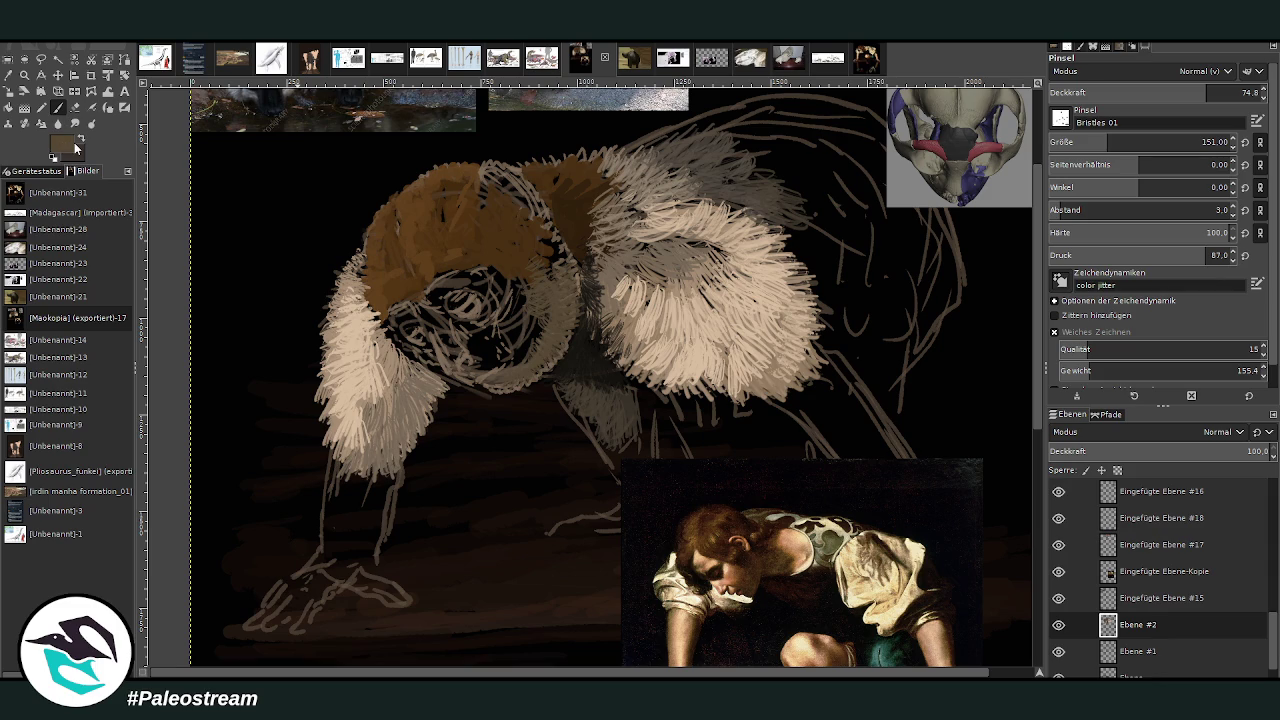
pyautogui.press('x')
pyautogui.scroll(3, 1036, 144)
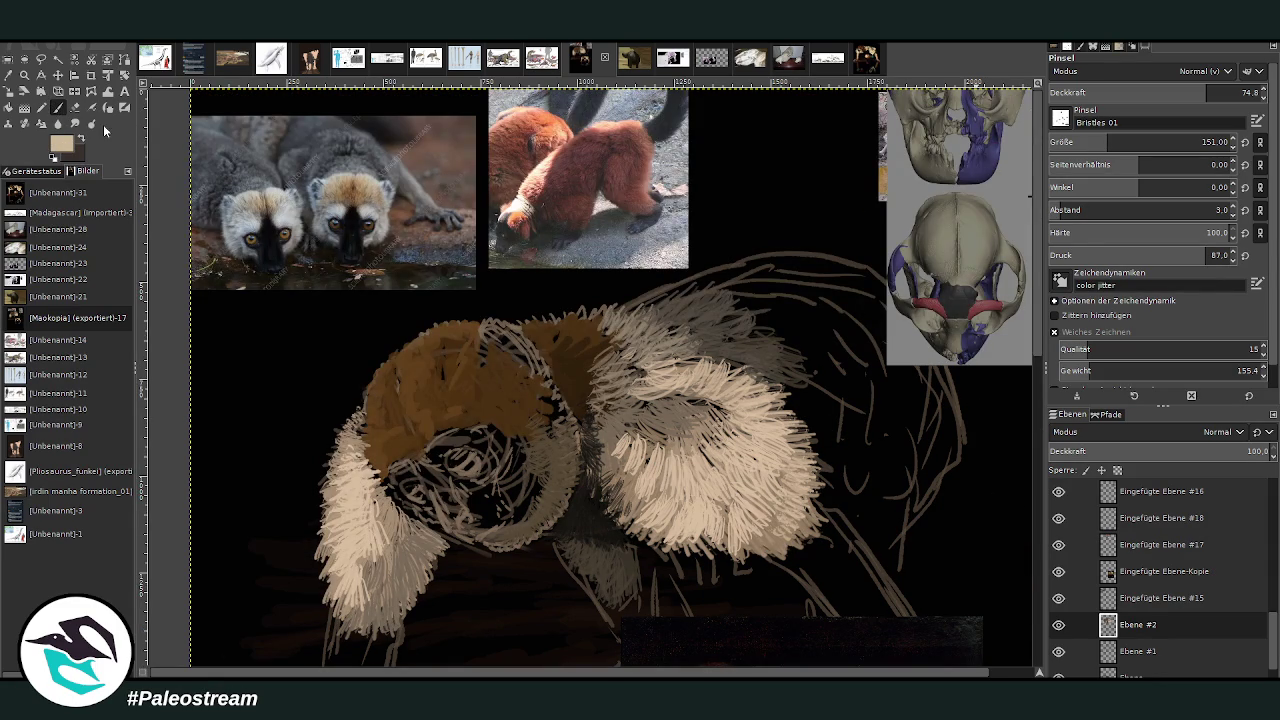
# Paint light beige fur over the dark eye area.
pyautogui.moveTo(481, 487)
pyautogui.mouseDown()
pyautogui.moveTo(505, 485)
pyautogui.moveTo(506, 468)
pyautogui.moveTo(505, 480)
pyautogui.mouseUp()
pyautogui.moveTo(437, 445)
pyautogui.mouseDown()
pyautogui.moveTo(460, 440)
pyautogui.moveTo(452, 458)
pyautogui.mouseUp()
pyautogui.scroll(-1, 1040, 372)
pyautogui.scroll(-2, 1040, 372)
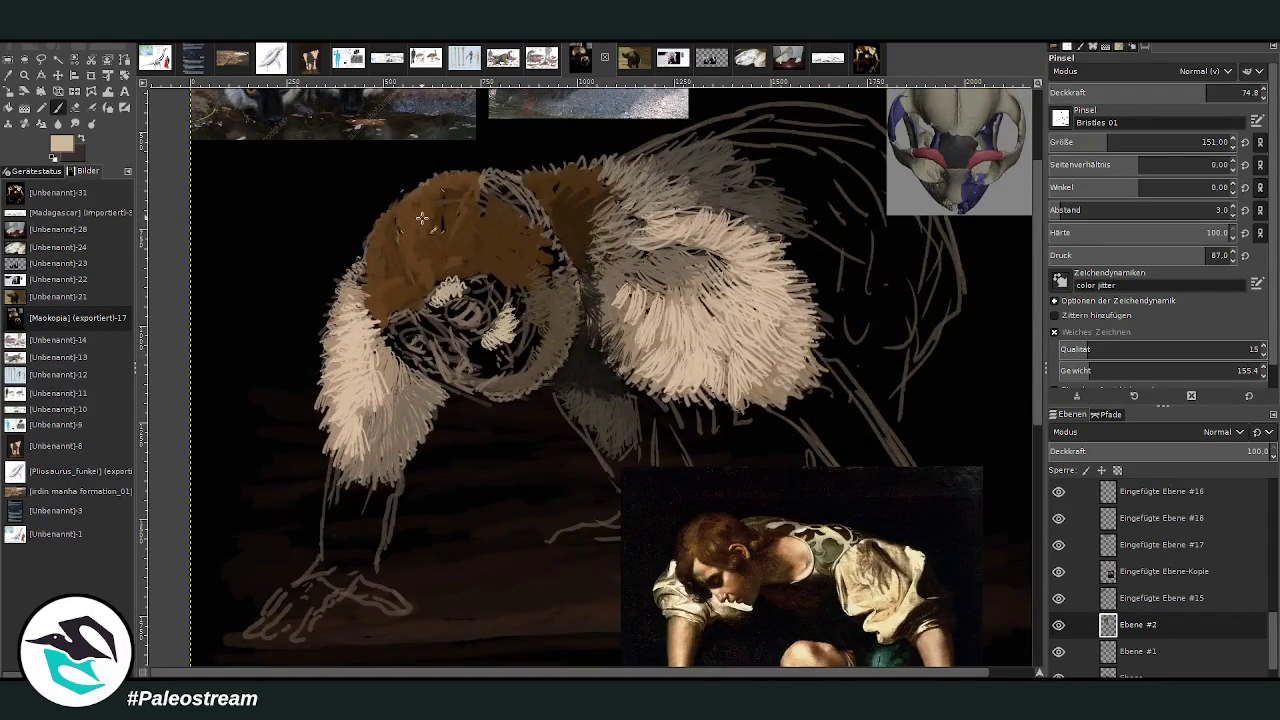
pyautogui.moveTo(476, 350)
pyautogui.mouseDown()
pyautogui.moveTo(495, 352)
pyautogui.moveTo(515, 300)
pyautogui.moveTo(472, 288)
pyautogui.mouseUp()
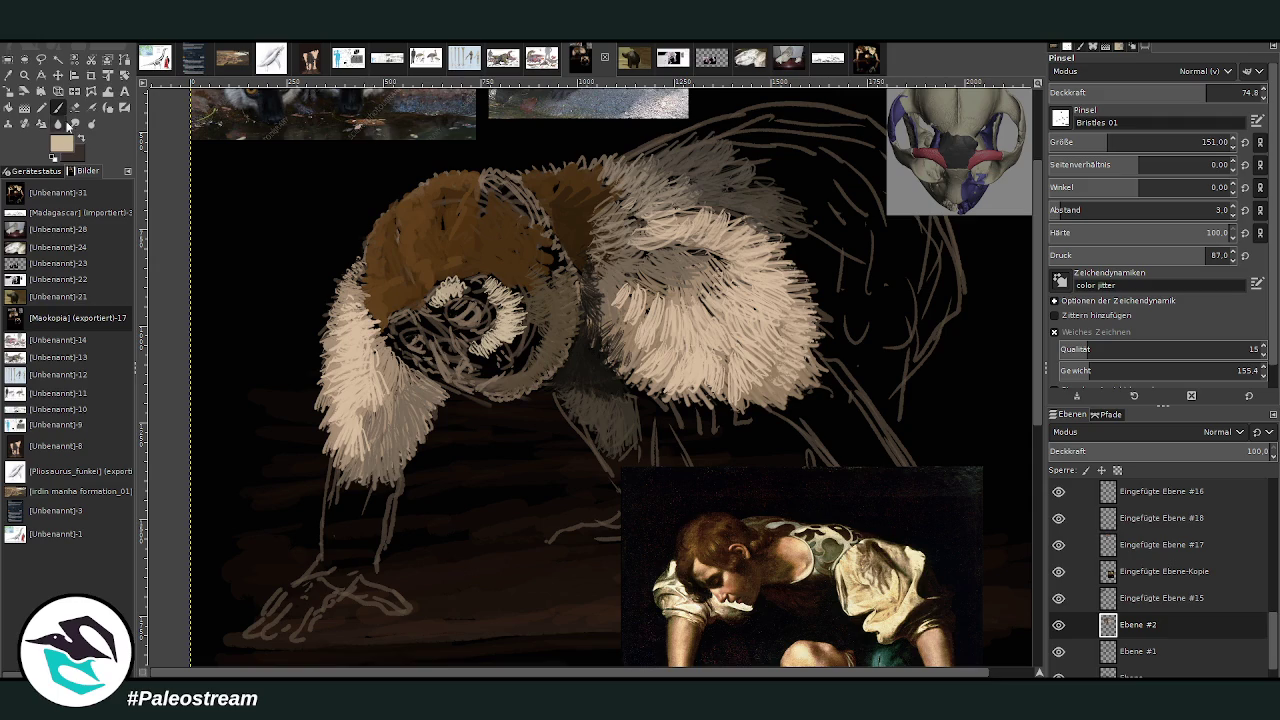
# Shade the lower eye and the ring's right side in dark grey-brown, then fit the image in the window.
pyautogui.keyDown('ctrl'); pyautogui.click(672, 121); pyautogui.keyUp('ctrl')
pyautogui.moveTo(472, 291)
pyautogui.mouseDown()
pyautogui.moveTo(458, 289)
pyautogui.moveTo(512, 360)
pyautogui.moveTo(530, 330)
pyautogui.moveTo(520, 298)
pyautogui.moveTo(530, 338)
pyautogui.moveTo(536, 326)
pyautogui.moveTo(532, 296)
pyautogui.moveTo(495, 285)
pyautogui.moveTo(550, 305)
pyautogui.moveTo(521, 356)
pyautogui.moveTo(549, 328)
pyautogui.mouseUp()
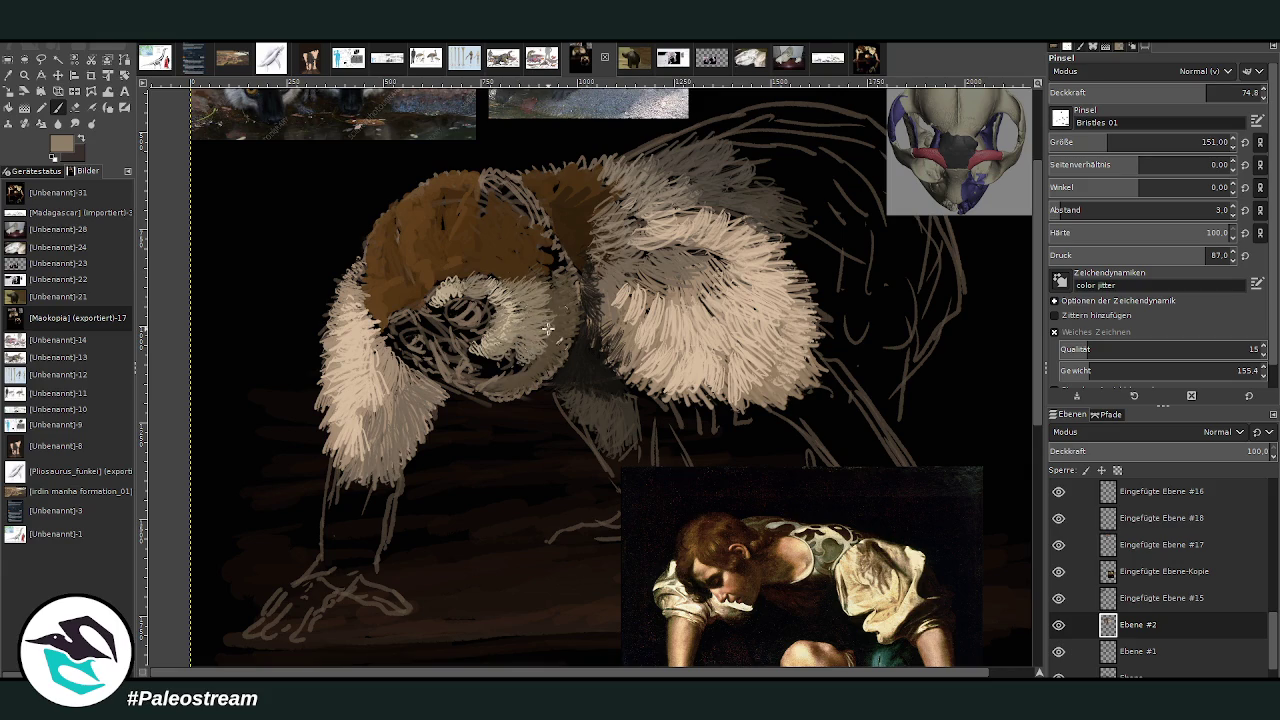
pyautogui.keyDown('ctrl'); pyautogui.click(1011, 408); pyautogui.keyUp('ctrl')
pyautogui.moveTo(485, 364)
pyautogui.mouseDown()
pyautogui.moveTo(462, 340)
pyautogui.moveTo(481, 333)
pyautogui.moveTo(477, 320)
pyautogui.mouseUp()
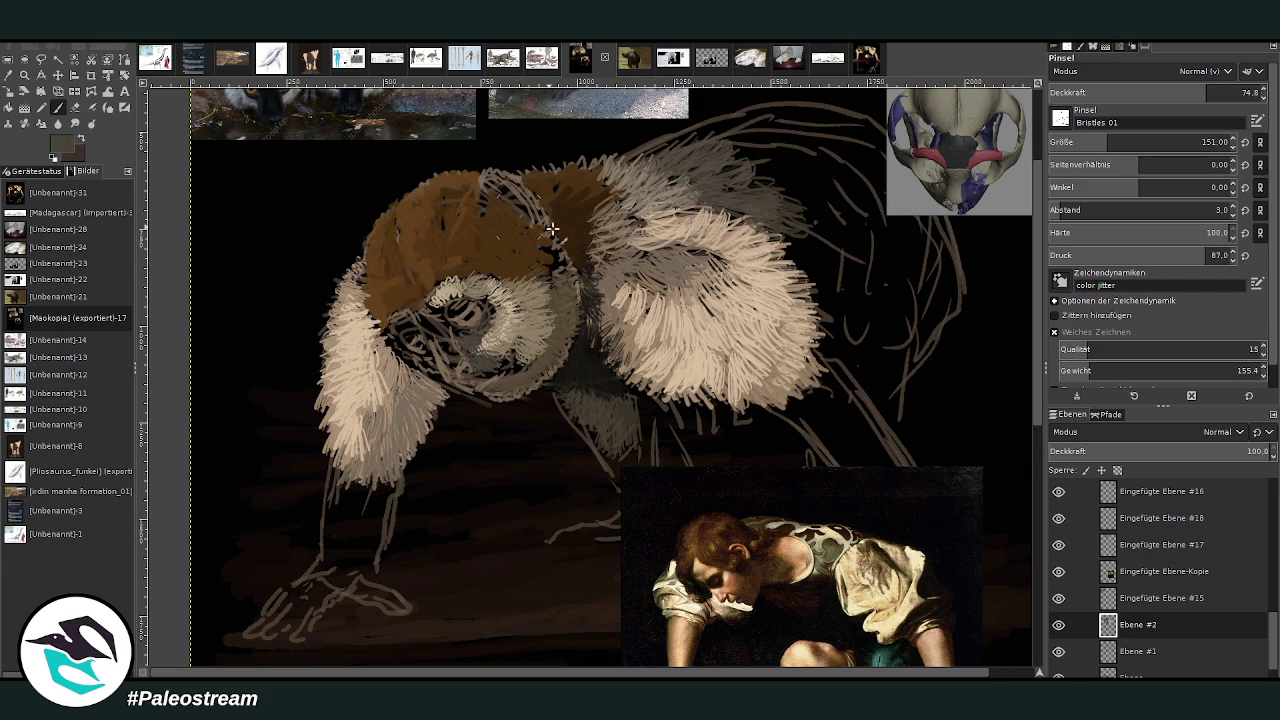
pyautogui.moveTo(511, 366)
pyautogui.mouseDown()
pyautogui.moveTo(545, 338)
pyautogui.moveTo(545, 250)
pyautogui.mouseUp()
pyautogui.hotkey('shift', 'ctrl', 'j')
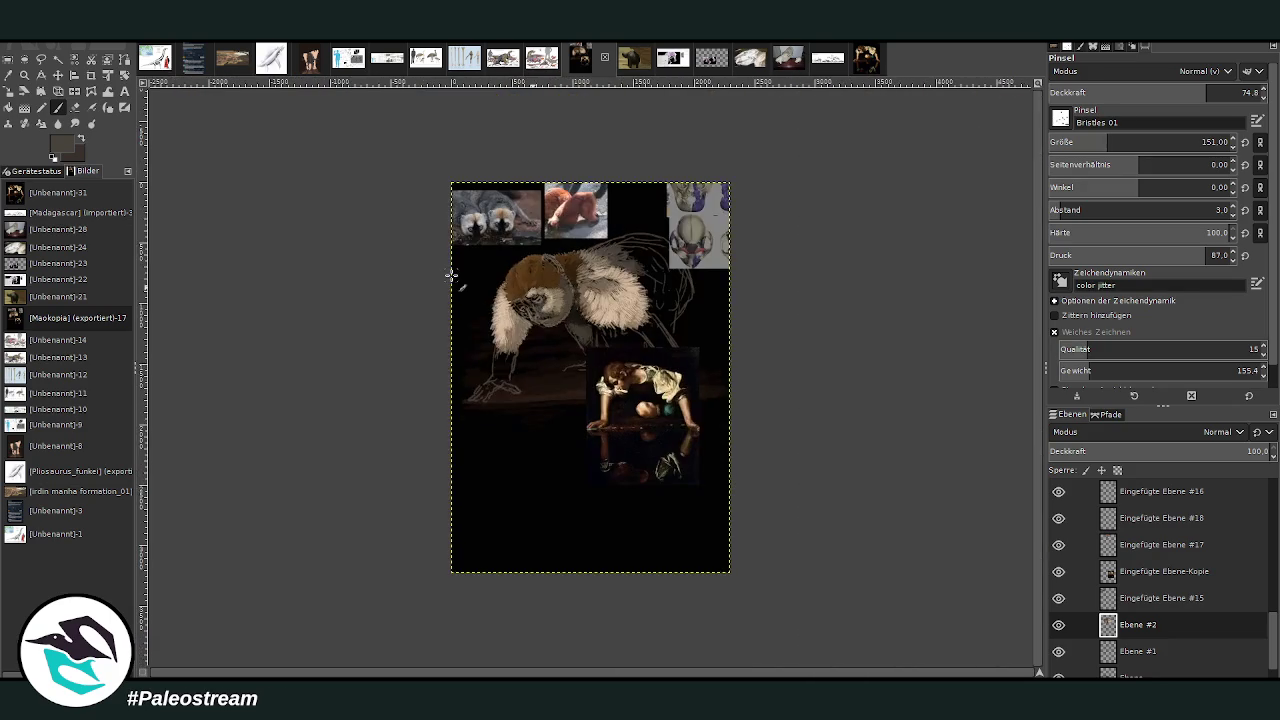
# Zoom in on the lemur's head and return to the paintbrush using the Chalk 03 brush.
pyautogui.click(24, 75)
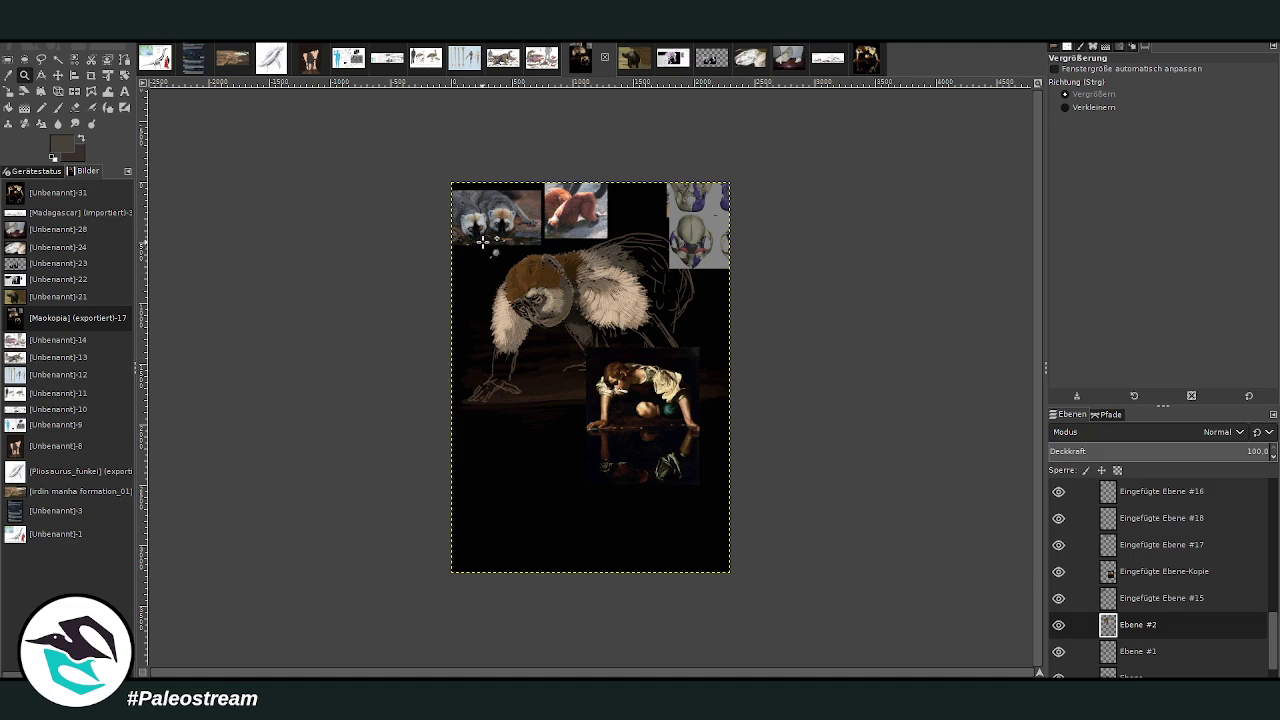
pyautogui.moveTo(479, 189); pyautogui.dragTo(598, 378)
pyautogui.moveTo(464, 156); pyautogui.dragTo(775, 548)
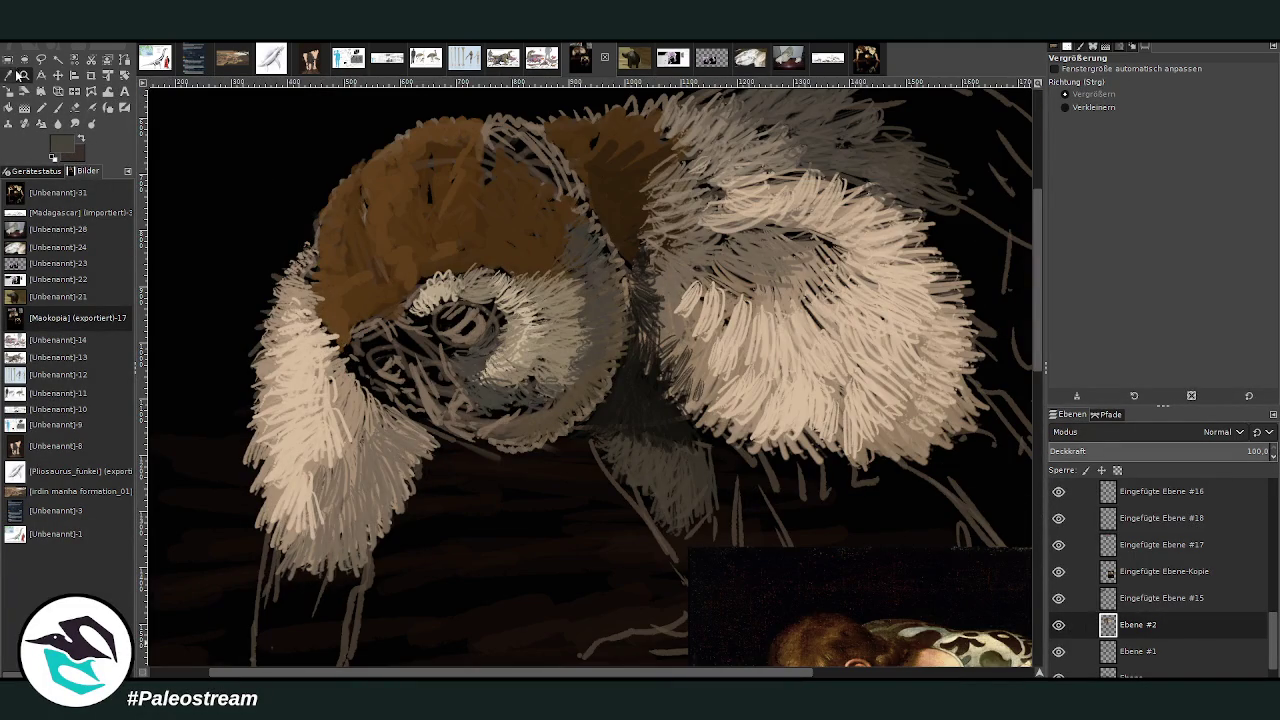
pyautogui.press('p')
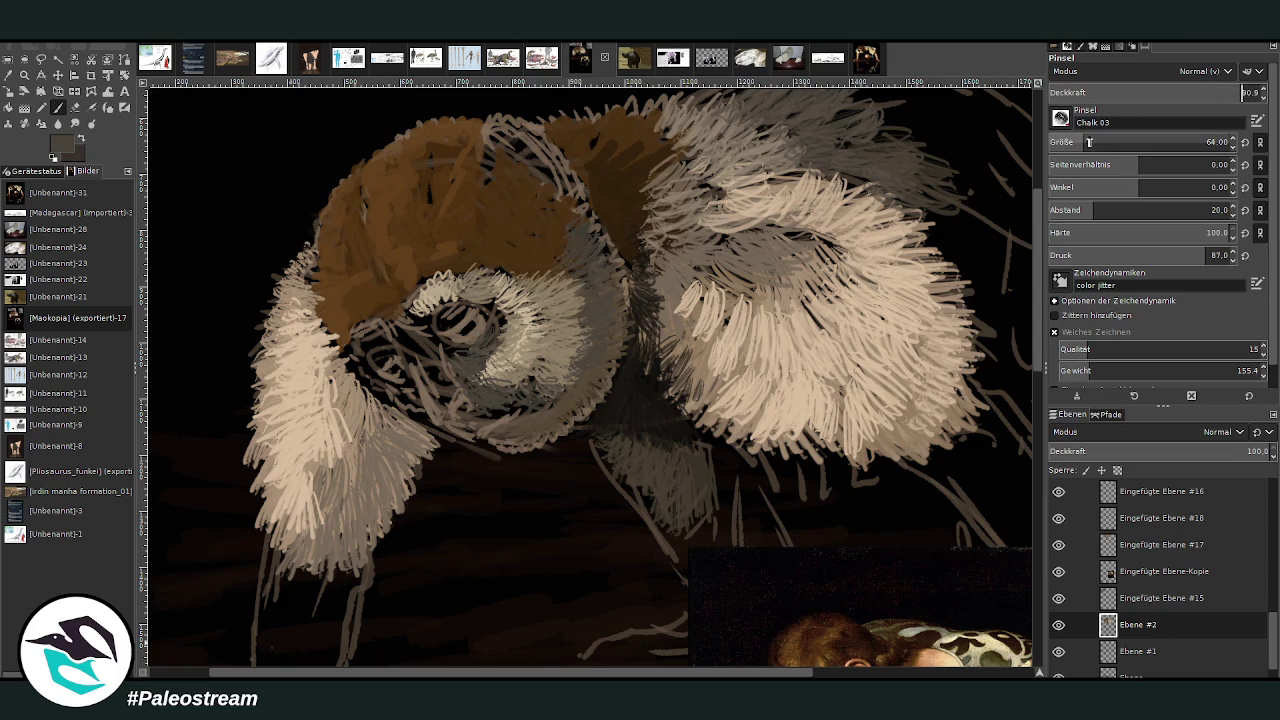
pyautogui.scroll(5, 1040, 154)
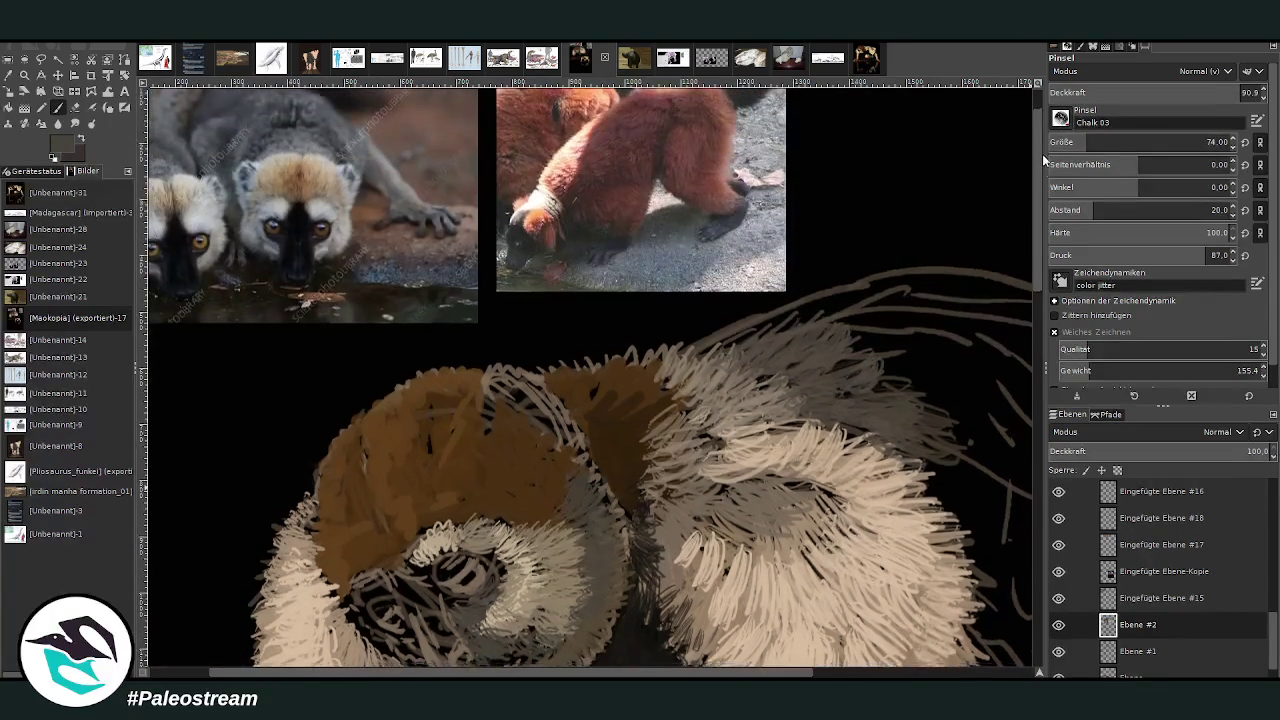
# Set the brush to size 38 and 84 opacity, and darken the pupil with near-black.
pyautogui.scroll(-5, 1040, 154)
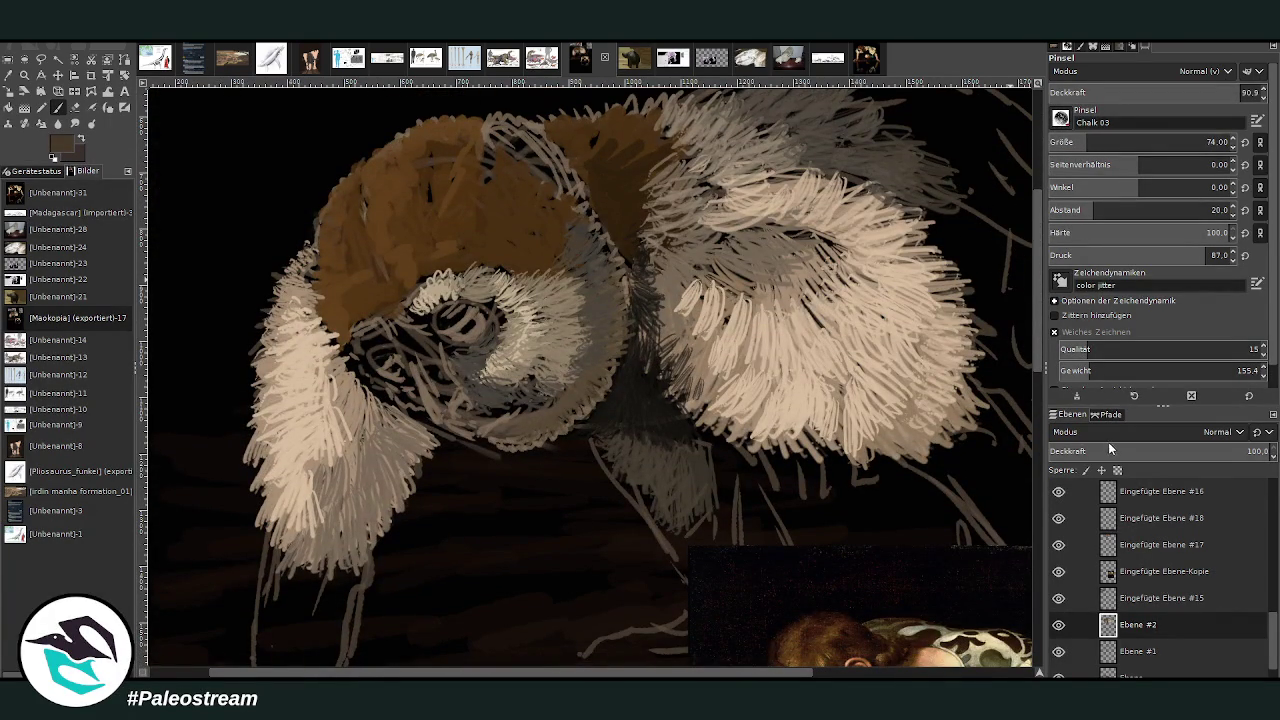
pyautogui.click(1075, 145)
pyautogui.click(1242, 93)
pyautogui.moveTo(462, 333); pyautogui.dragTo(468, 336)
pyautogui.keyDown('ctrl'); pyautogui.click(1021, 449); pyautogui.keyUp('ctrl')
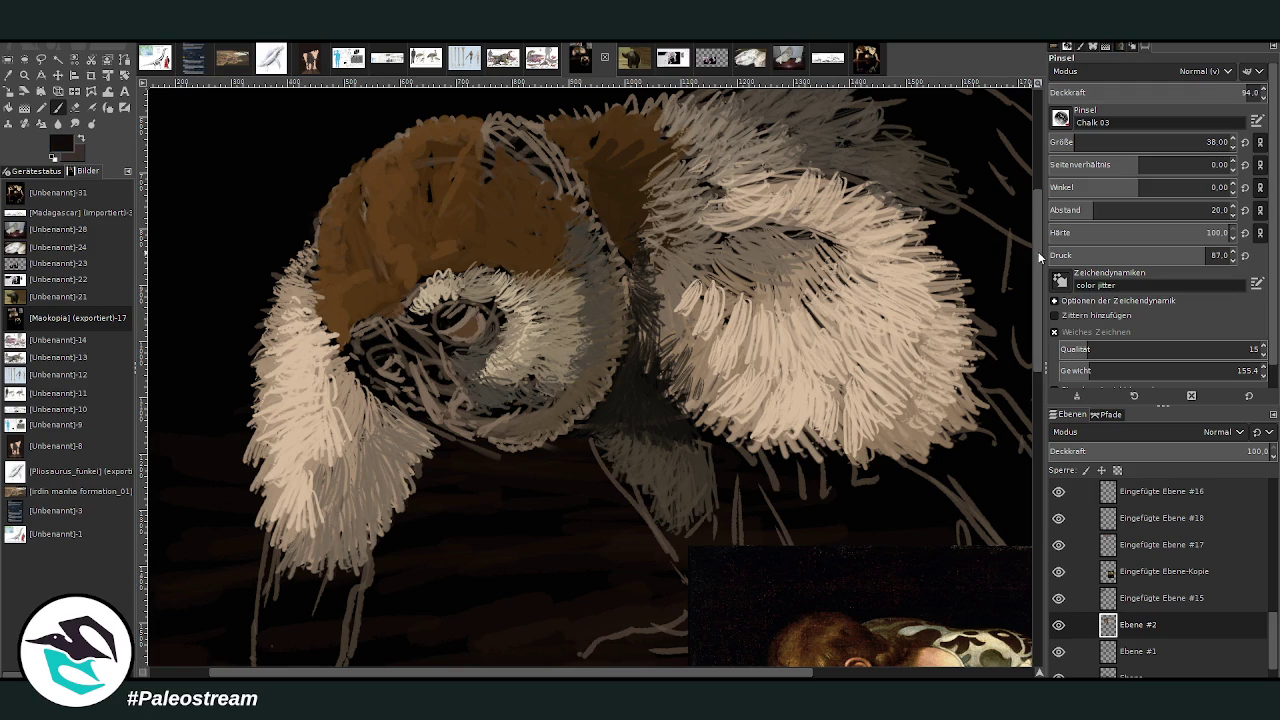
pyautogui.moveTo(465, 330); pyautogui.dragTo(468, 321)
# Deepen the pupil at 43.2 opacity, then shade the cheek below the eye at 65.9.
pyautogui.moveTo(1245, 92); pyautogui.dragTo(1139, 92)
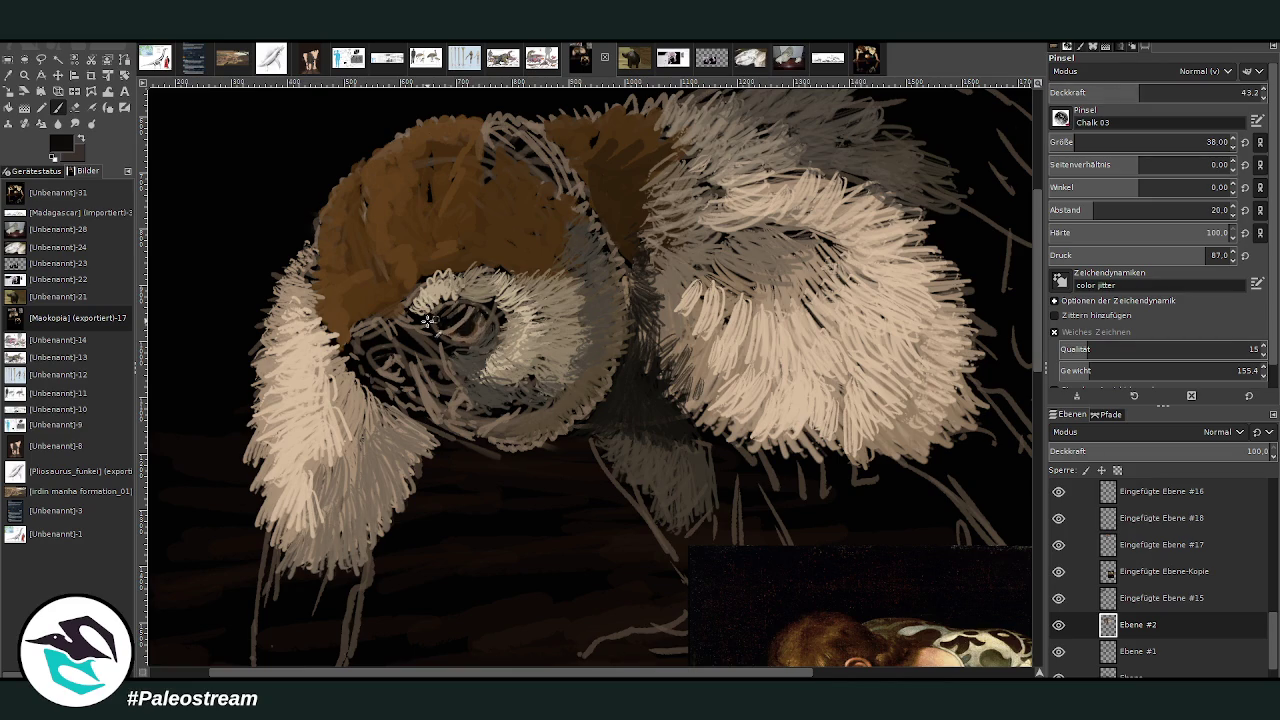
pyautogui.scroll(-3, 1010, 250)
pyautogui.scroll(2, 1010, 250)
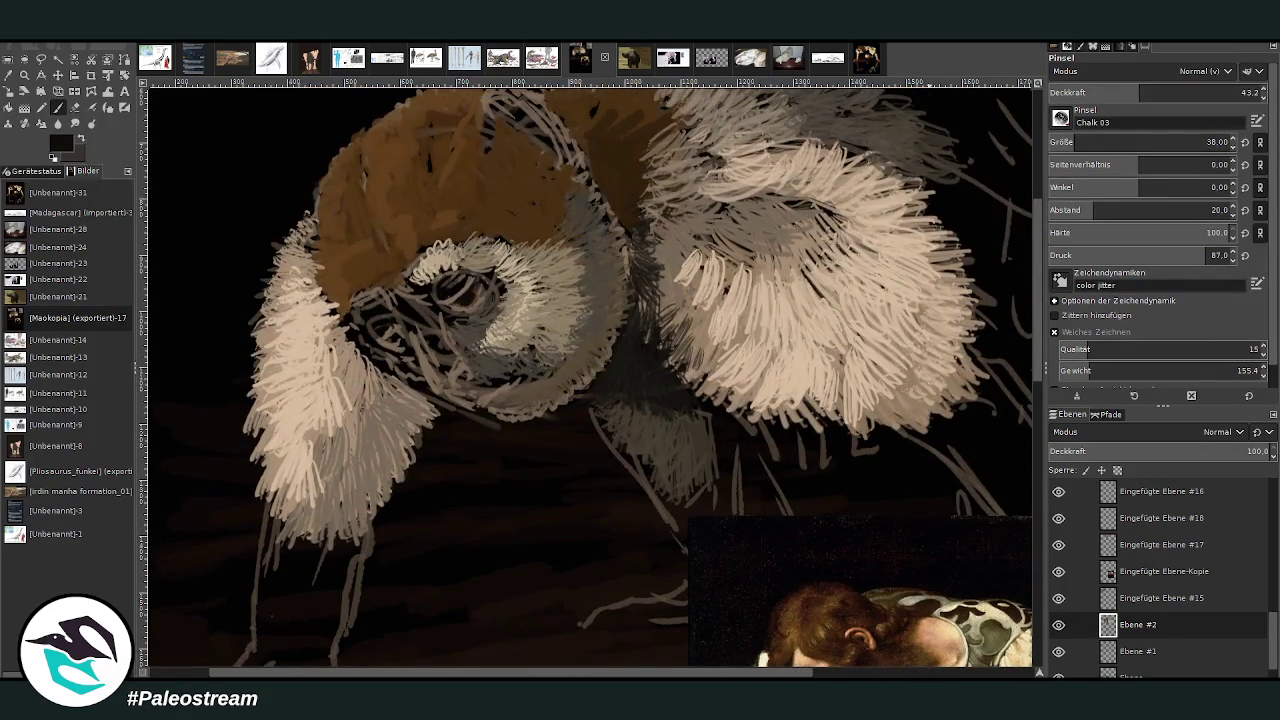
pyautogui.moveTo(441, 298)
pyautogui.mouseDown()
pyautogui.moveTo(487, 283)
pyautogui.moveTo(470, 350)
pyautogui.moveTo(484, 375)
pyautogui.mouseUp()
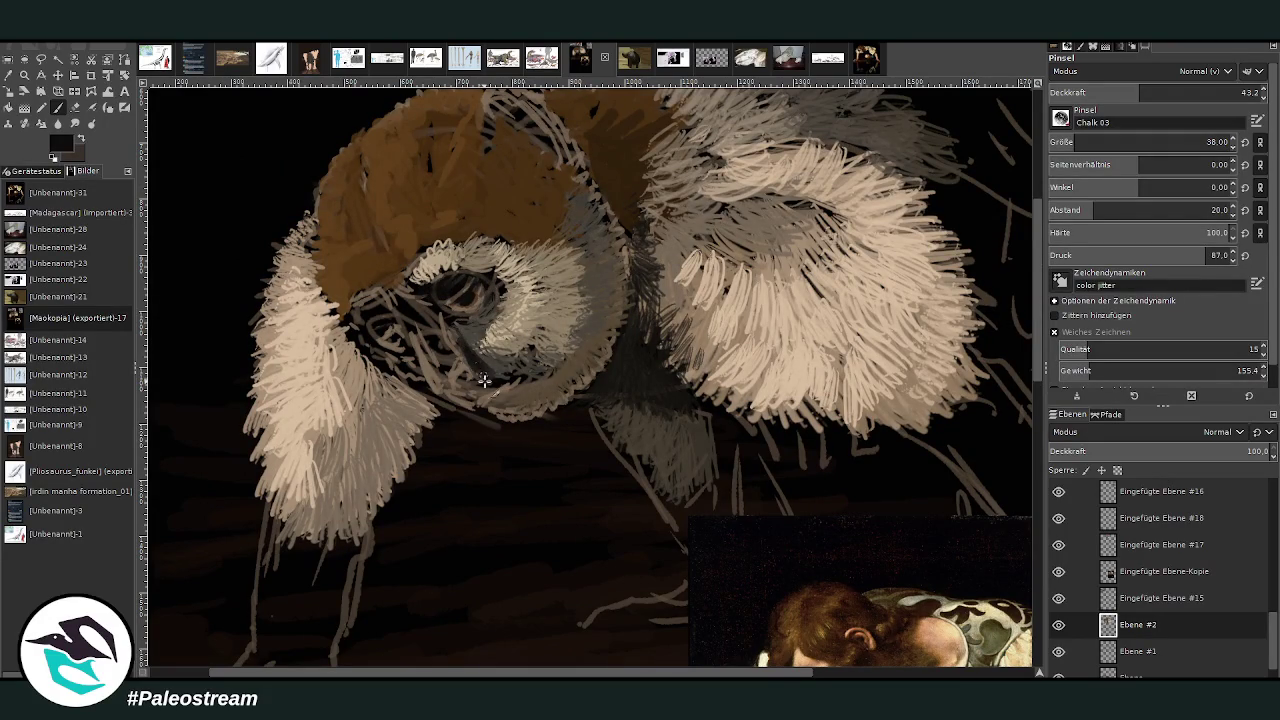
pyautogui.click(1188, 92)
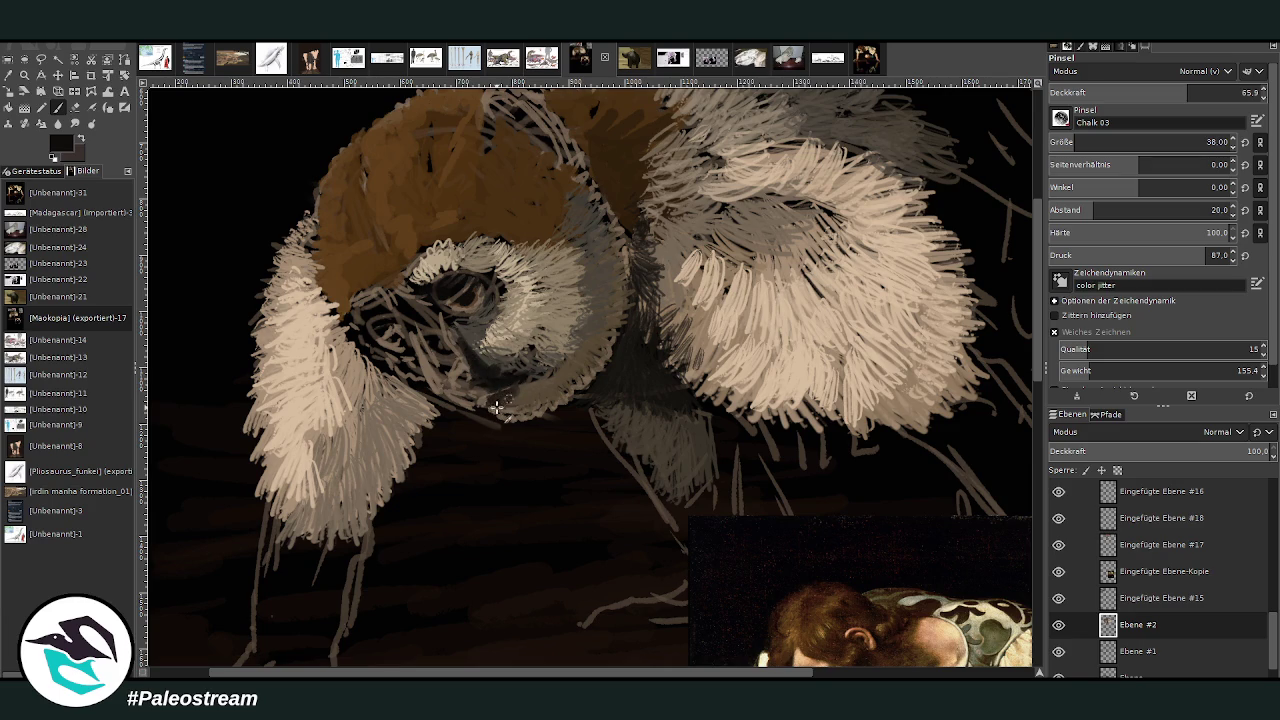
pyautogui.moveTo(506, 404)
pyautogui.mouseDown()
pyautogui.moveTo(535, 377)
pyautogui.moveTo(550, 388)
pyautogui.moveTo(502, 405)
pyautogui.moveTo(453, 385)
pyautogui.moveTo(485, 408)
pyautogui.moveTo(470, 392)
pyautogui.moveTo(489, 369)
pyautogui.moveTo(455, 309)
pyautogui.mouseUp()
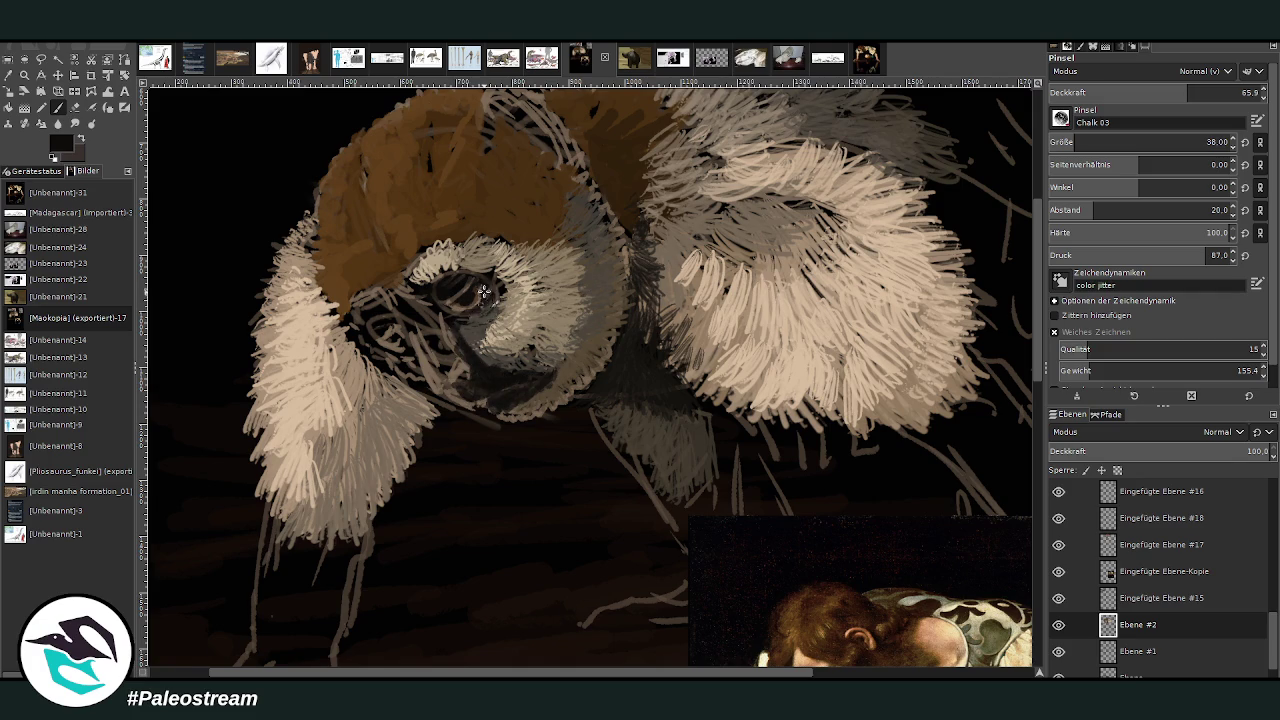
# Move the Caravaggio reference layer up and right, beside the lemur's head.
pyautogui.press('m')
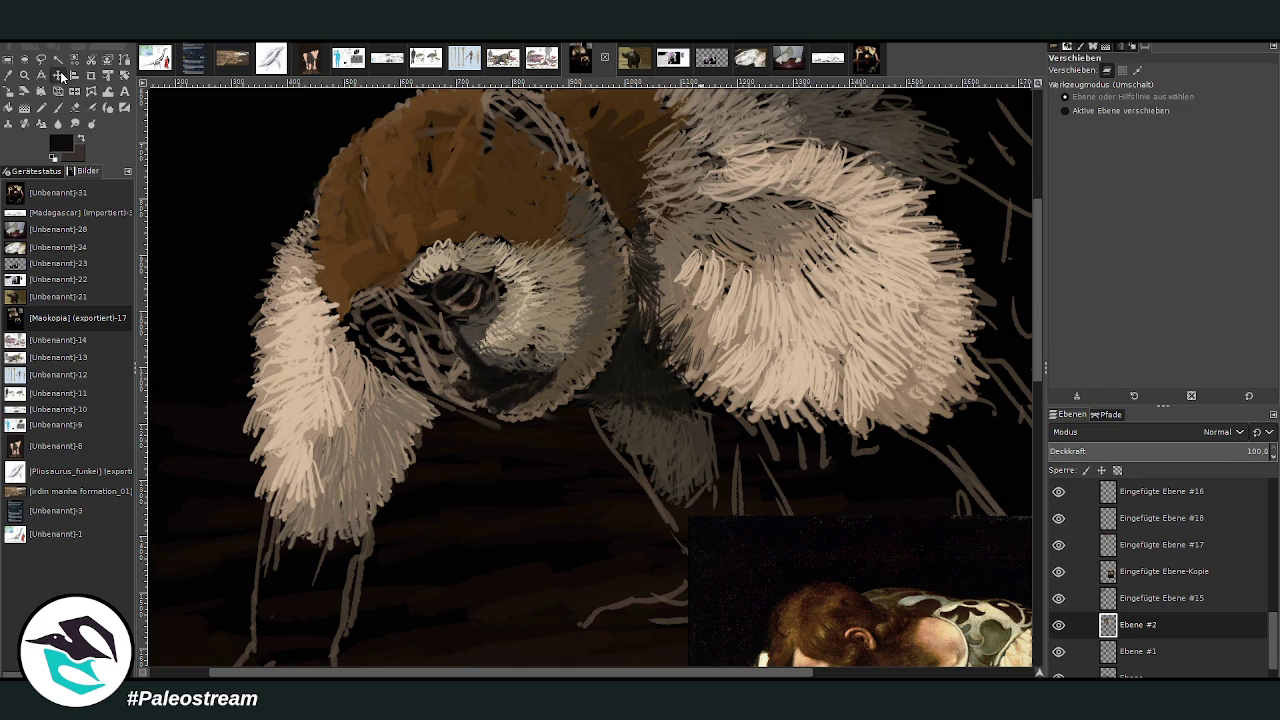
pyautogui.moveTo(832, 618); pyautogui.dragTo(828, 395)
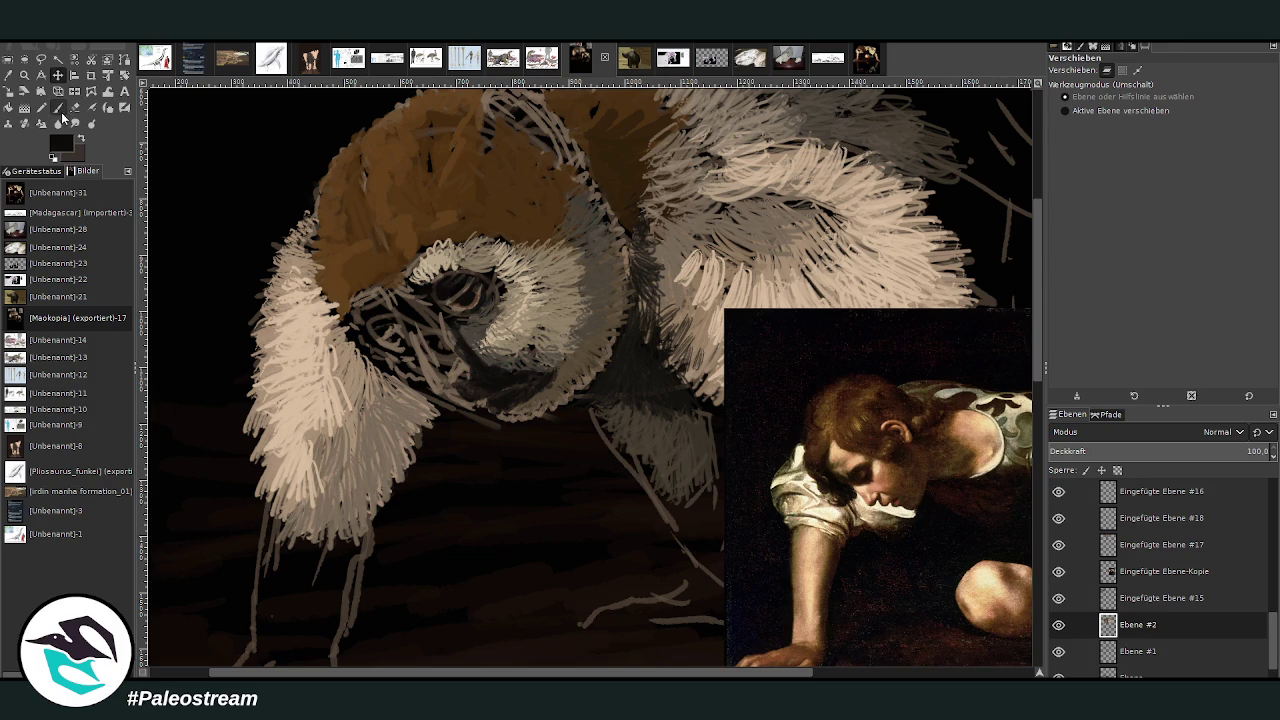
pyautogui.click(58, 108)
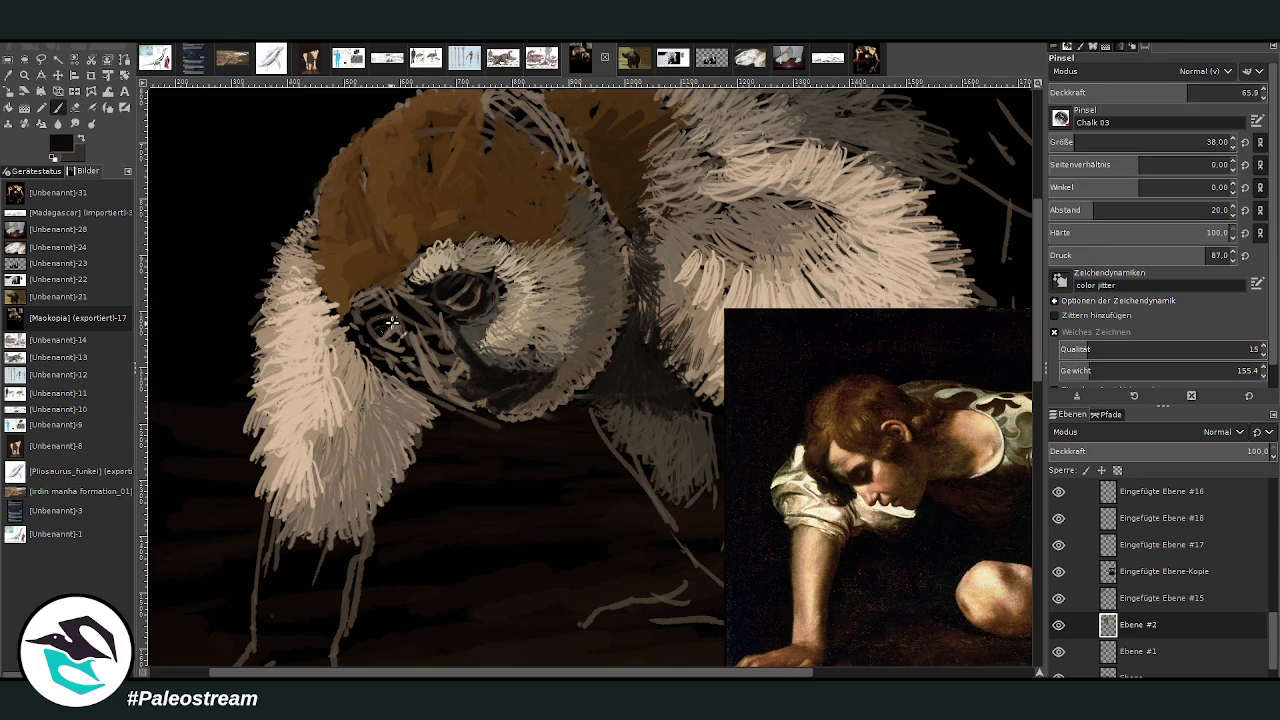
# Paint dark strokes under the eye, then brownish-grey muzzle strokes with browns sampled from the reference.
pyautogui.moveTo(446, 289); pyautogui.dragTo(420, 295)
pyautogui.moveTo(425, 298); pyautogui.dragTo(476, 320)
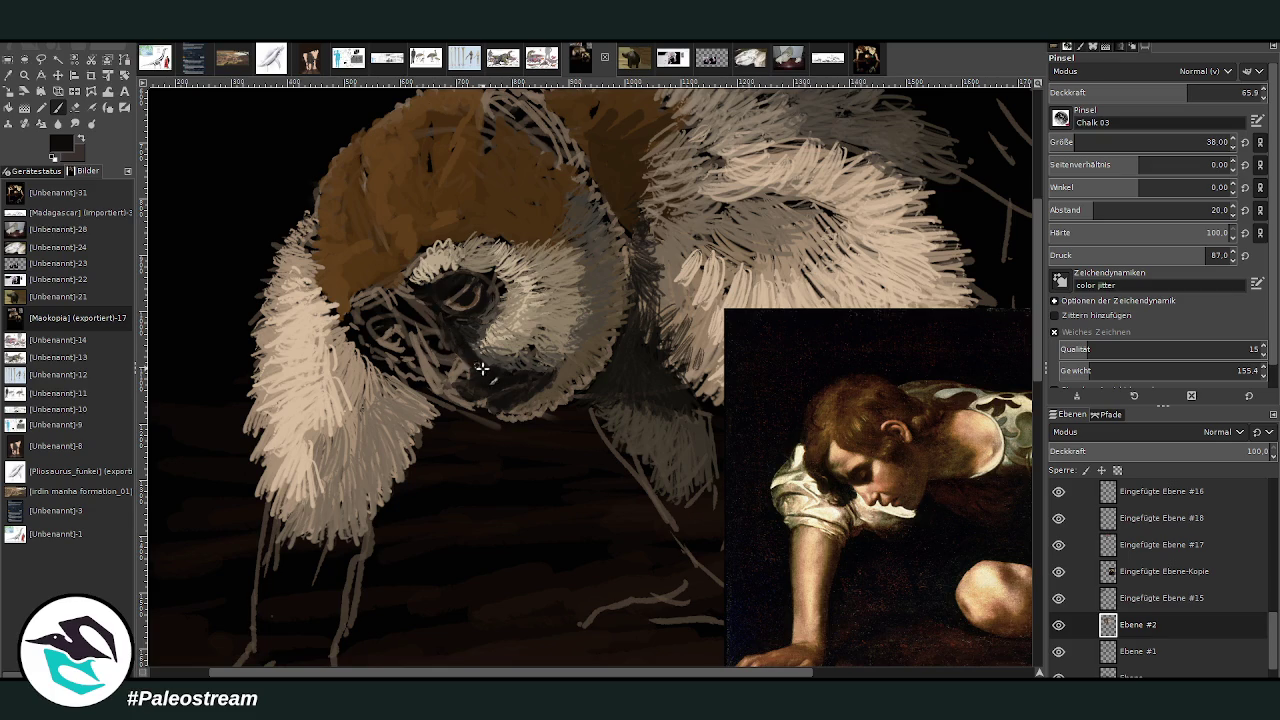
pyautogui.moveTo(475, 396); pyautogui.dragTo(406, 338)
pyautogui.moveTo(972, 400); pyautogui.dragTo(1022, 425)
pyautogui.moveTo(413, 328)
pyautogui.mouseDown()
pyautogui.moveTo(440, 385)
pyautogui.moveTo(460, 368)
pyautogui.mouseUp()
pyautogui.keyDown('ctrl'); pyautogui.click(1025, 420); pyautogui.keyUp('ctrl')
pyautogui.moveTo(433, 378)
pyautogui.mouseDown()
pyautogui.moveTo(420, 338)
pyautogui.moveTo(458, 396)
pyautogui.moveTo(462, 369)
pyautogui.moveTo(445, 388)
pyautogui.mouseUp()
pyautogui.scroll(4, 1034, 300)
pyautogui.scroll(1, 1034, 297)
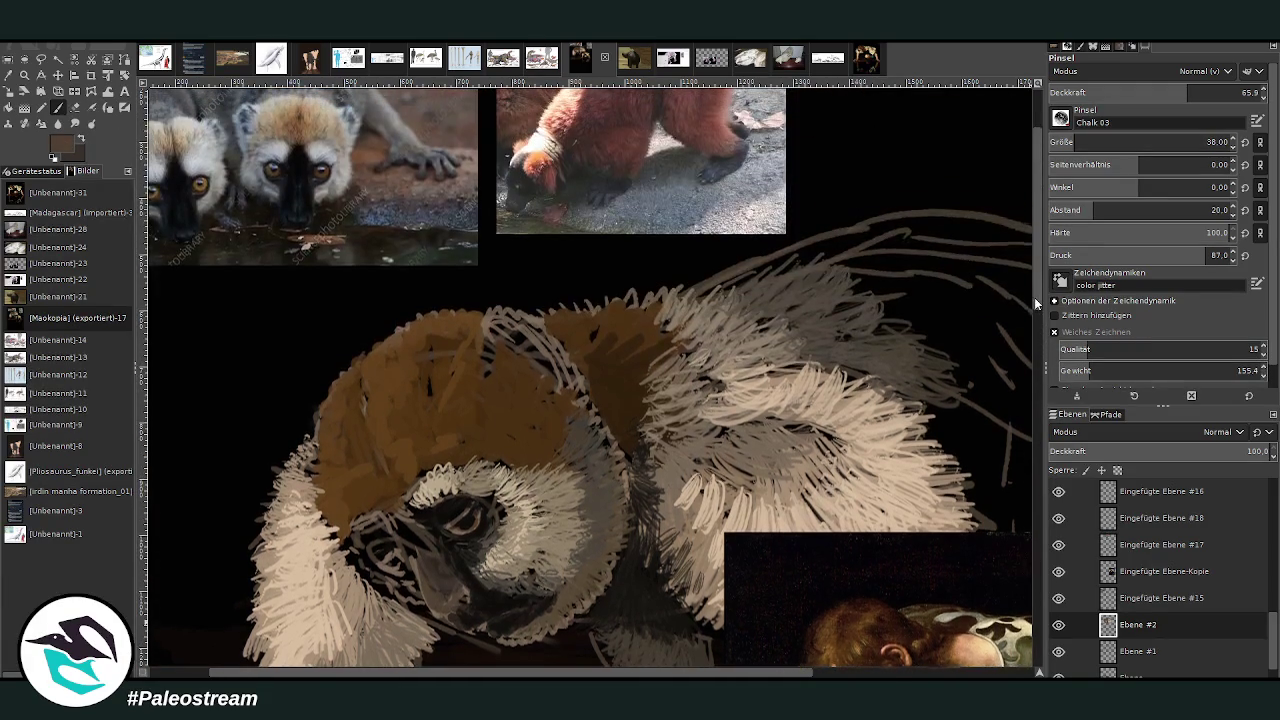
# Repaint the muzzle and chin darker, then darken the eye rim and iris at 78.5 opacity.
pyautogui.scroll(-3, 800, 340)
pyautogui.scroll(-1, 511, 373)
pyautogui.moveTo(445, 430)
pyautogui.mouseDown()
pyautogui.moveTo(452, 456)
pyautogui.moveTo(460, 414)
pyautogui.moveTo(448, 406)
pyautogui.moveTo(476, 372)
pyautogui.moveTo(446, 352)
pyautogui.mouseUp()
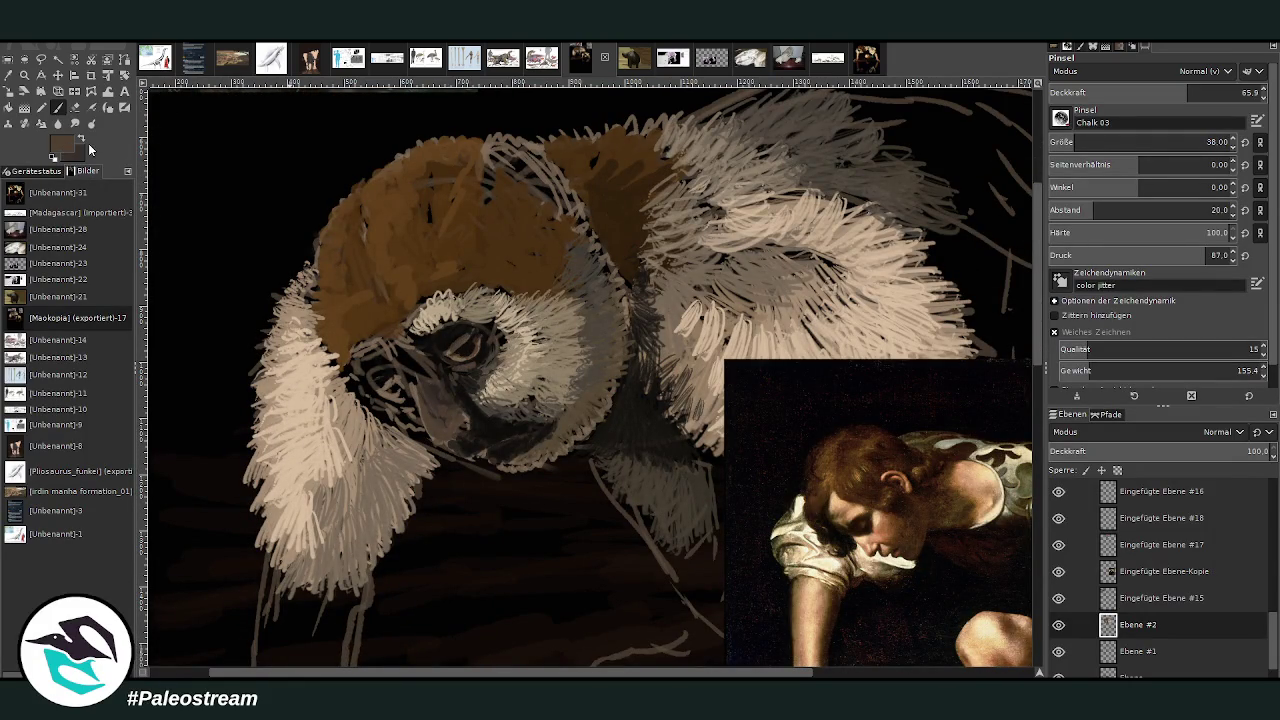
pyautogui.moveTo(454, 334)
pyautogui.mouseDown()
pyautogui.moveTo(413, 334)
pyautogui.moveTo(448, 356)
pyautogui.mouseUp()
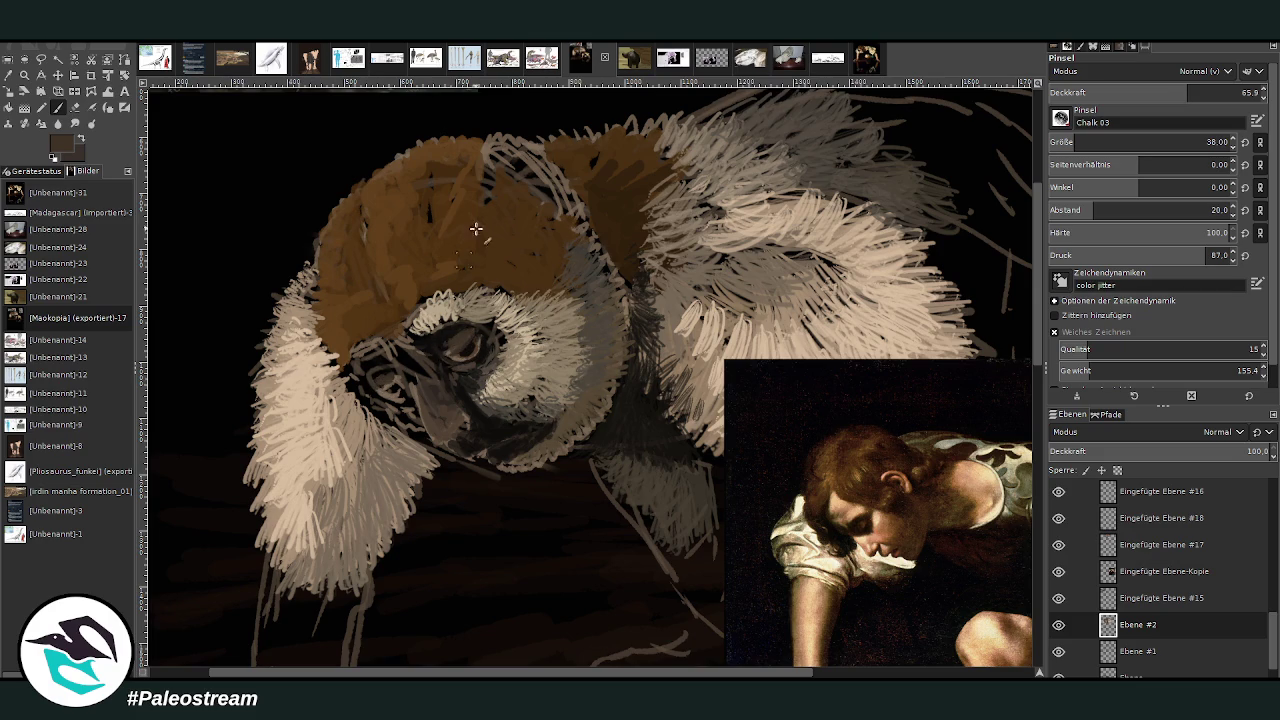
pyautogui.click(1218, 92)
pyautogui.keyDown('ctrl'); pyautogui.click(972, 382); pyautogui.keyUp('ctrl')
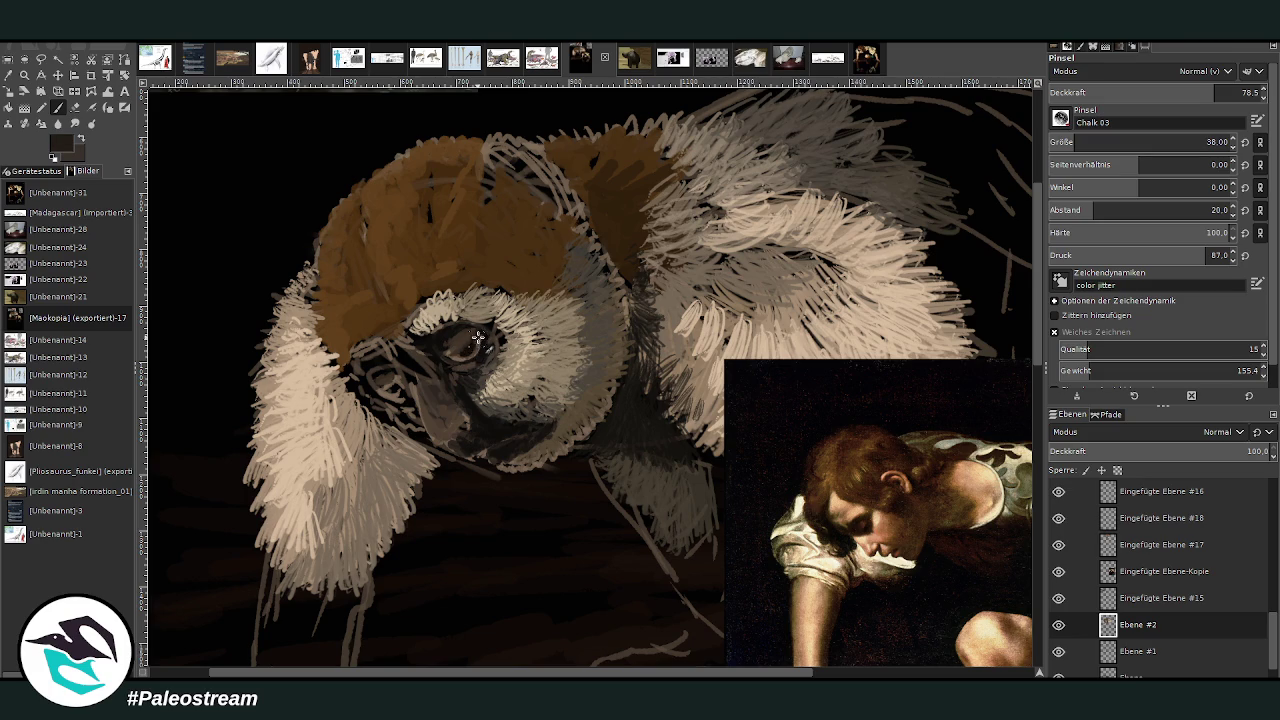
pyautogui.moveTo(470, 338)
pyautogui.mouseDown()
pyautogui.moveTo(392, 392)
pyautogui.moveTo(487, 345)
pyautogui.moveTo(498, 312)
pyautogui.moveTo(452, 326)
pyautogui.moveTo(490, 318)
pyautogui.moveTo(508, 340)
pyautogui.moveTo(491, 343)
pyautogui.mouseUp()
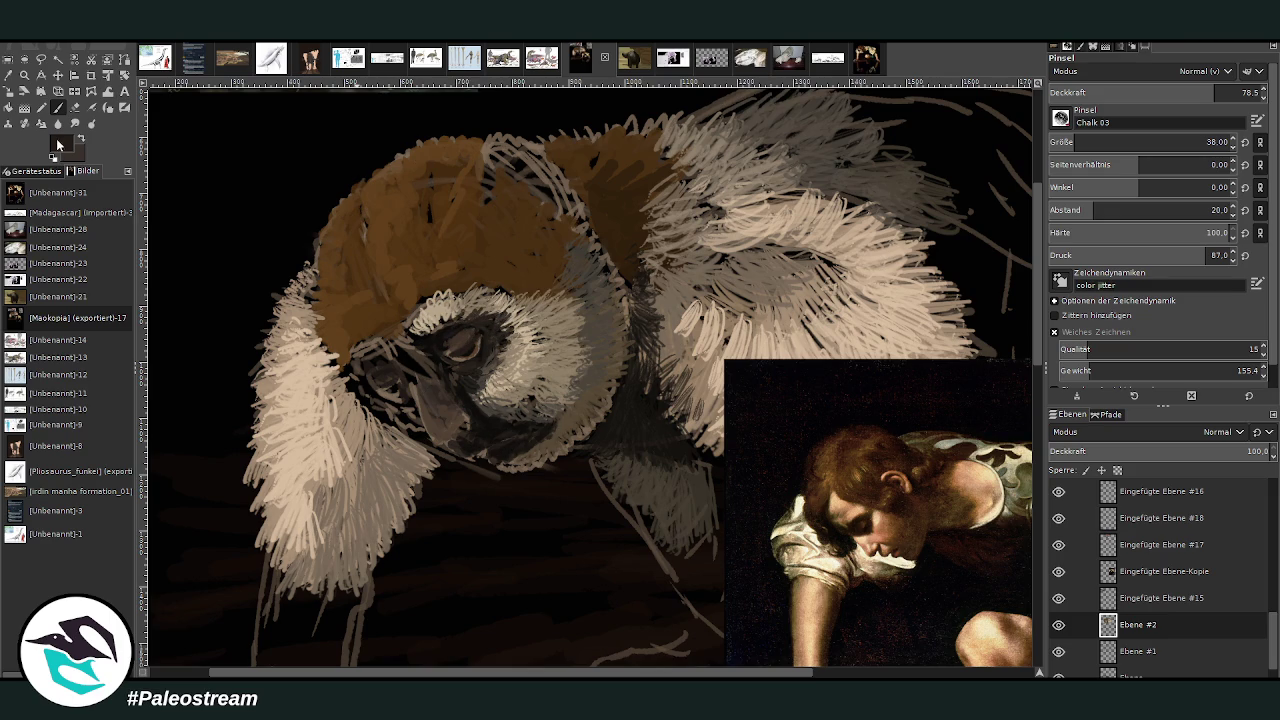
# Switch to near-black and lower the brush opacity to 33.1.
pyautogui.keyDown('ctrl'); pyautogui.click(990, 425); pyautogui.keyUp('ctrl')
pyautogui.click(1118, 92)
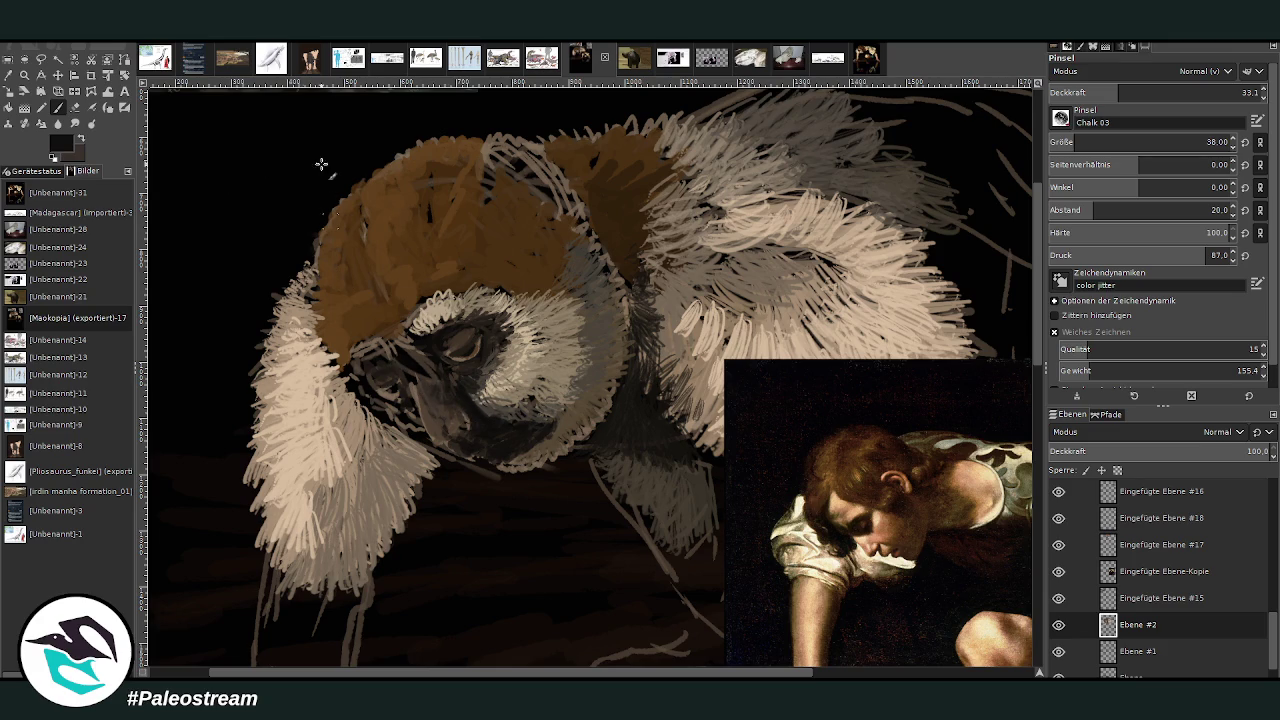
pyautogui.click(8, 75)
pyautogui.click(460, 344)
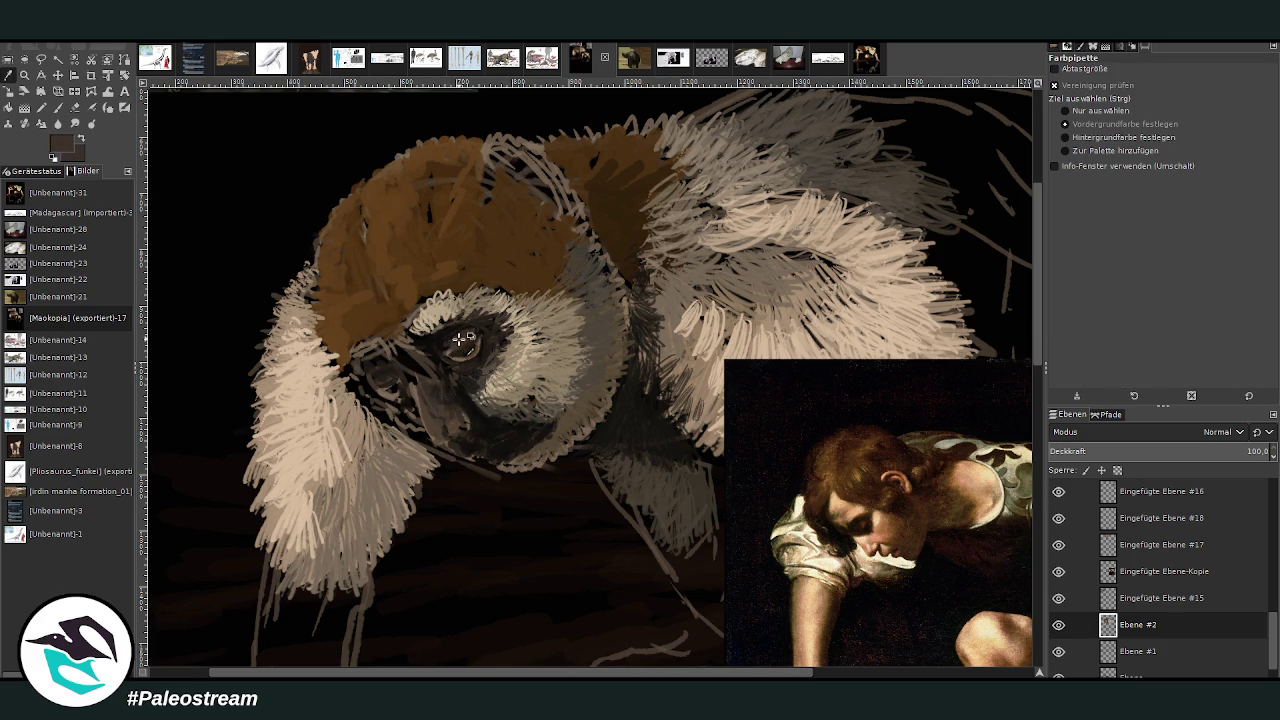
pyautogui.click(57, 107)
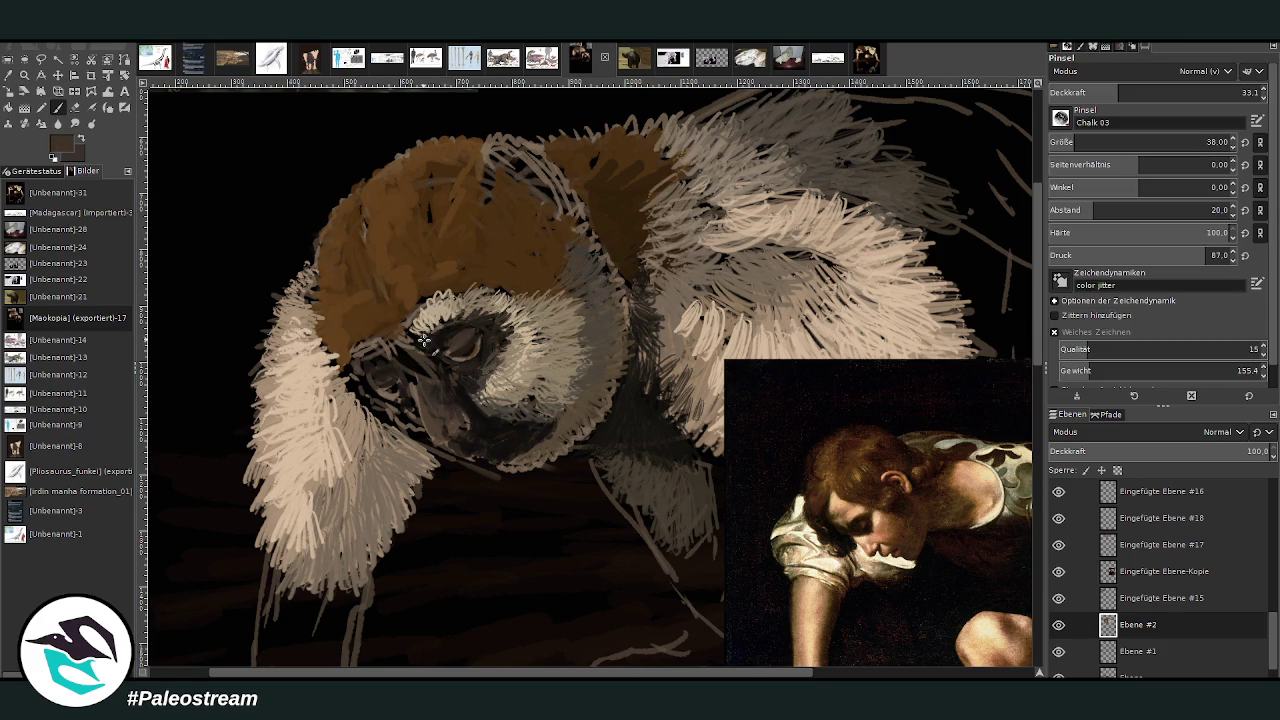
# Add light beige fur strokes along the face edge, then sample a lighter tan from the fur.
pyautogui.click(8, 75)
pyautogui.click(440, 315)
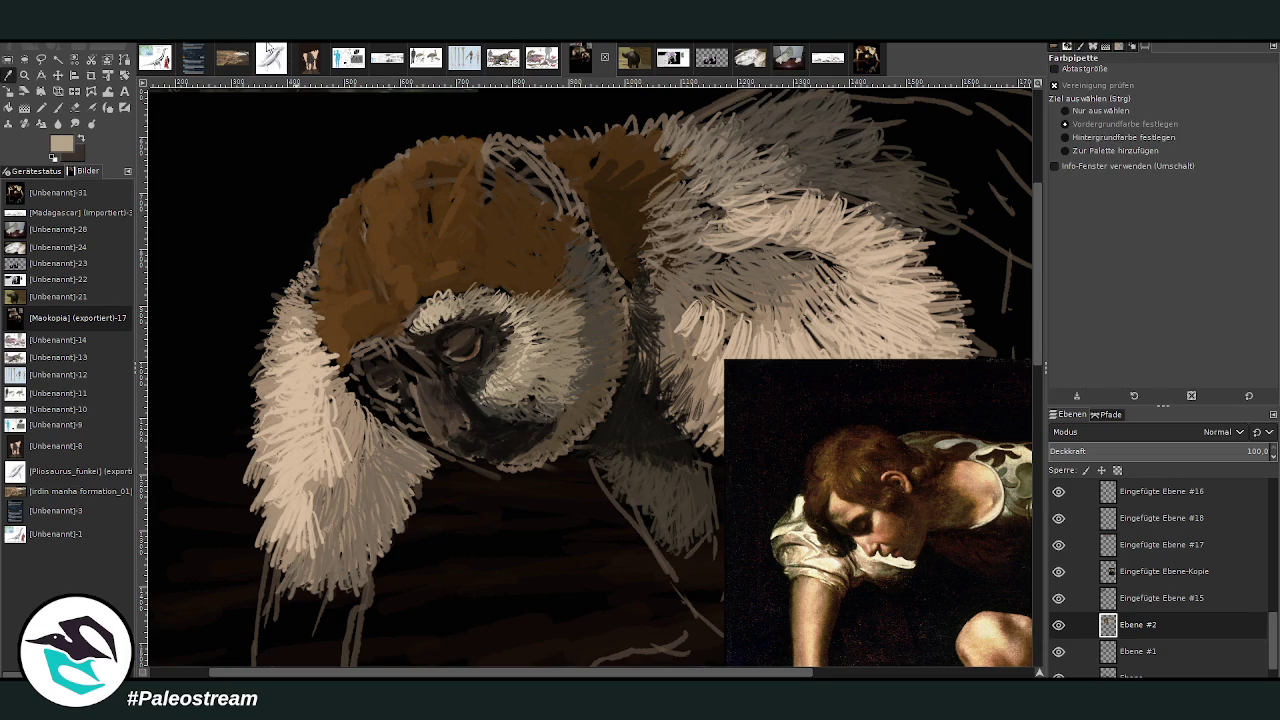
pyautogui.click(57, 107)
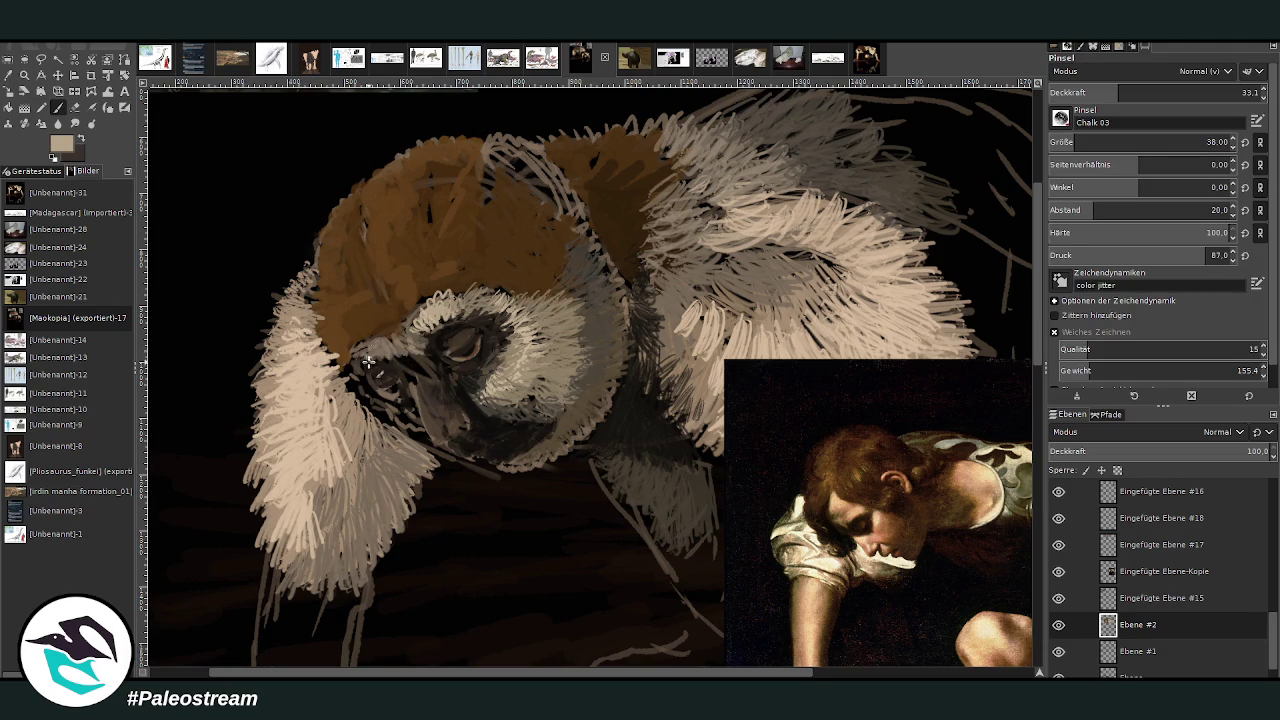
pyautogui.moveTo(358, 358); pyautogui.dragTo(375, 336)
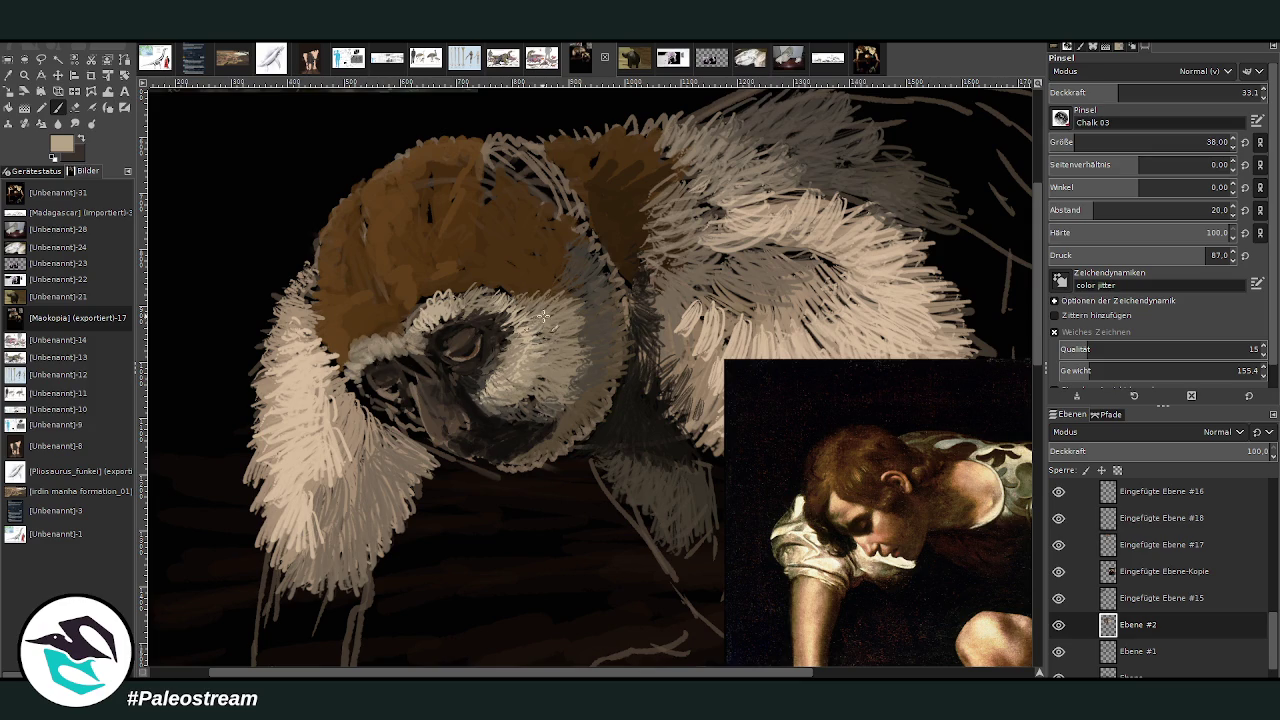
pyautogui.click(8, 75)
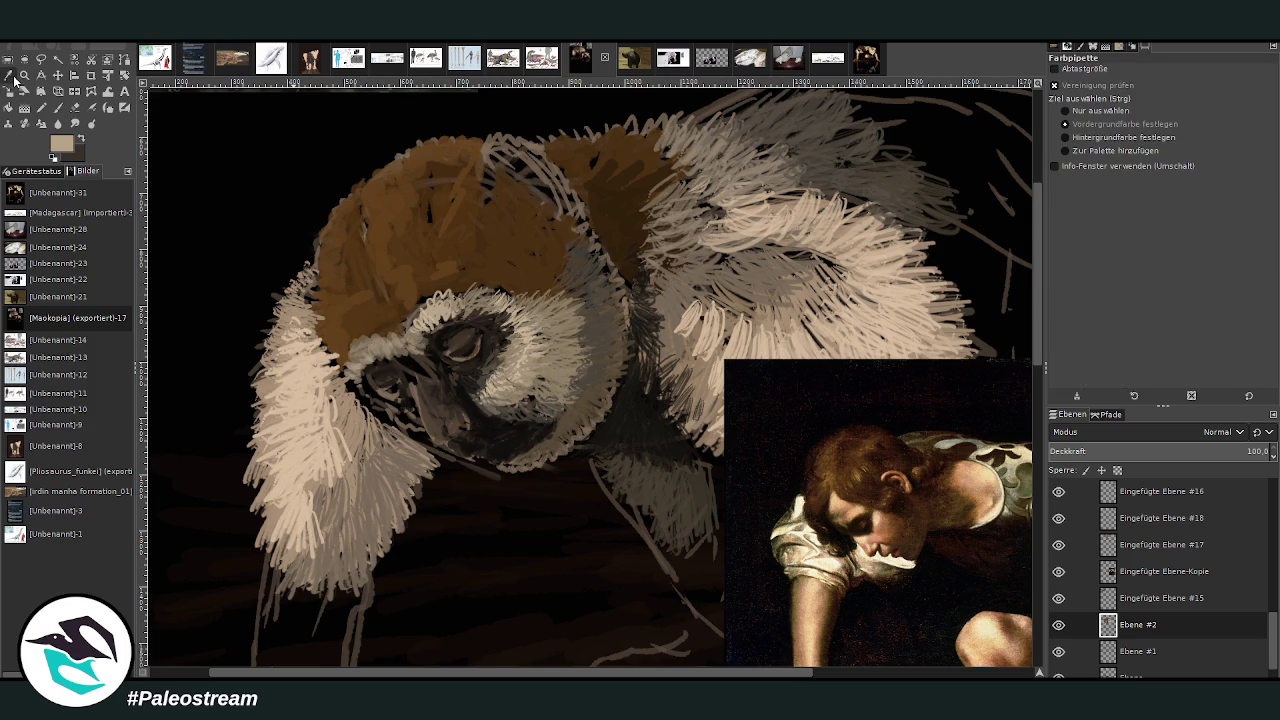
pyautogui.click(315, 440)
pyautogui.click(58, 107)
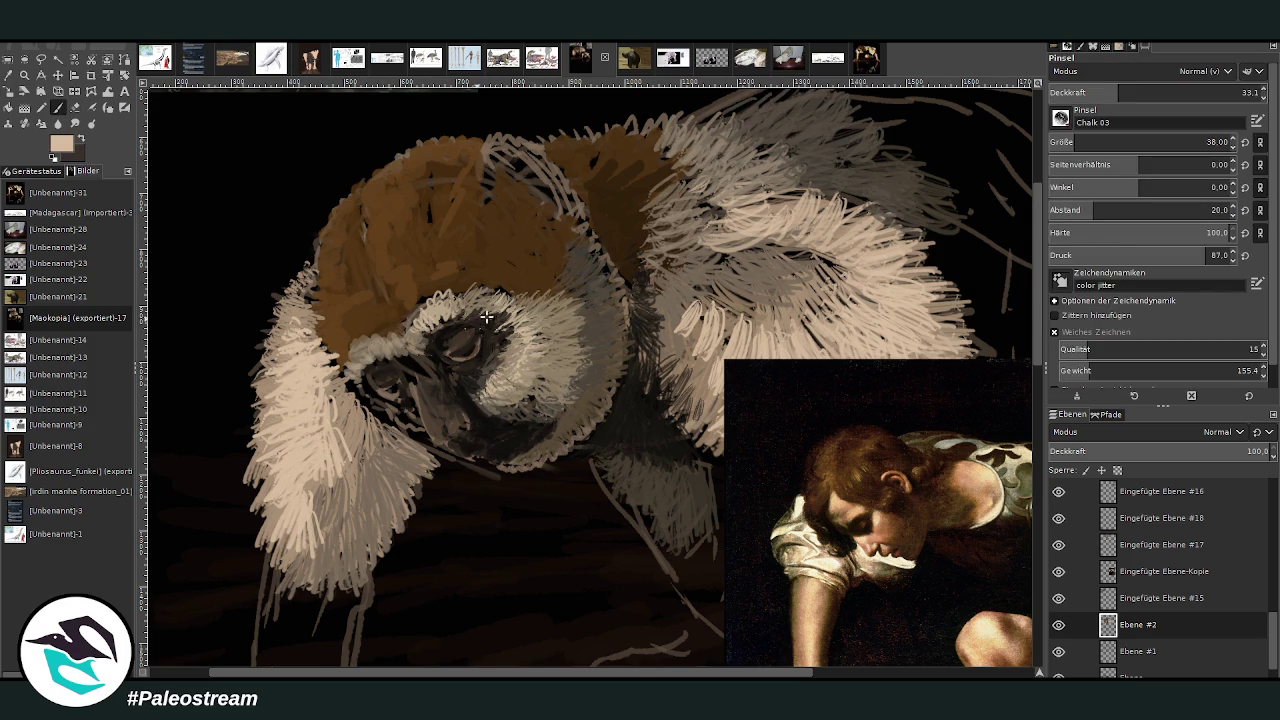
pyautogui.scroll(5, 1034, 376)
pyautogui.scroll(1, 1035, 242)
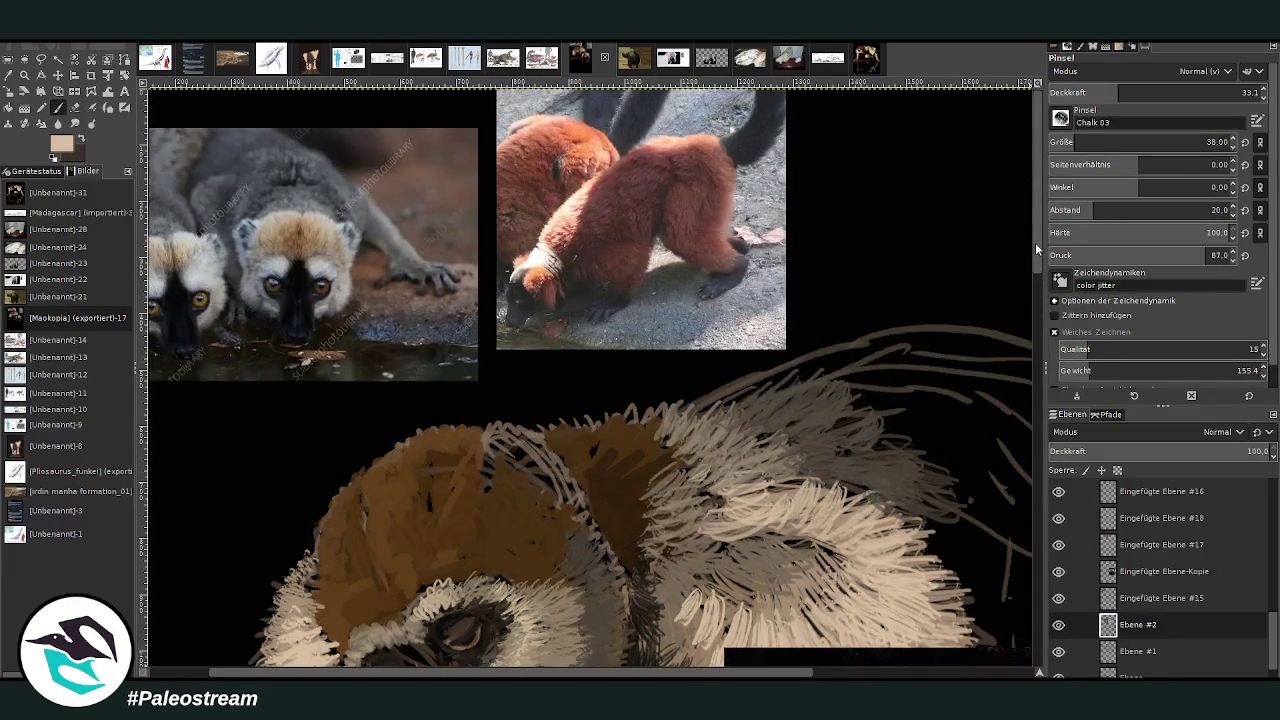
# Paint beige fur around the chin and mouth at 71.6 opacity, then shrink the brush to 17.
pyautogui.scroll(-2, 1035, 300)
pyautogui.scroll(-5, 971, 340)
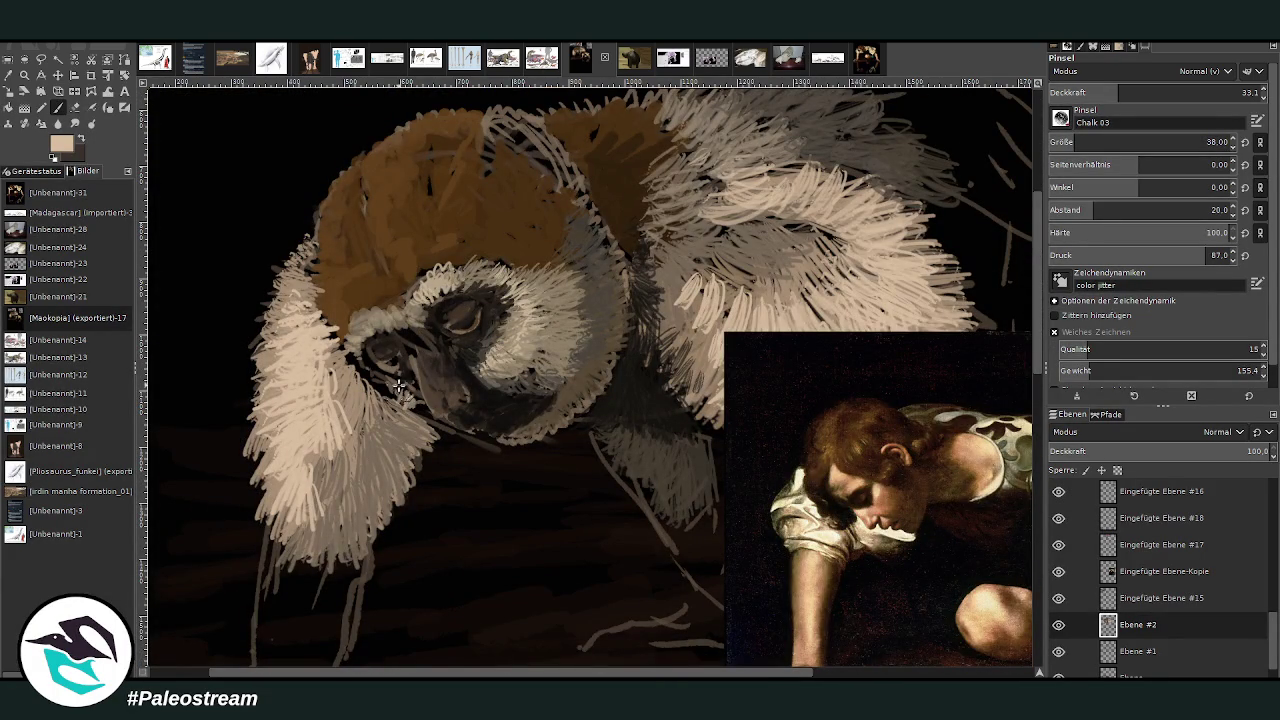
pyautogui.click(1221, 92)
pyautogui.moveTo(410, 388)
pyautogui.mouseDown()
pyautogui.moveTo(398, 404)
pyautogui.moveTo(370, 396)
pyautogui.moveTo(422, 410)
pyautogui.moveTo(412, 386)
pyautogui.moveTo(418, 412)
pyautogui.moveTo(372, 378)
pyautogui.mouseUp()
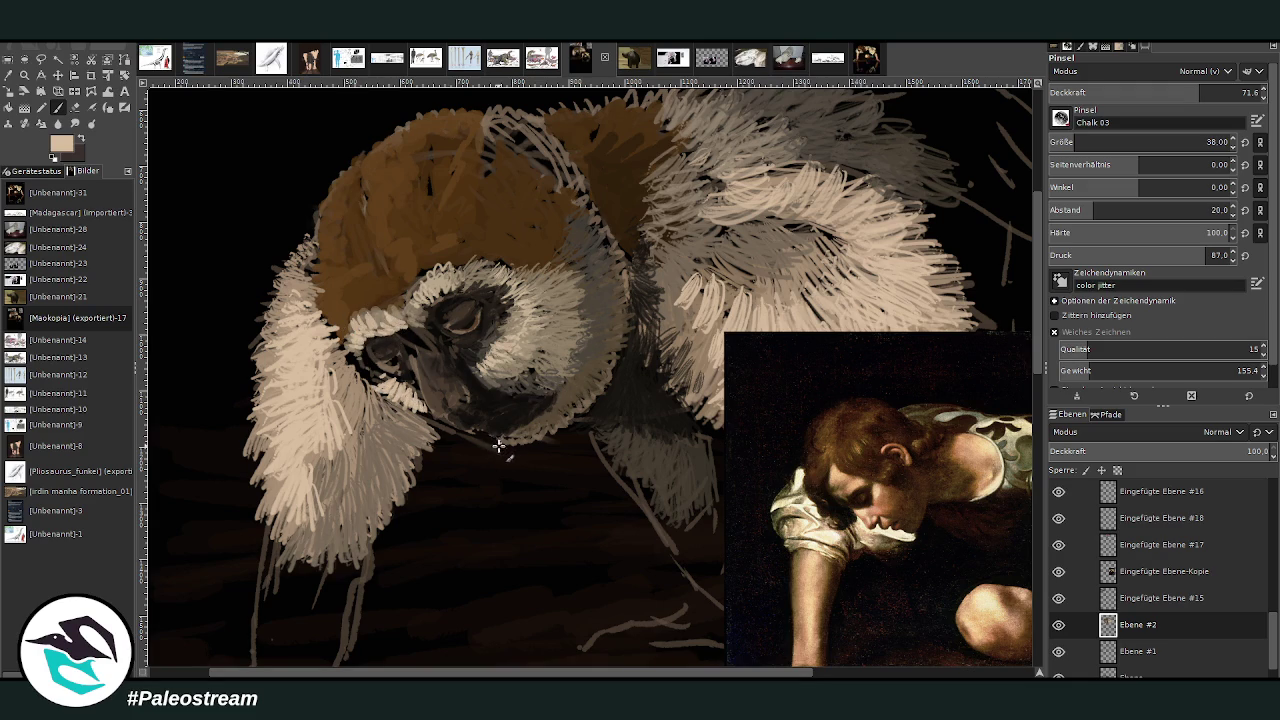
pyautogui.click(1064, 140)
# Add fine light fur strokes along the chin, cheek and jaw.
pyautogui.moveTo(500, 441); pyautogui.dragTo(558, 434)
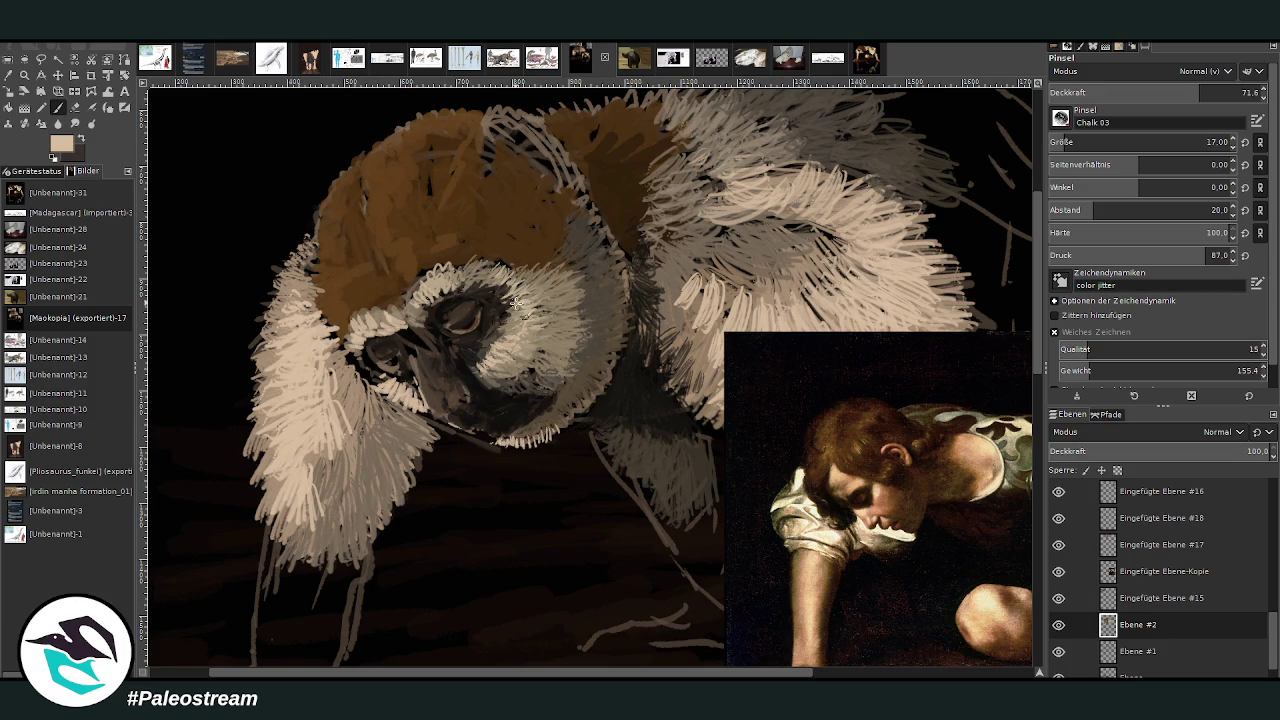
pyautogui.moveTo(525, 296); pyautogui.dragTo(515, 304)
pyautogui.moveTo(395, 390); pyautogui.dragTo(415, 400)
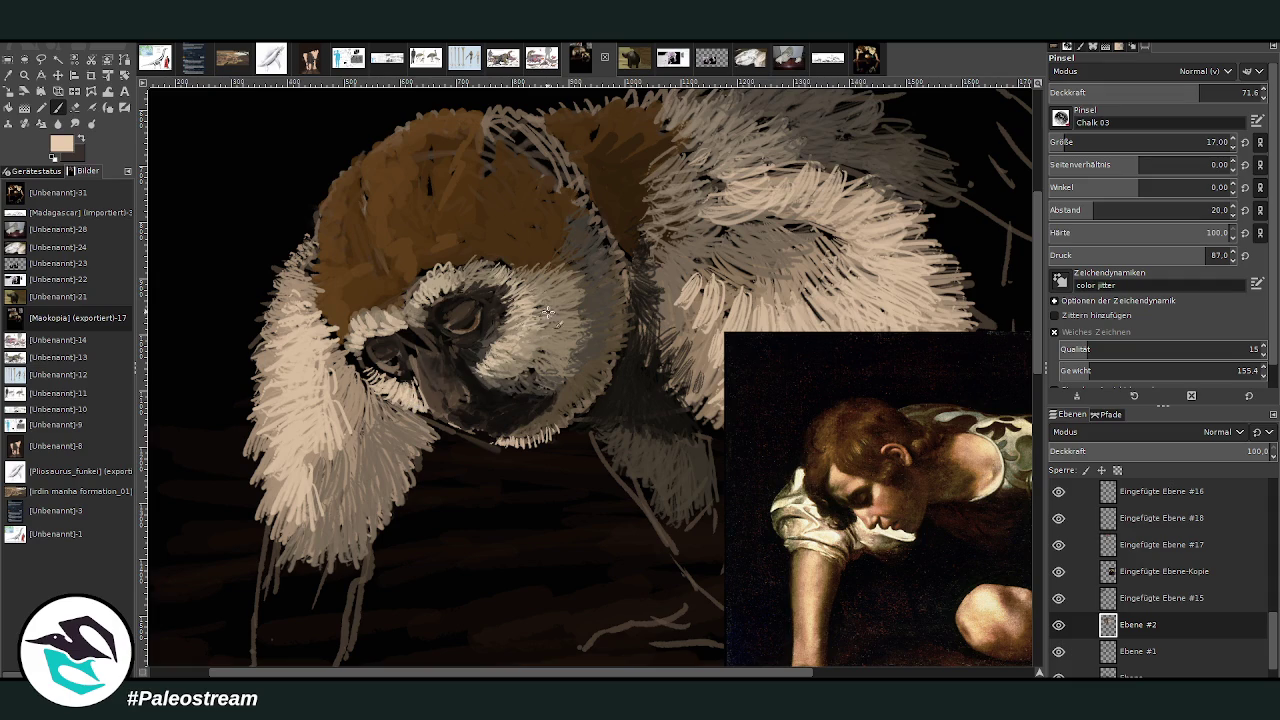
# Darken the muzzle, nose and eye ring with dark brown and near-black sampled from the painting.
pyautogui.press('o')
pyautogui.click(427, 370)
pyautogui.press('p')
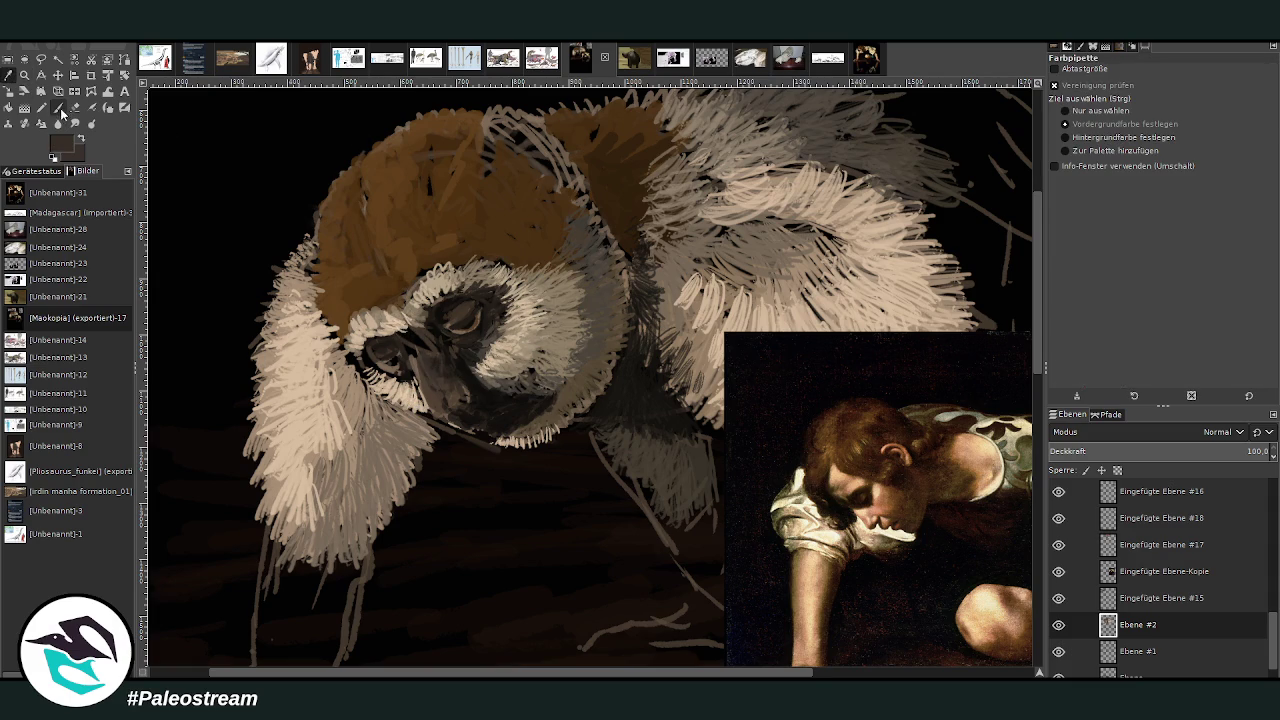
pyautogui.moveTo(394, 342); pyautogui.dragTo(447, 362)
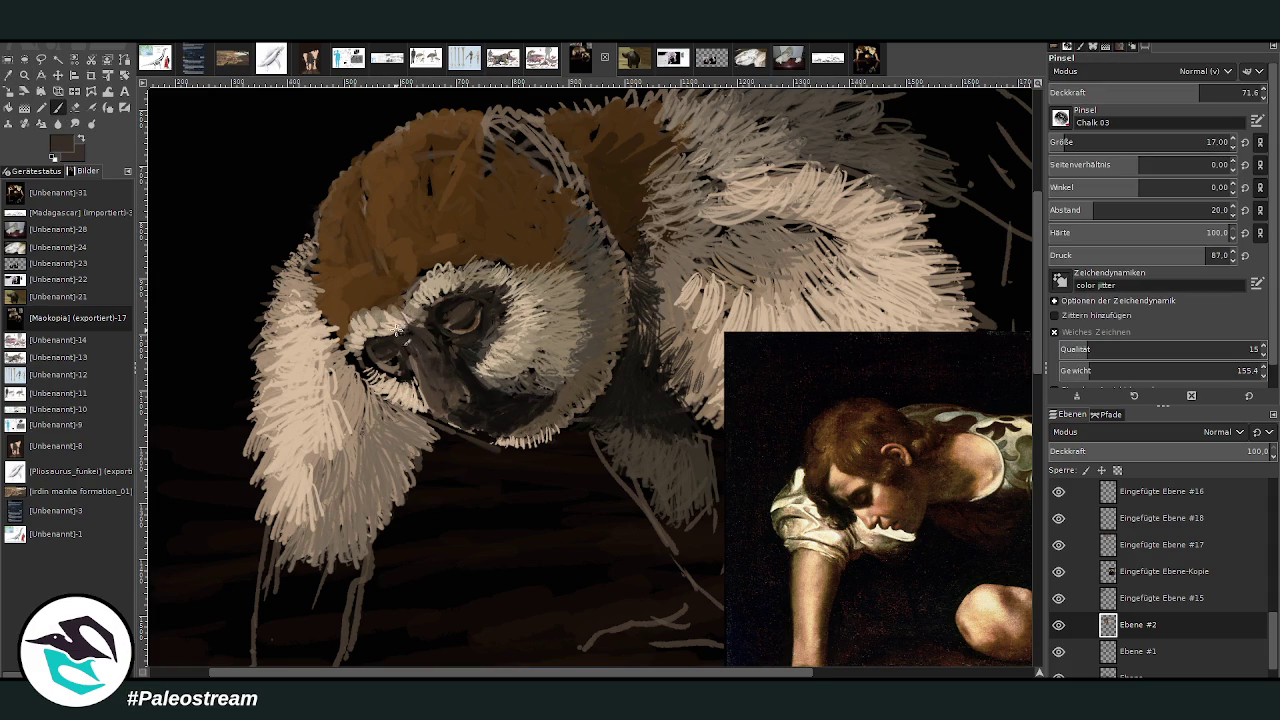
pyautogui.press('o')
pyautogui.click(456, 338)
pyautogui.click(58, 106)
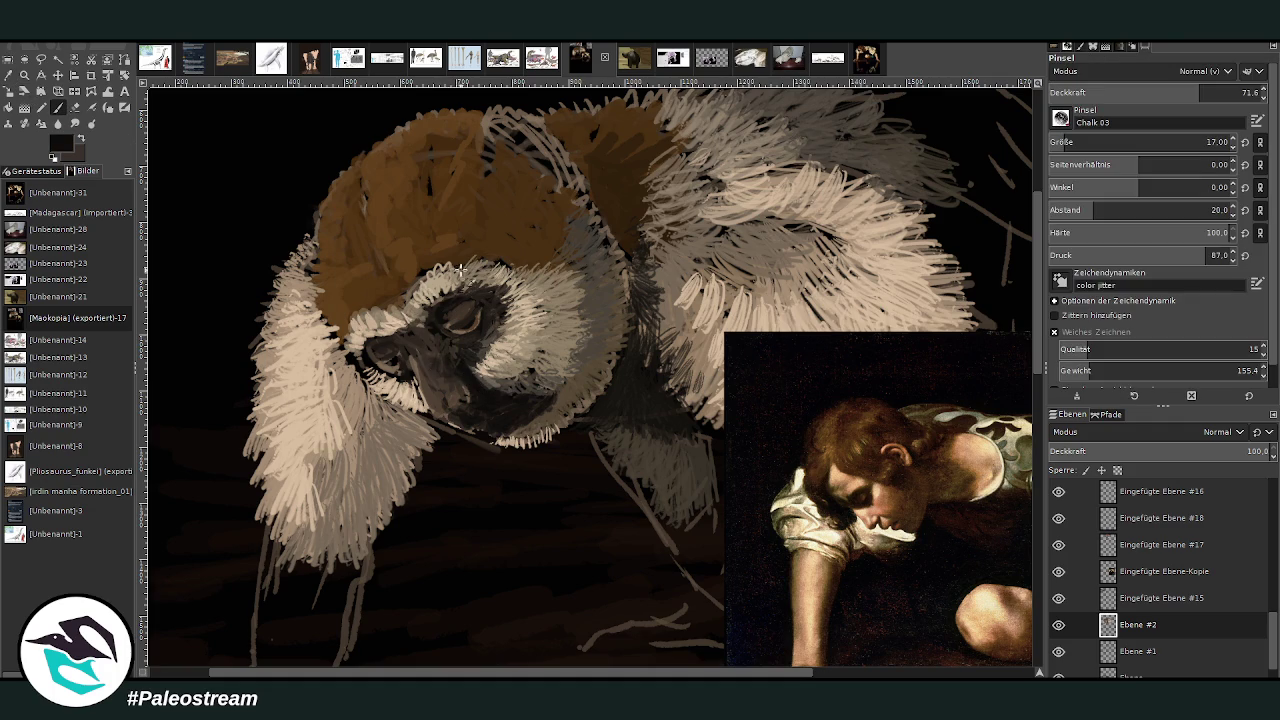
pyautogui.moveTo(409, 373)
pyautogui.mouseDown()
pyautogui.moveTo(396, 345)
pyautogui.moveTo(372, 345)
pyautogui.moveTo(434, 337)
pyautogui.mouseUp()
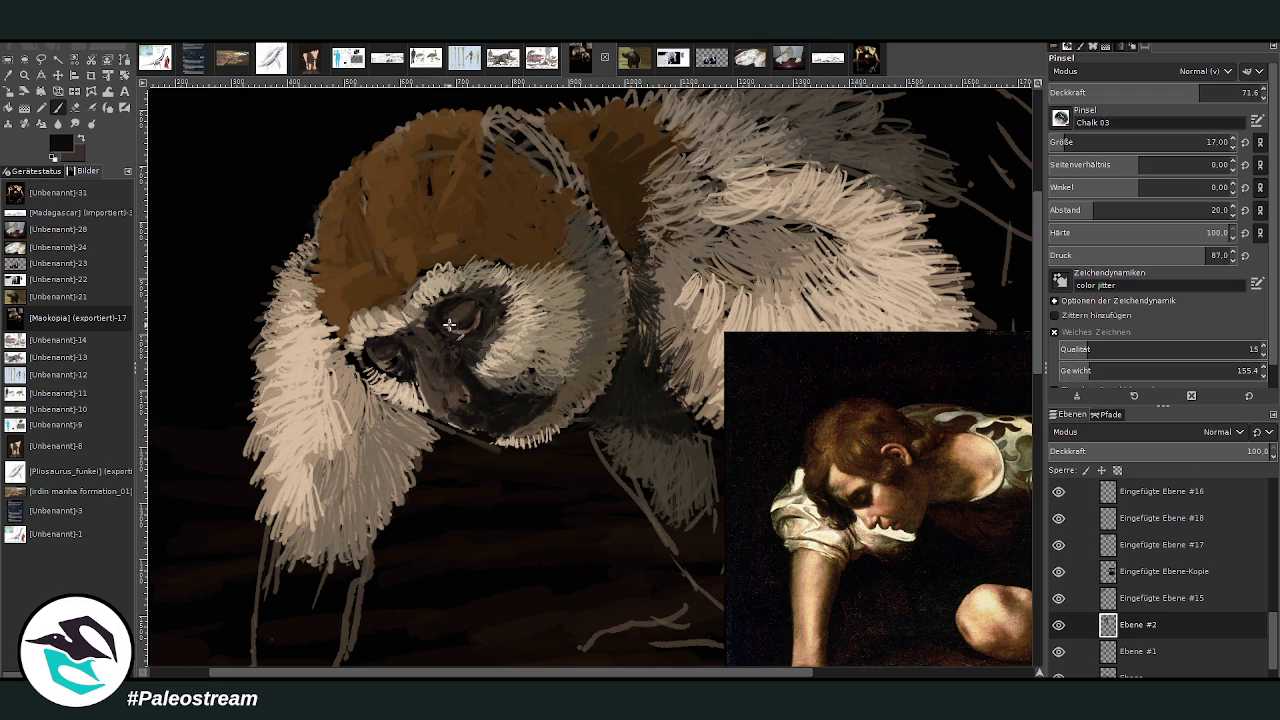
pyautogui.moveTo(476, 300)
pyautogui.mouseDown()
pyautogui.moveTo(459, 309)
pyautogui.moveTo(493, 330)
pyautogui.moveTo(482, 380)
pyautogui.moveTo(533, 390)
pyautogui.mouseUp()
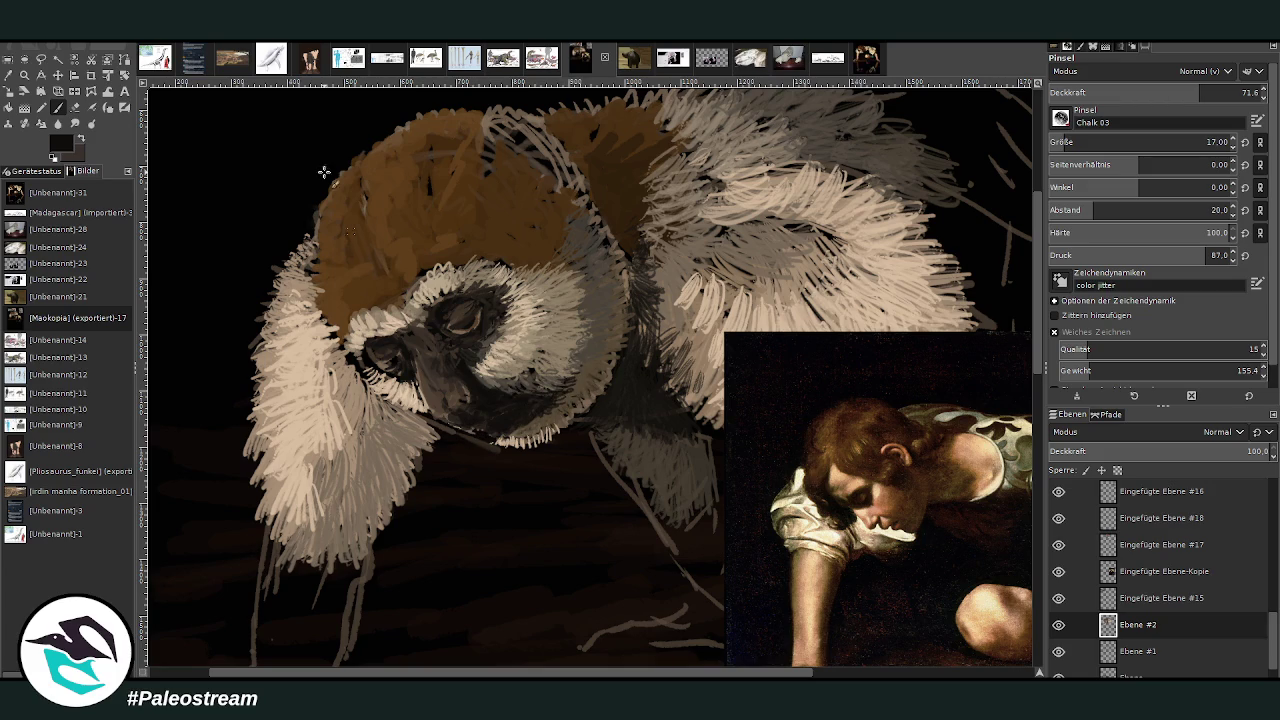
pyautogui.keyDown('ctrl'); pyautogui.click(1013, 445); pyautogui.keyUp('ctrl')
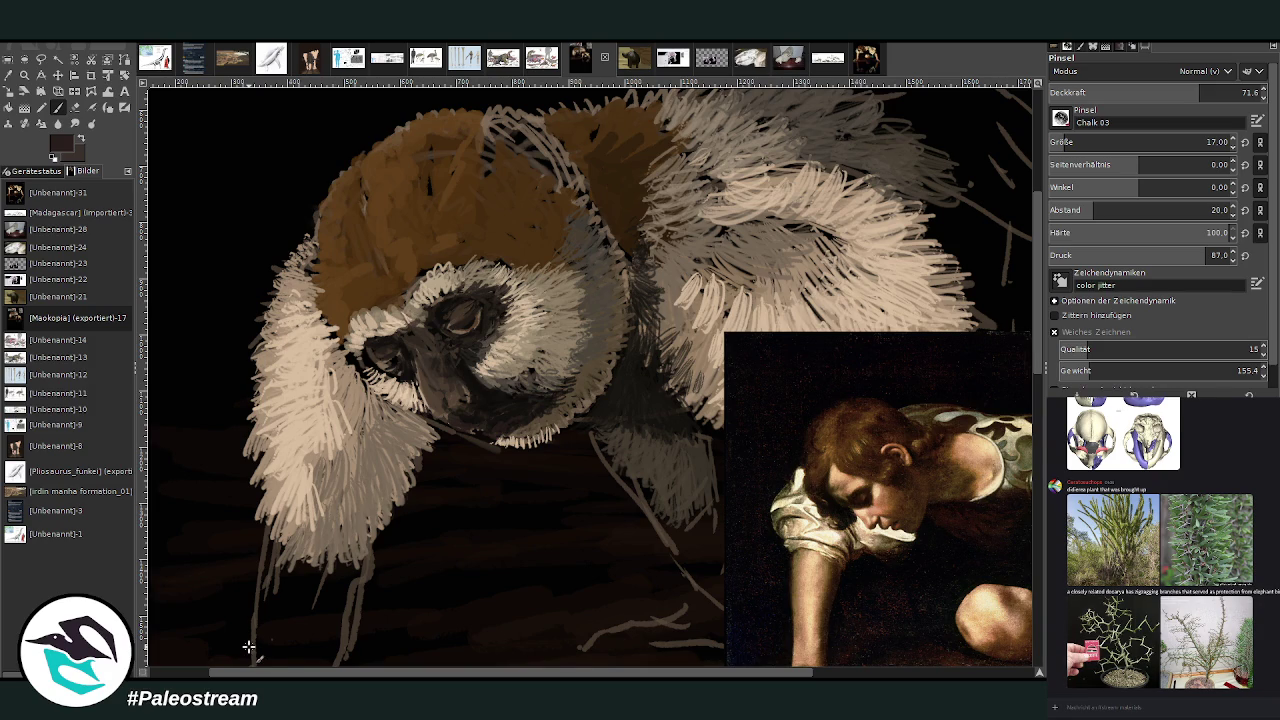
# Brighten the head fur with sampled orange-brown and paint cream fur at the head edge.
pyautogui.click(8, 75)
pyautogui.click(391, 240)
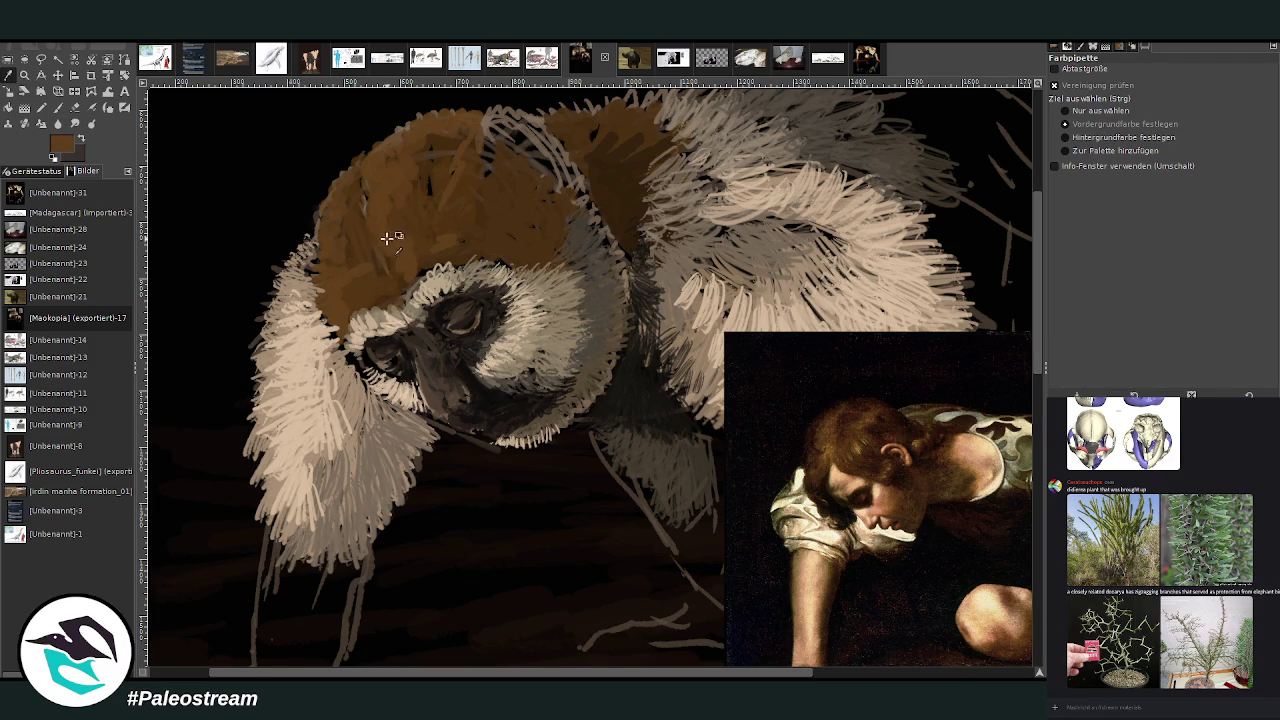
pyautogui.click(57, 107)
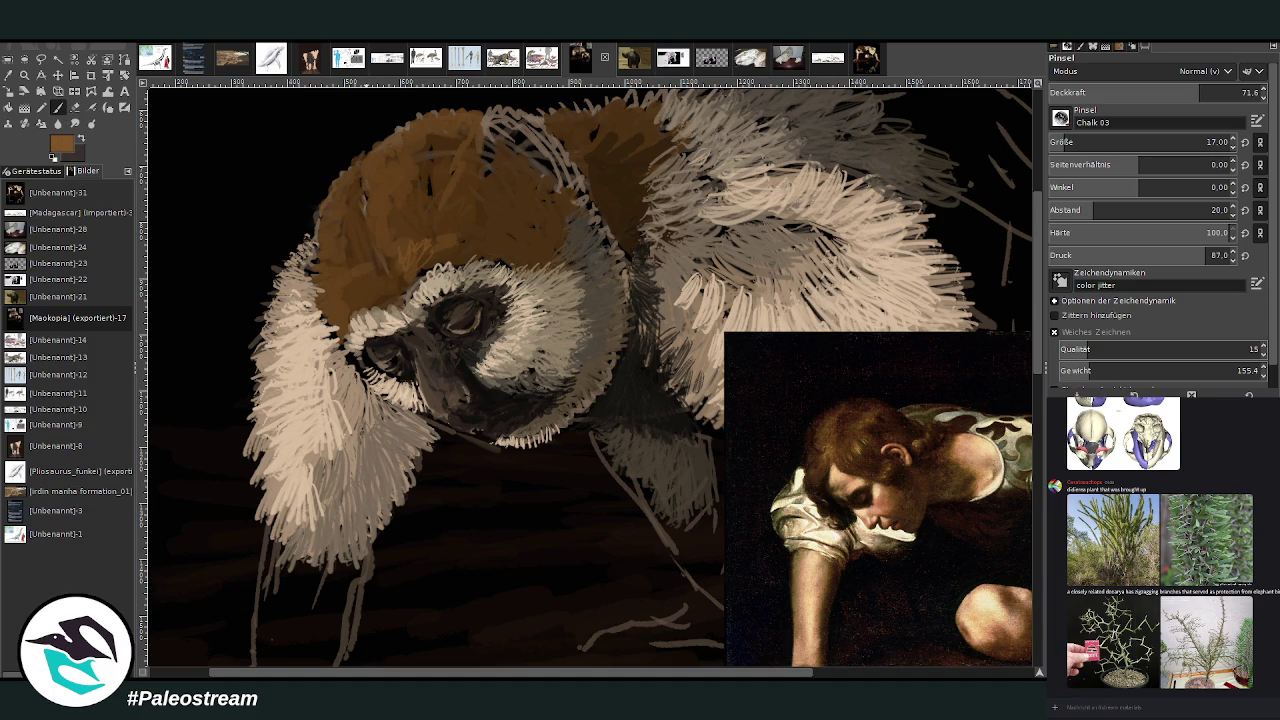
pyautogui.moveTo(424, 259); pyautogui.dragTo(412, 280)
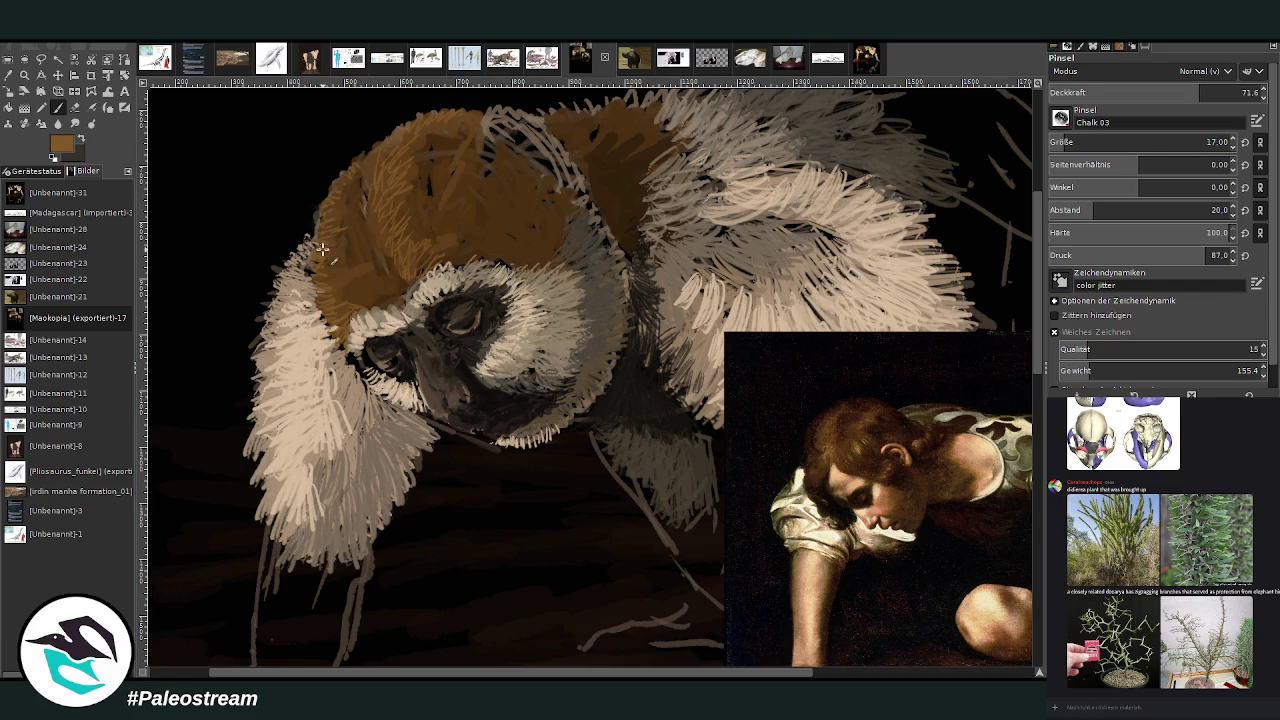
pyautogui.moveTo(317, 276); pyautogui.dragTo(334, 341)
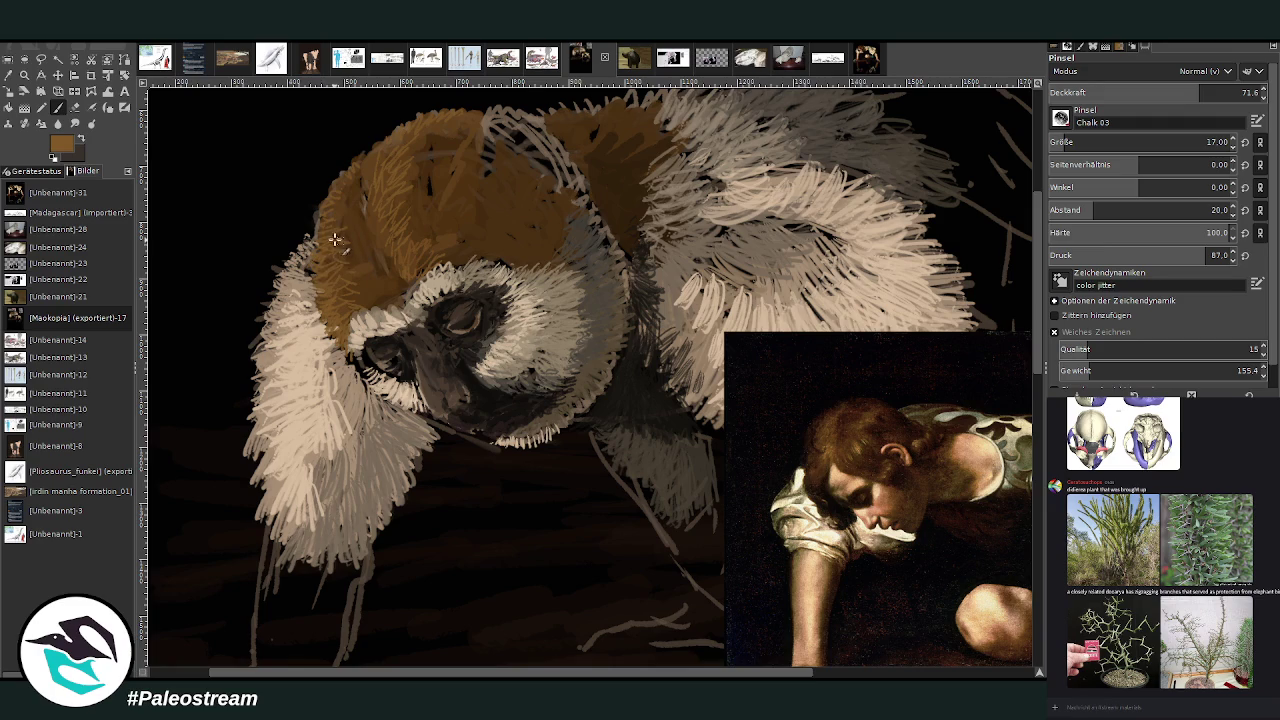
# Set the brush to size 32 and 65.9 opacity, then darken the muzzle near the nose.
pyautogui.press('o')
pyautogui.click(512, 165)
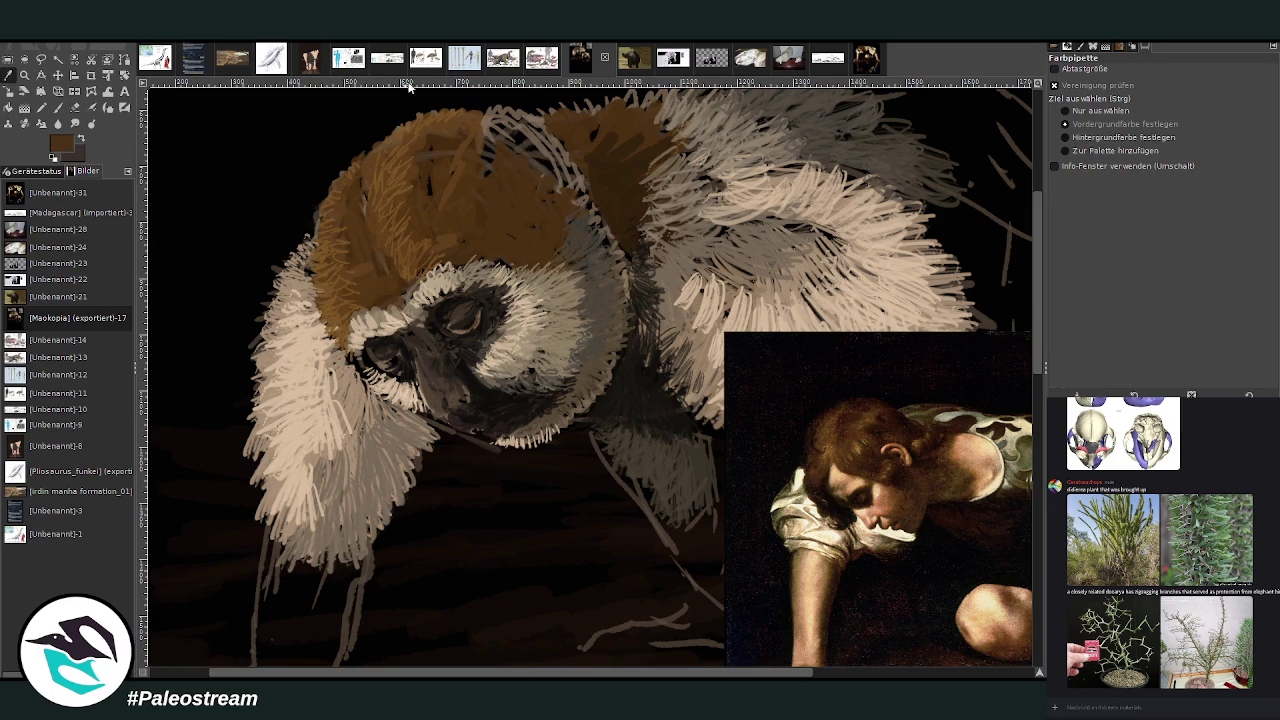
pyautogui.click(57, 107)
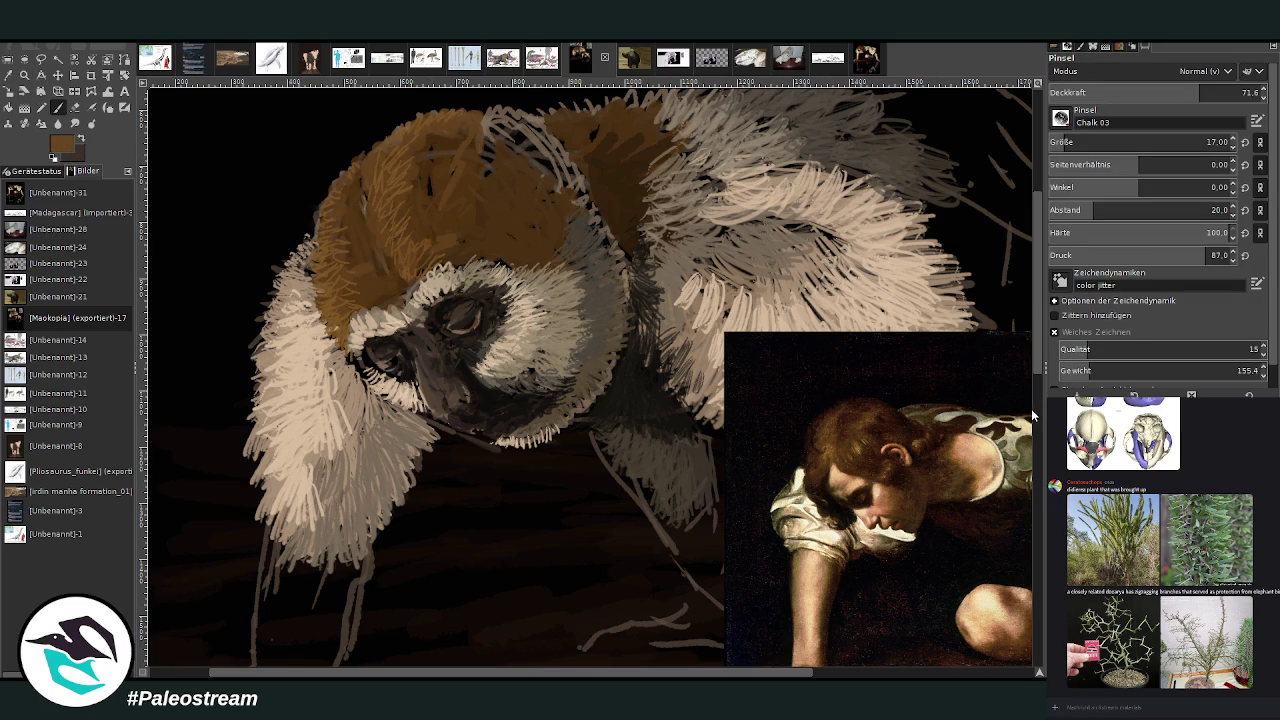
pyautogui.click(1100, 142)
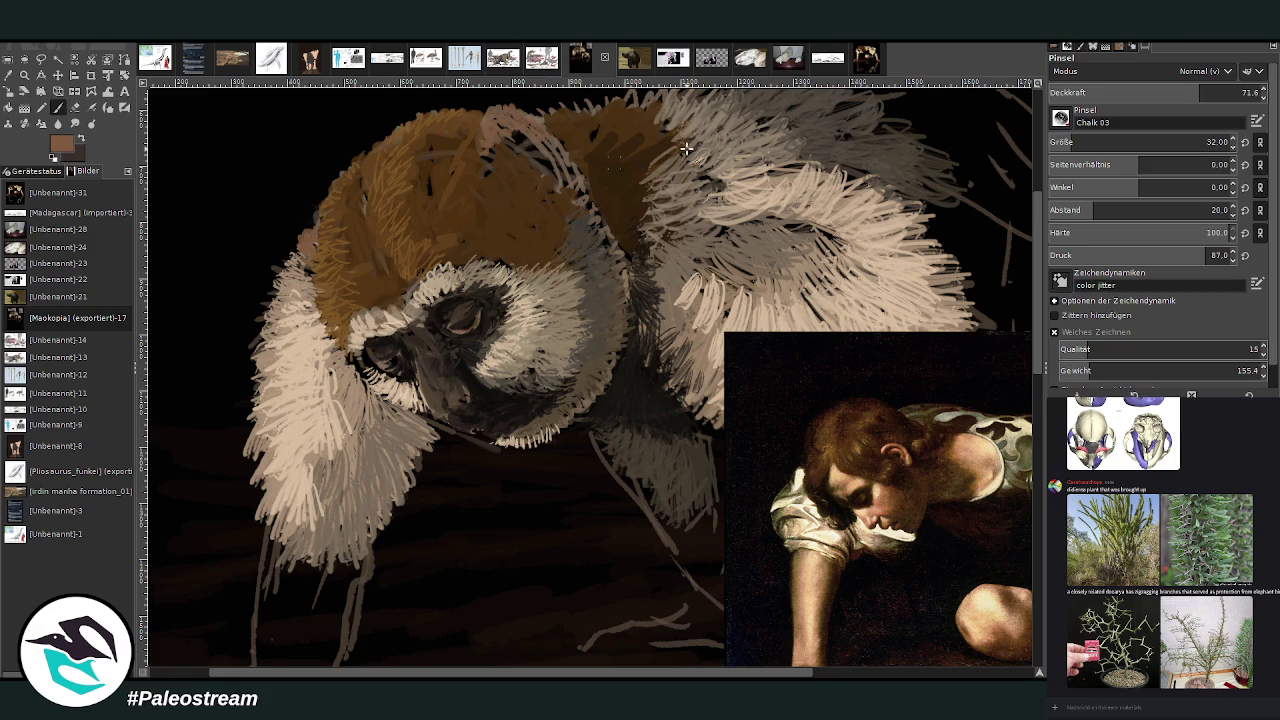
pyautogui.click(1117, 92)
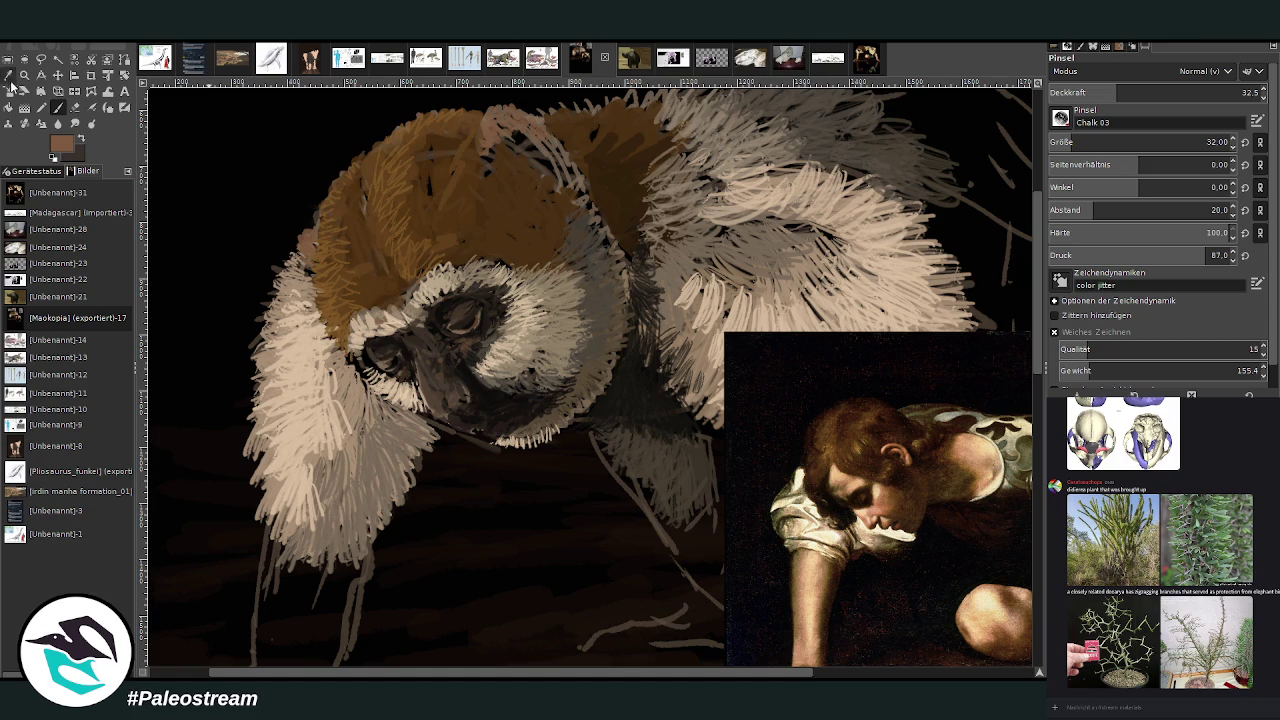
pyautogui.click(8, 75)
pyautogui.click(508, 410)
pyautogui.click(58, 107)
pyautogui.moveTo(1166, 91); pyautogui.dragTo(1188, 91)
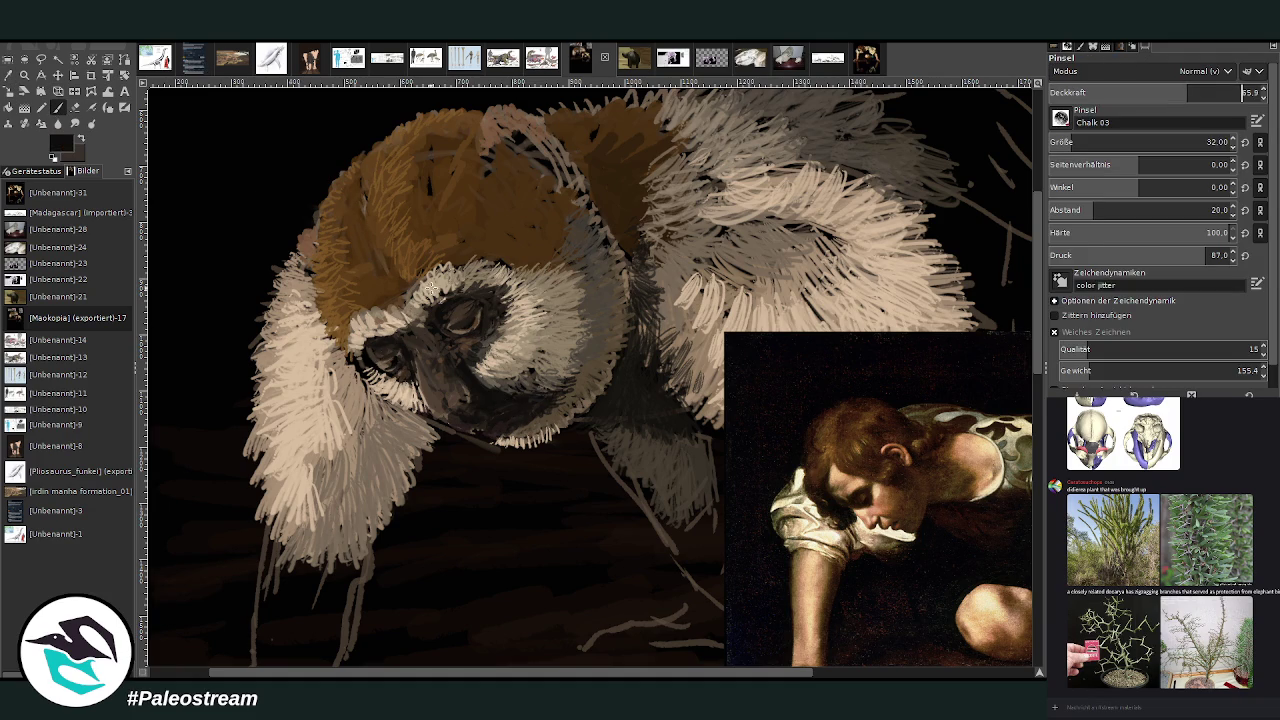
pyautogui.moveTo(401, 362); pyautogui.dragTo(390, 376)
# Repaint the dark muzzle and nose area with the dark brown picked from the eye.
pyautogui.click(22, 77)
pyautogui.click(464, 312)
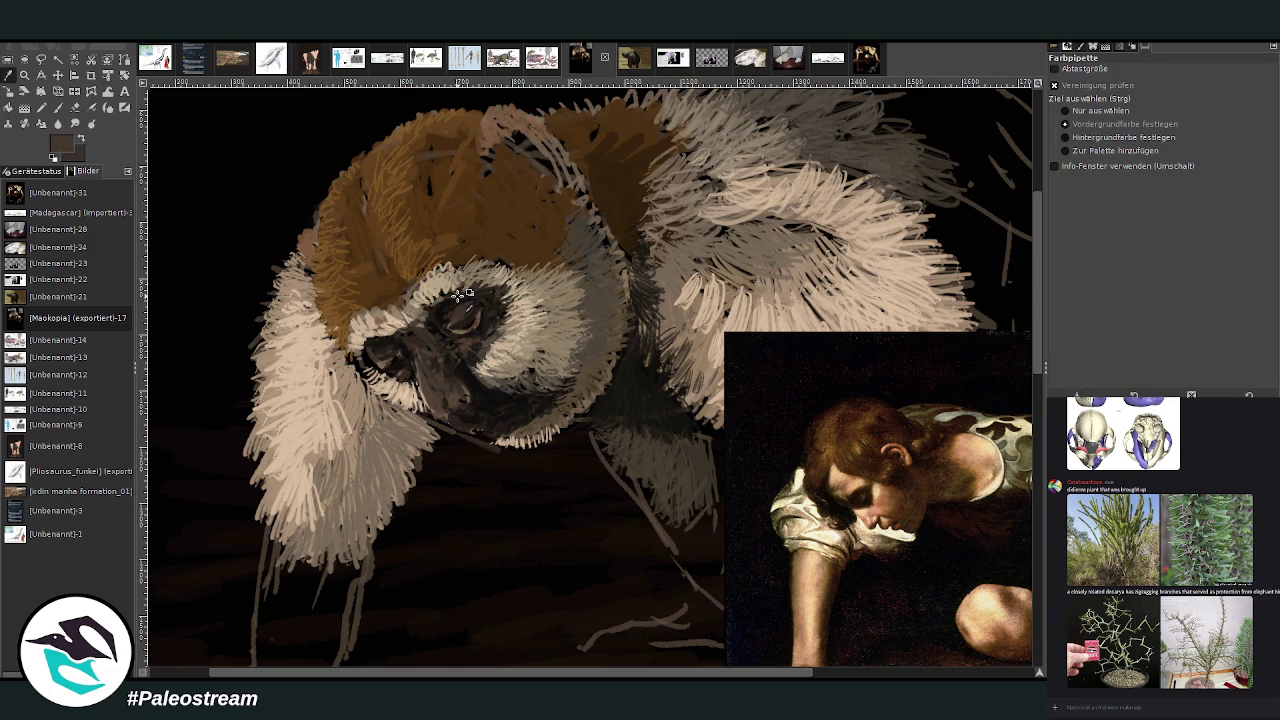
pyautogui.press('p')
pyautogui.moveTo(384, 354); pyautogui.dragTo(405, 375)
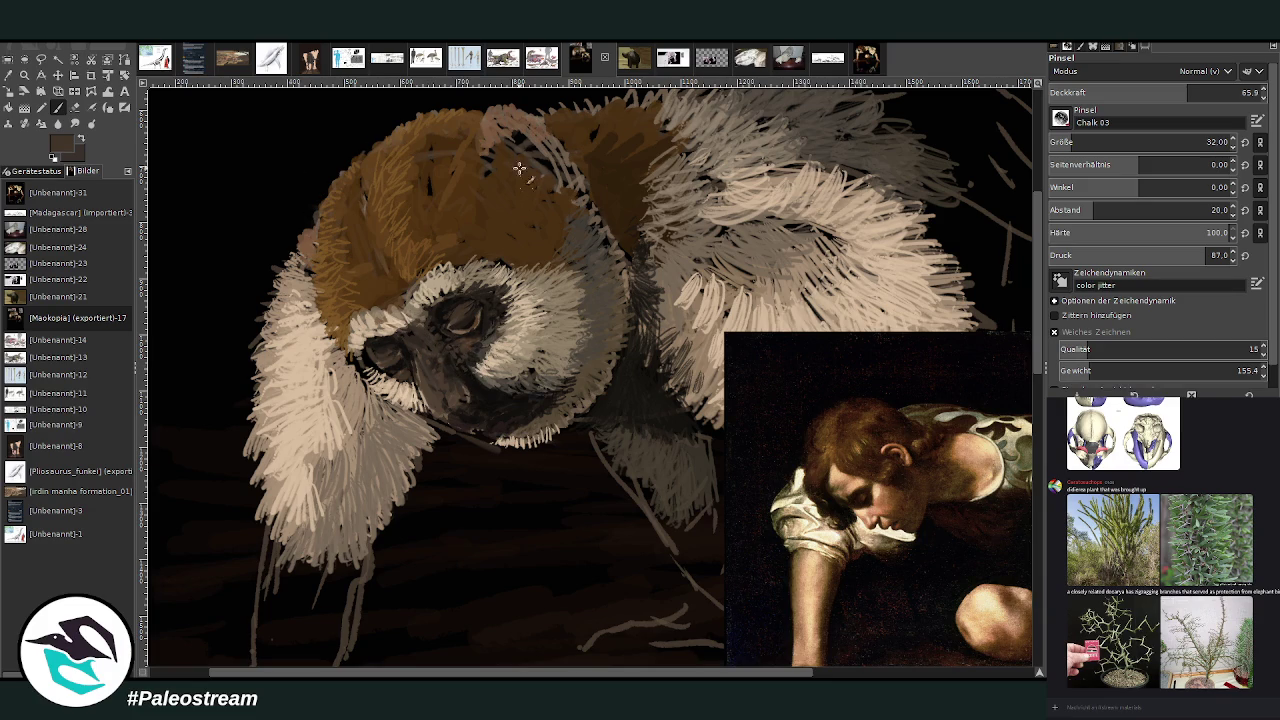
# Work black and dark-brown strokes through the brown head fur, covering the grey streak.
pyautogui.moveTo(562, 149); pyautogui.dragTo(545, 190)
pyautogui.keyDown('ctrl'); pyautogui.click(478, 334); pyautogui.keyUp('ctrl')
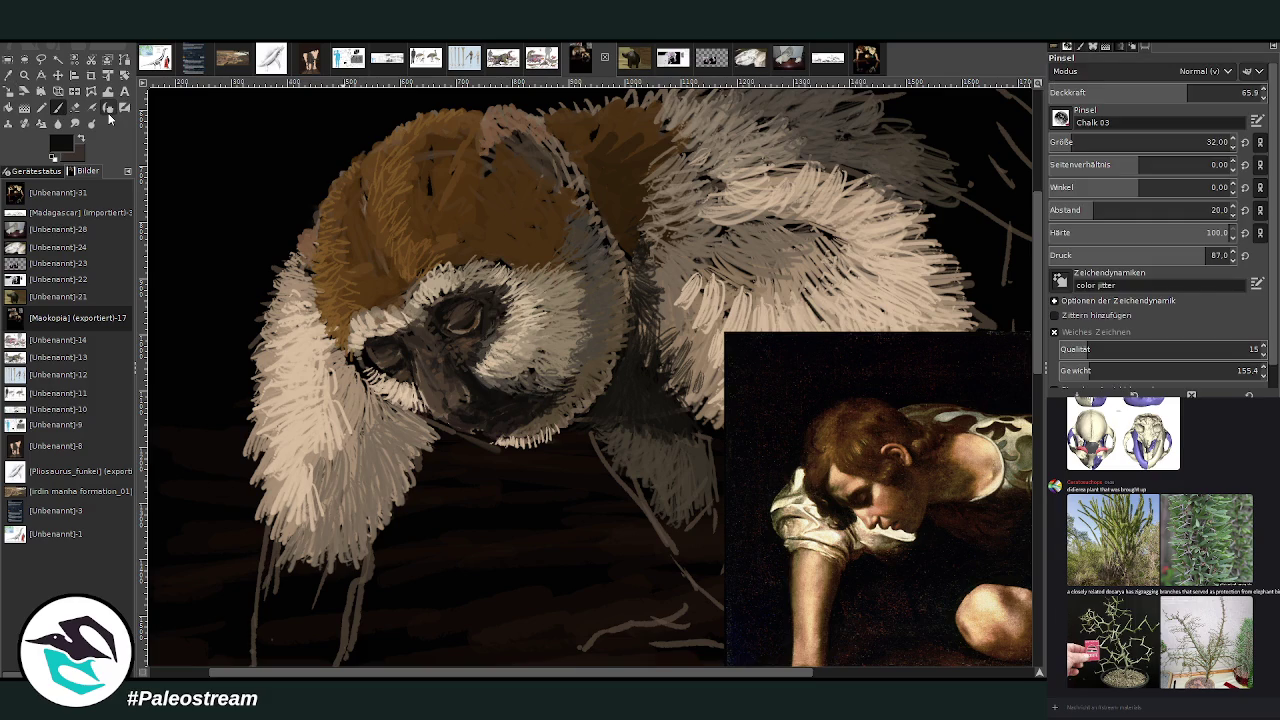
pyautogui.moveTo(520, 148); pyautogui.dragTo(550, 185)
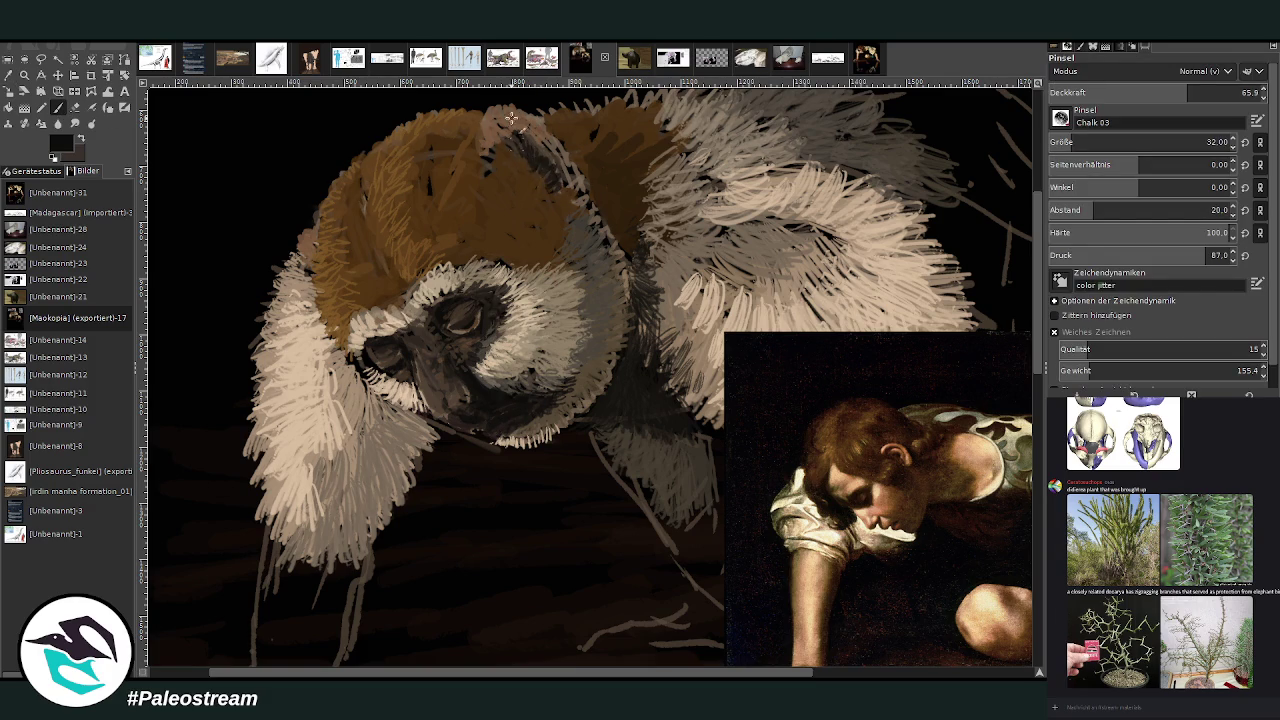
pyautogui.moveTo(511, 137)
pyautogui.mouseDown()
pyautogui.moveTo(505, 156)
pyautogui.moveTo(546, 166)
pyautogui.moveTo(578, 214)
pyautogui.mouseUp()
pyautogui.click(9, 75)
pyautogui.click(615, 197)
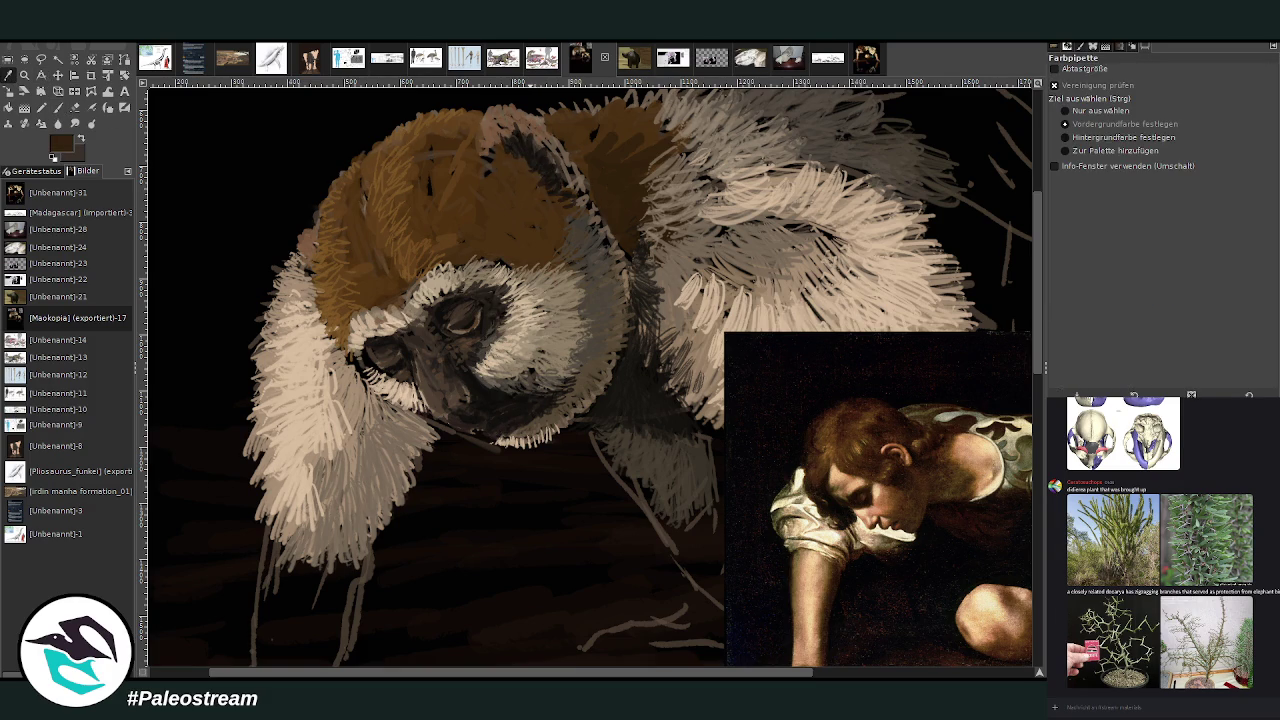
pyautogui.click(57, 105)
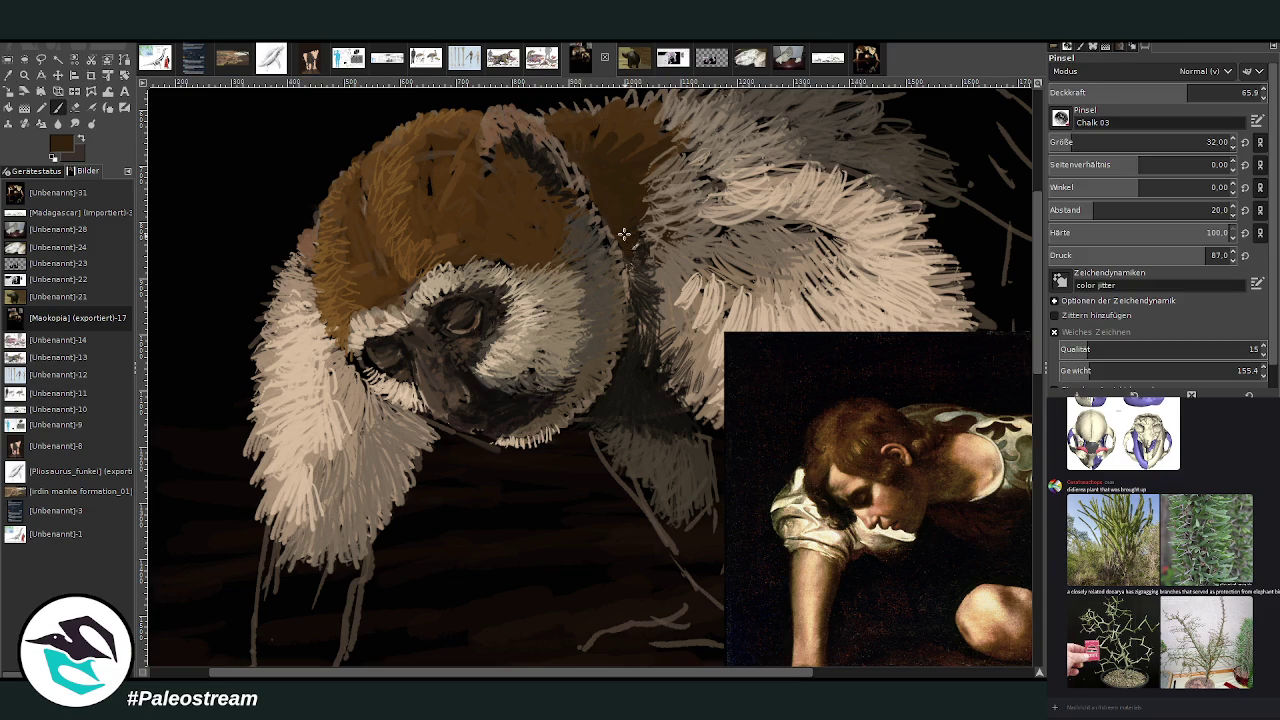
pyautogui.moveTo(498, 146); pyautogui.dragTo(505, 120)
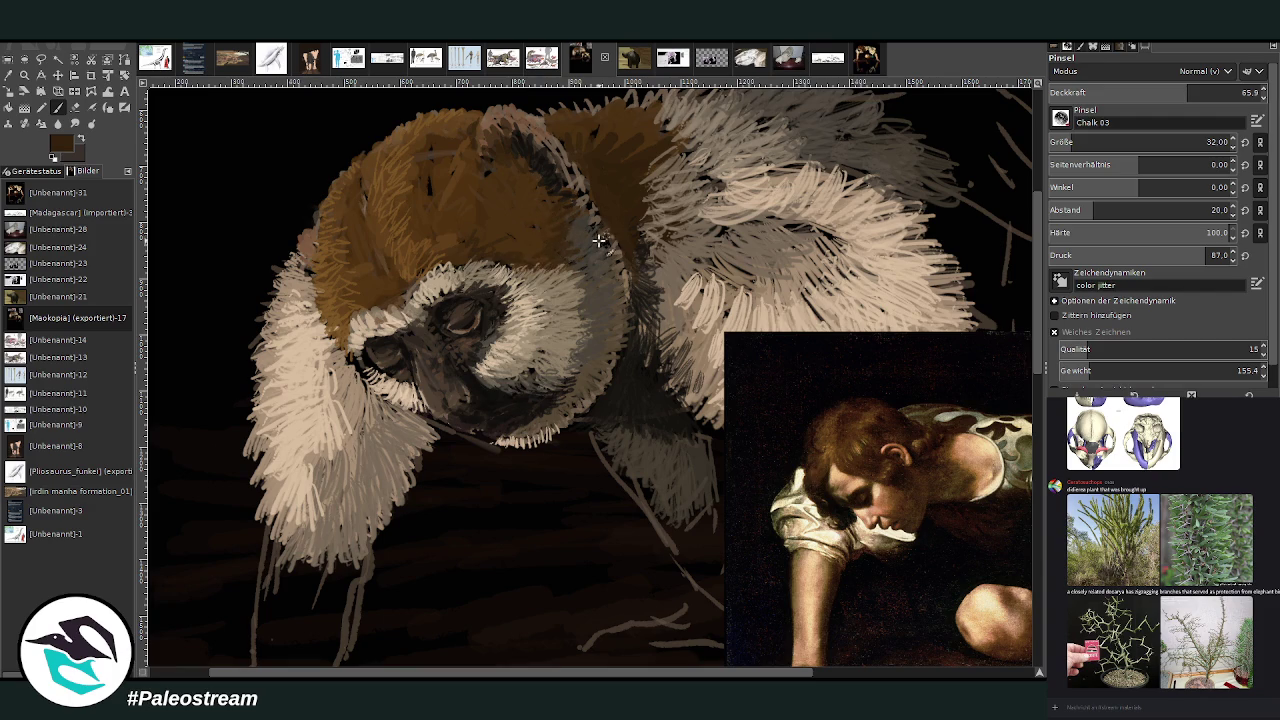
# At 83.9 opacity, add darker strokes along the neck and brown strokes across the top of the head.
pyautogui.click(1225, 92)
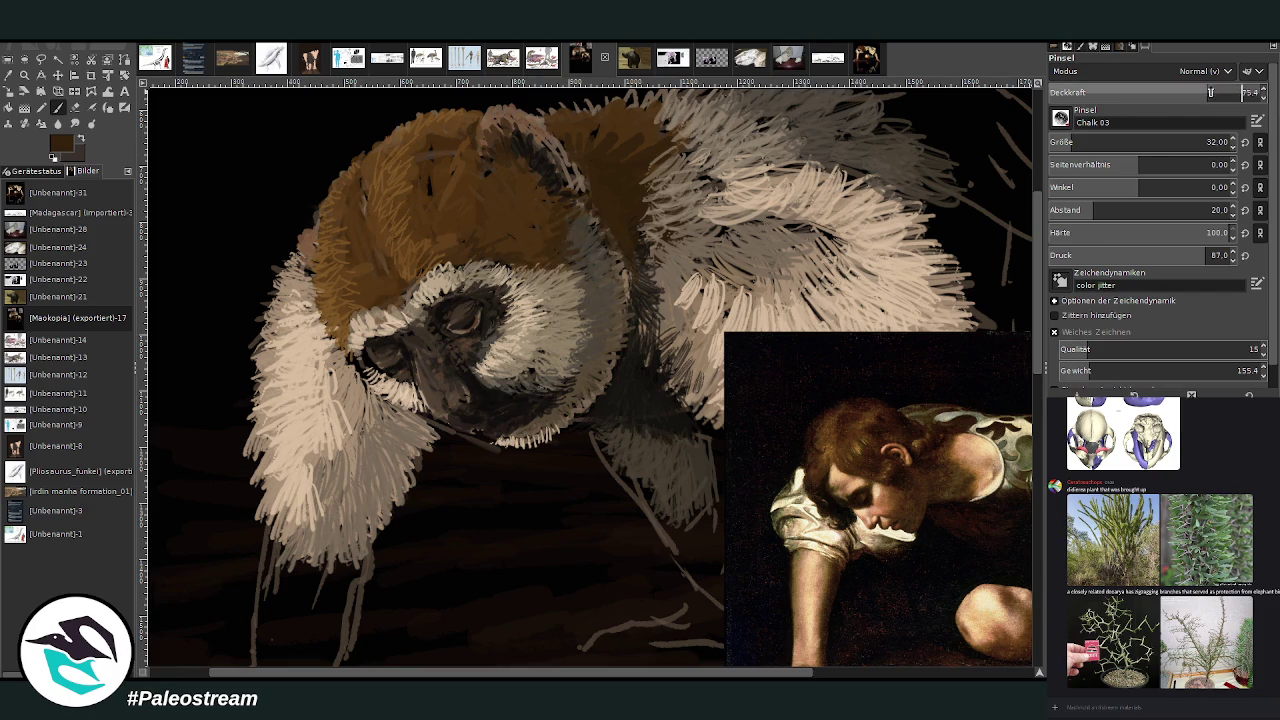
pyautogui.moveTo(628, 289); pyautogui.dragTo(576, 147)
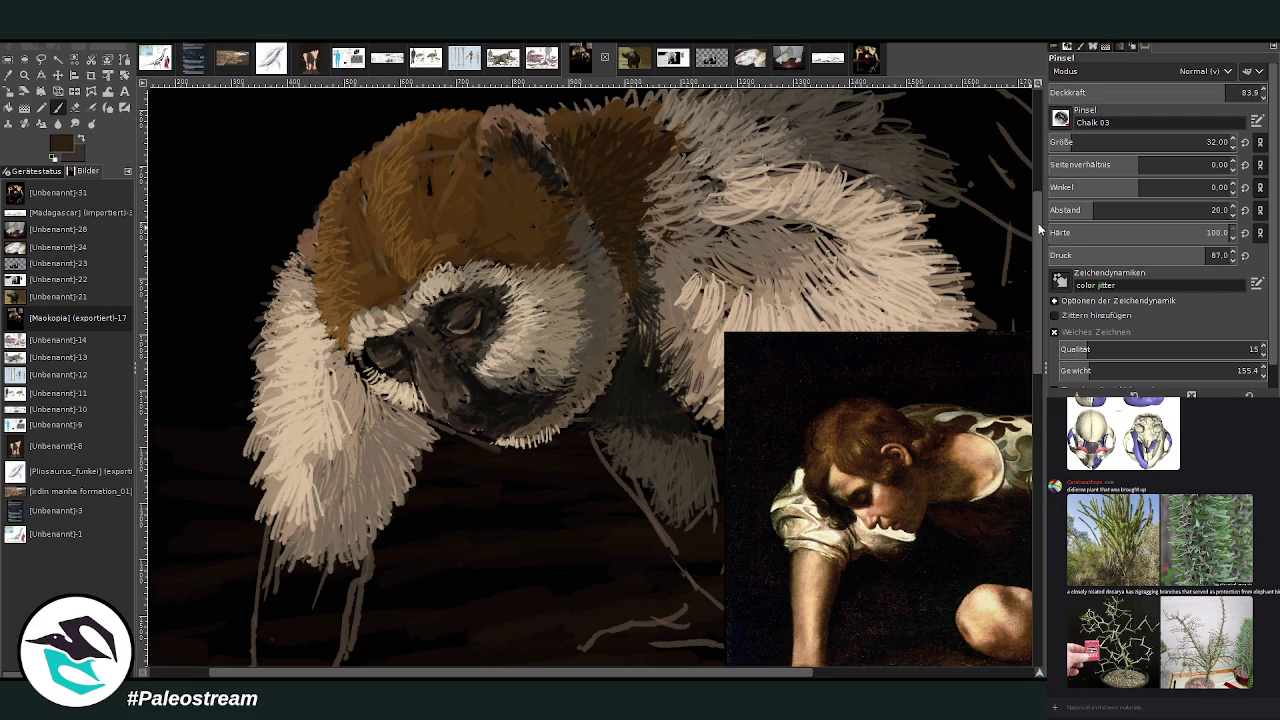
pyautogui.scroll(3, 1040, 230)
pyautogui.moveTo(548, 298)
pyautogui.mouseDown()
pyautogui.moveTo(609, 269)
pyautogui.moveTo(672, 292)
pyautogui.moveTo(637, 278)
pyautogui.moveTo(597, 287)
pyautogui.moveTo(680, 310)
pyautogui.moveTo(632, 416)
pyautogui.mouseUp()
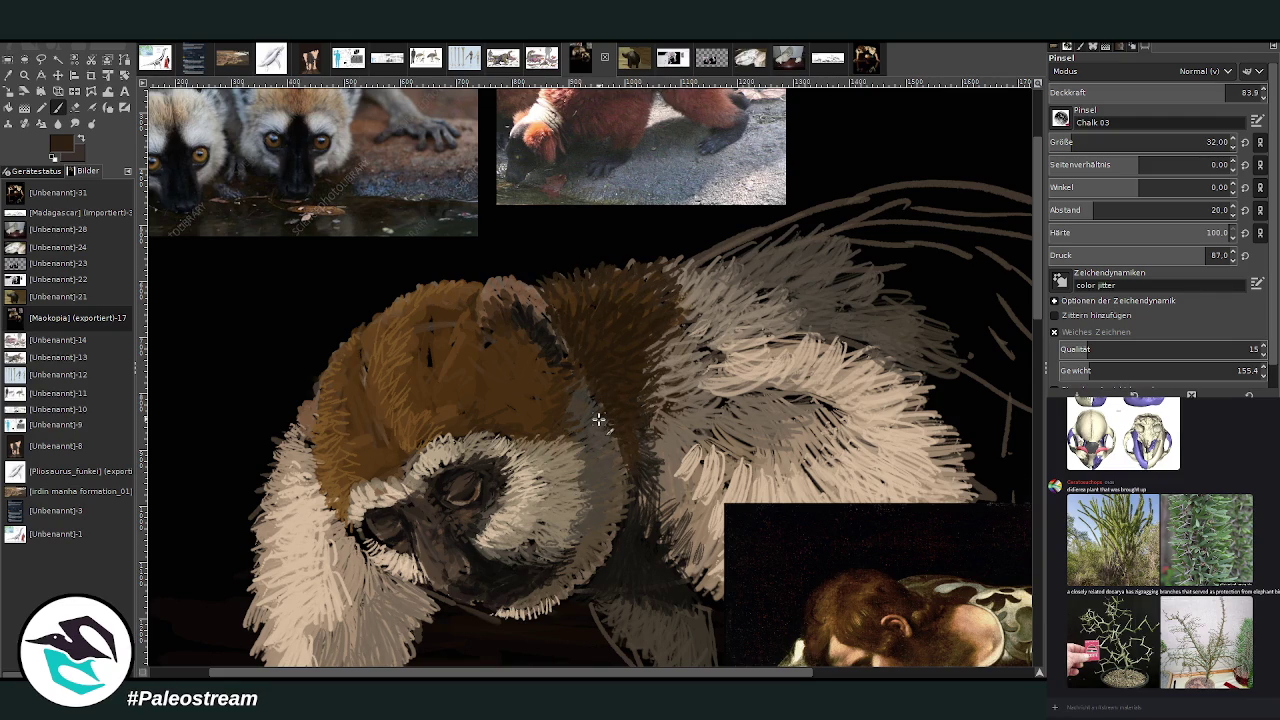
# Fit the whole image in the window, then zoom in on the lemur's leg area.
pyautogui.hotkey('shift', 'ctrl', 'j')
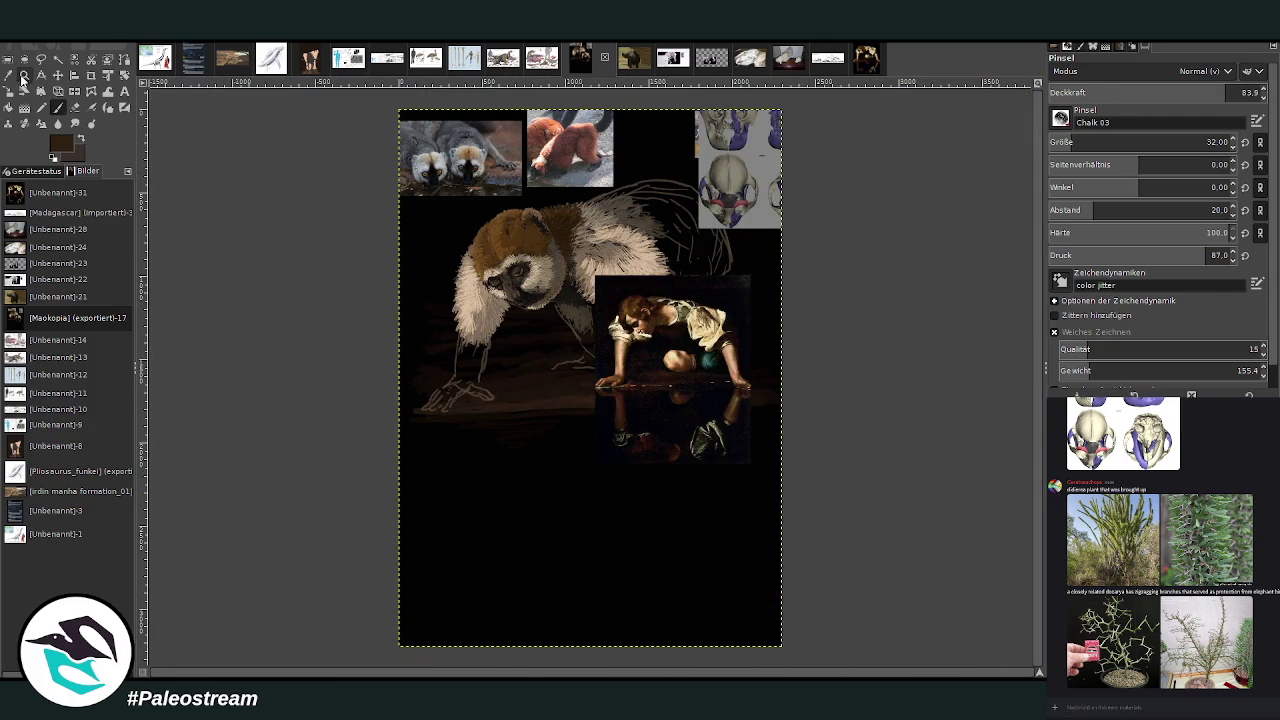
pyautogui.click(24, 76)
pyautogui.moveTo(394, 177); pyautogui.dragTo(674, 488)
pyautogui.moveTo(366, 142)
pyautogui.mouseDown()
pyautogui.moveTo(407, 167)
pyautogui.moveTo(762, 620)
pyautogui.mouseUp()
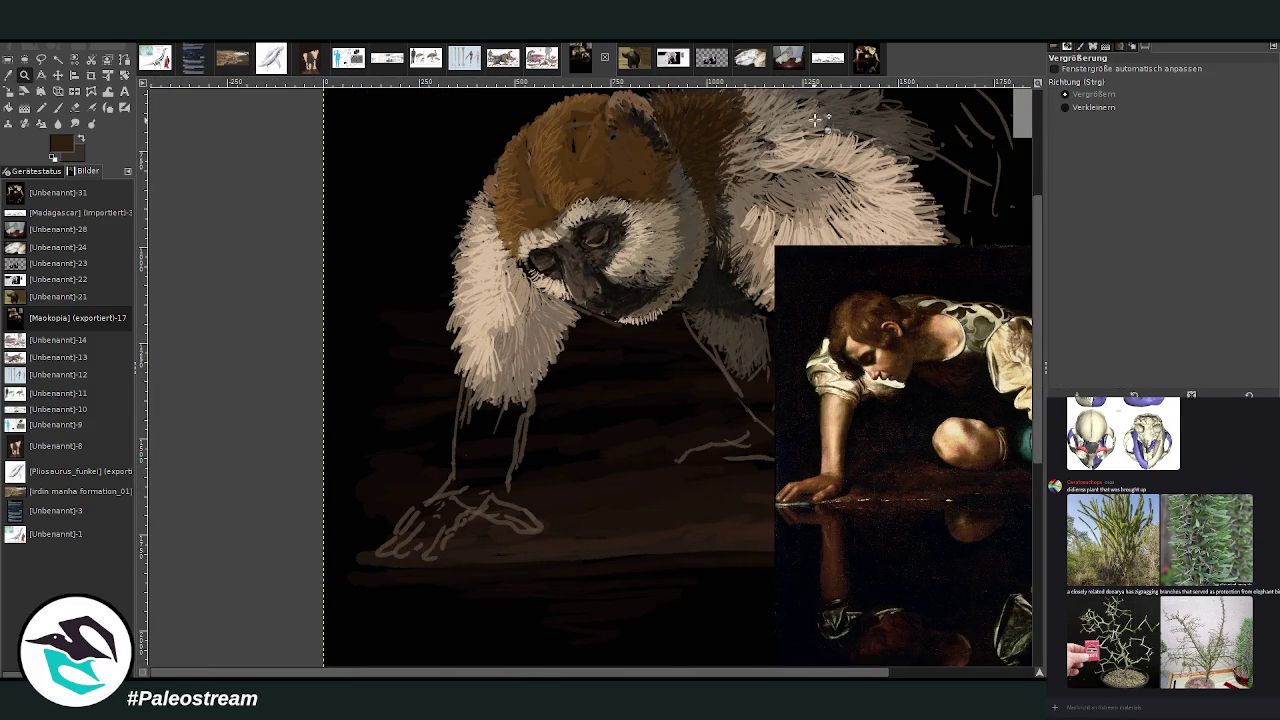
# With a size 74 brush, paint light and brownish-grey strokes down the left leg.
pyautogui.click(8, 75)
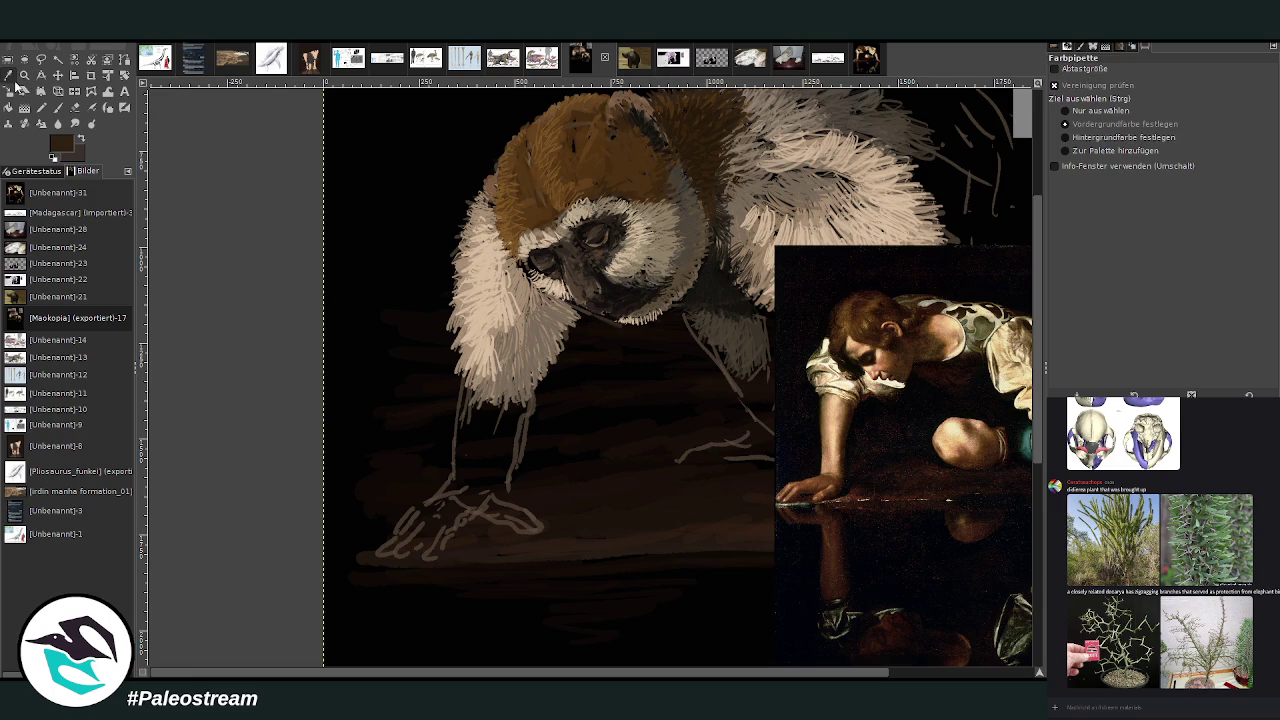
pyautogui.click(510, 340)
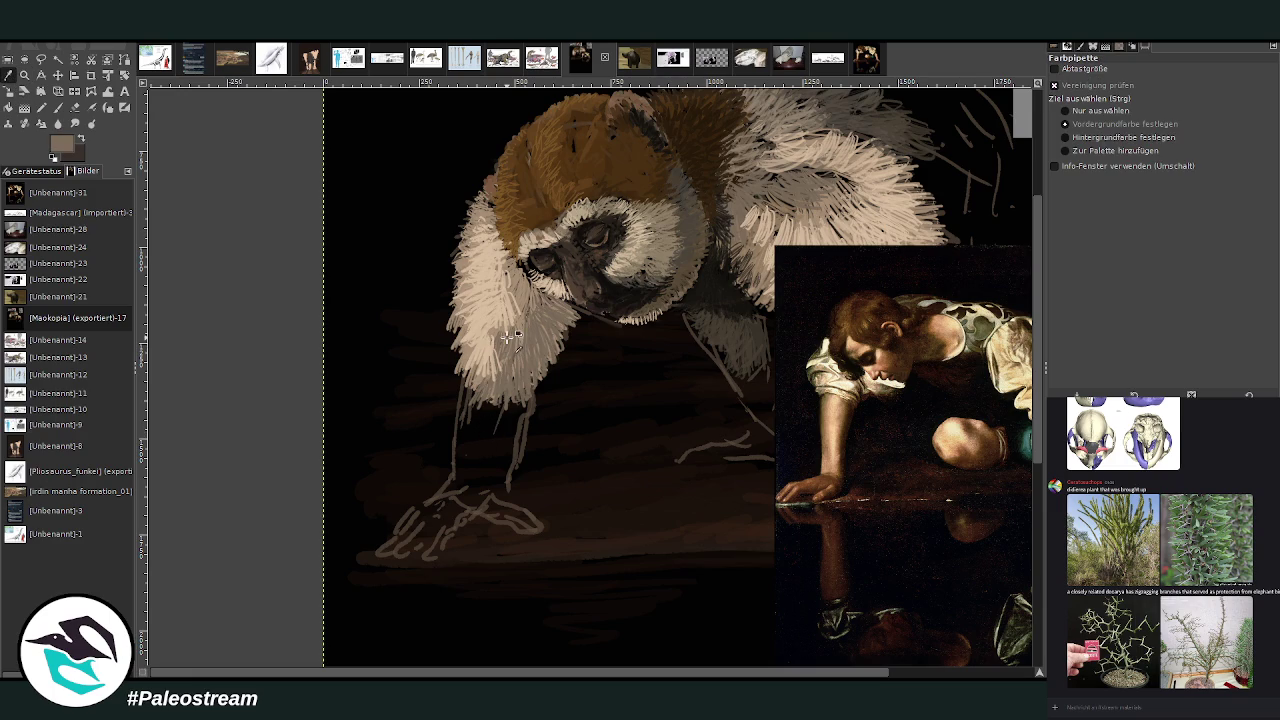
pyautogui.click(58, 107)
pyautogui.keyDown('ctrl'); pyautogui.click(1018, 408); pyautogui.keyUp('ctrl')
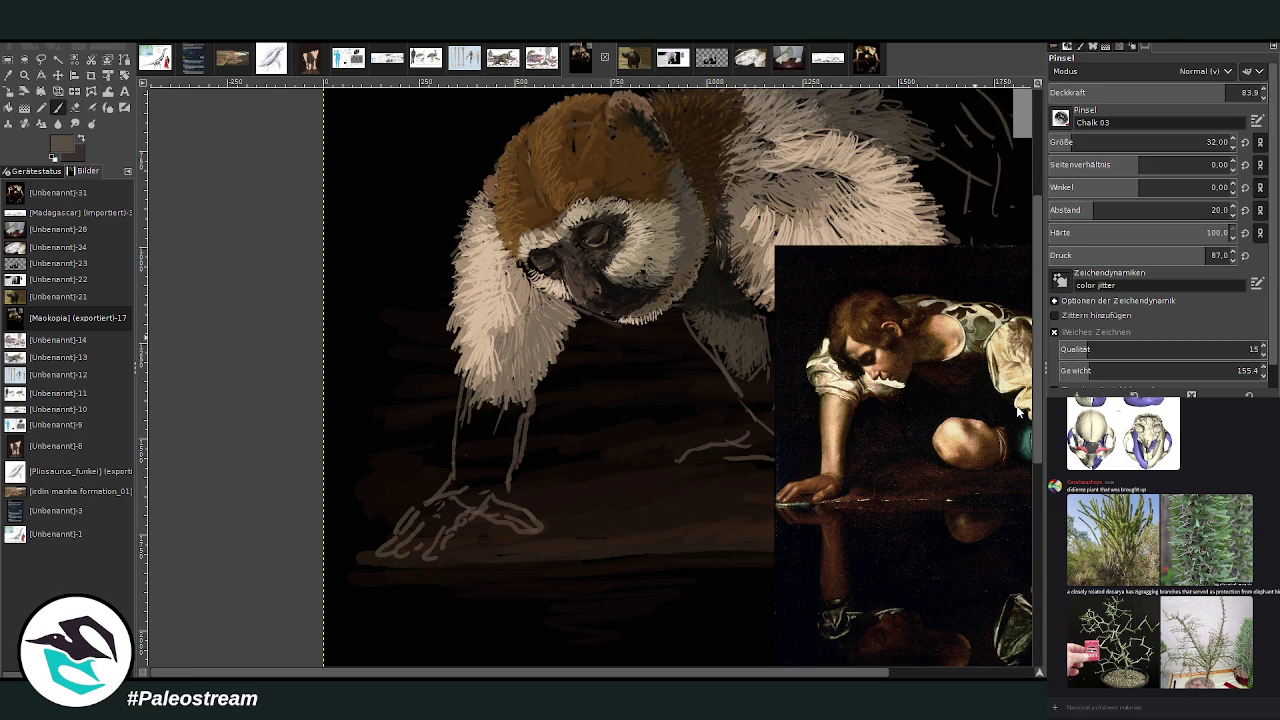
pyautogui.click(1084, 140)
pyautogui.moveTo(479, 422)
pyautogui.mouseDown()
pyautogui.moveTo(476, 505)
pyautogui.moveTo(502, 410)
pyautogui.moveTo(500, 451)
pyautogui.mouseUp()
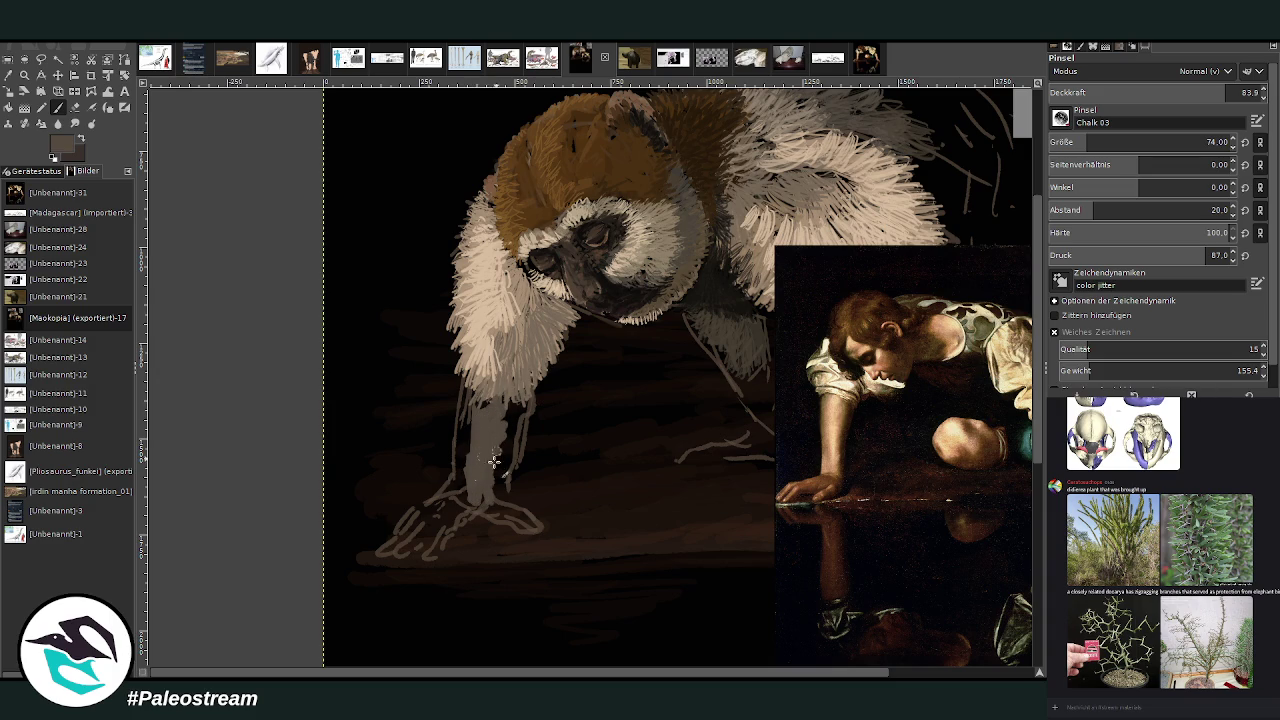
pyautogui.keyDown('ctrl'); pyautogui.click(633, 191); pyautogui.keyUp('ctrl')
pyautogui.moveTo(479, 436)
pyautogui.mouseDown()
pyautogui.moveTo(481, 455)
pyautogui.moveTo(472, 405)
pyautogui.moveTo(500, 410)
pyautogui.moveTo(470, 482)
pyautogui.mouseUp()
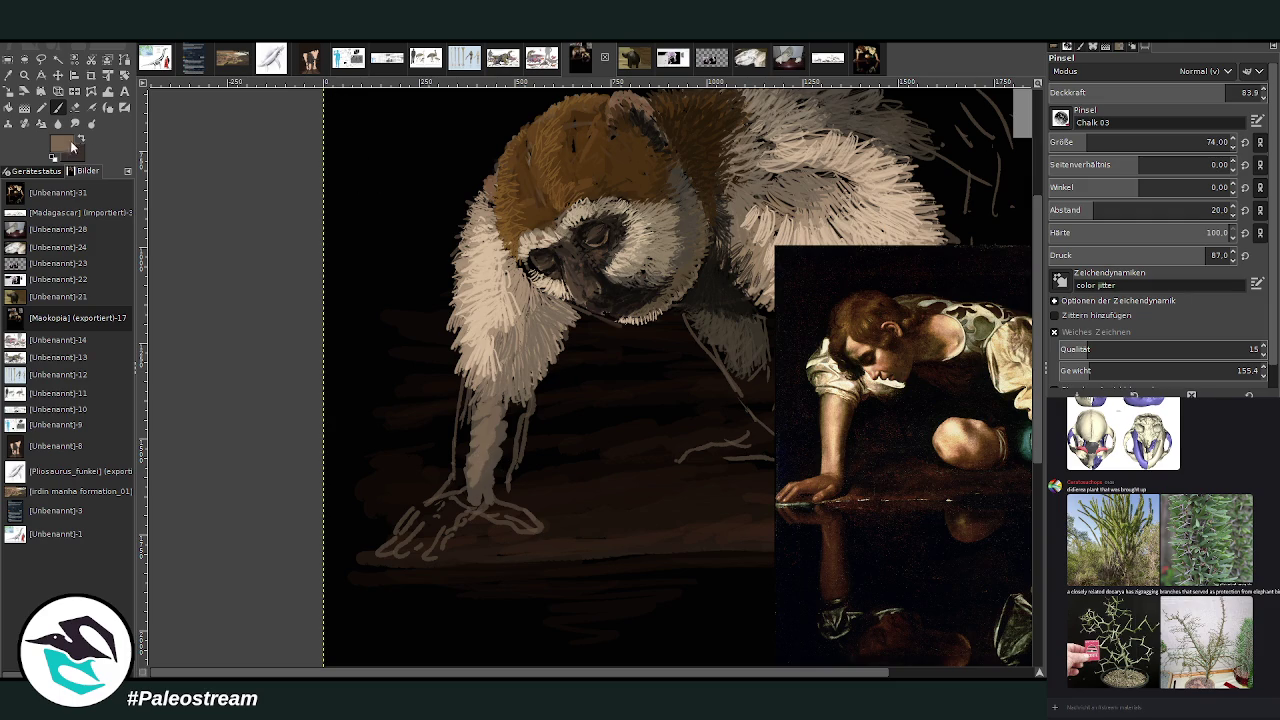
pyautogui.keyDown('ctrl'); pyautogui.click(1029, 410); pyautogui.keyUp('ctrl')
pyautogui.moveTo(510, 427); pyautogui.dragTo(504, 489)
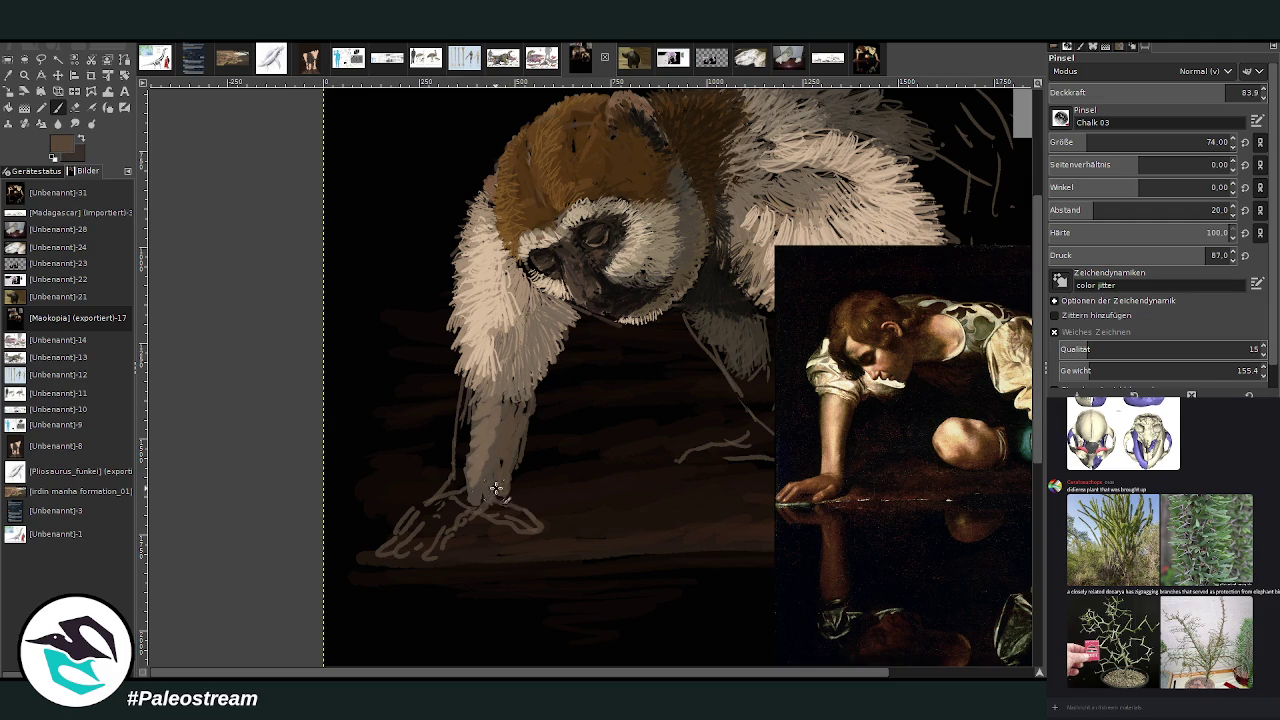
# Check the leg strokes with undo and redo, then paint the hand and fingers in light tones.
pyautogui.click(74, 107)
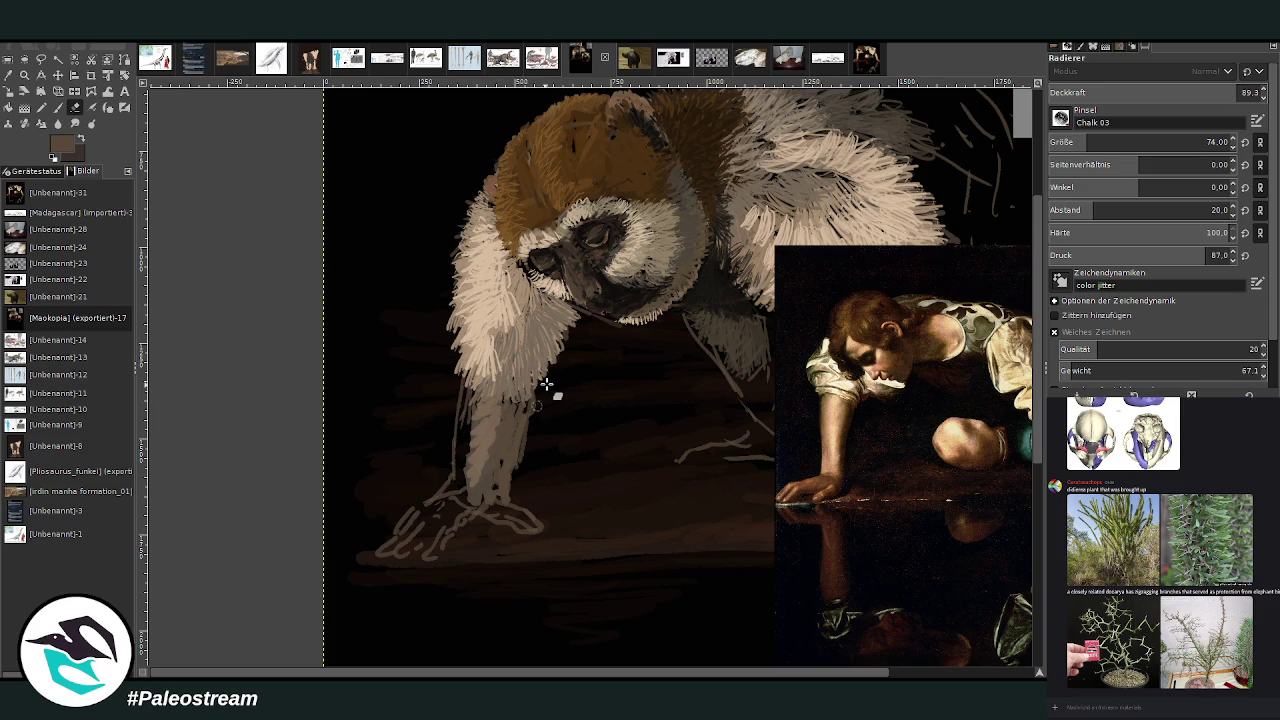
pyautogui.hotkey('ctrl', 'z')
pyautogui.hotkey('ctrl', 'y')
pyautogui.click(57, 107)
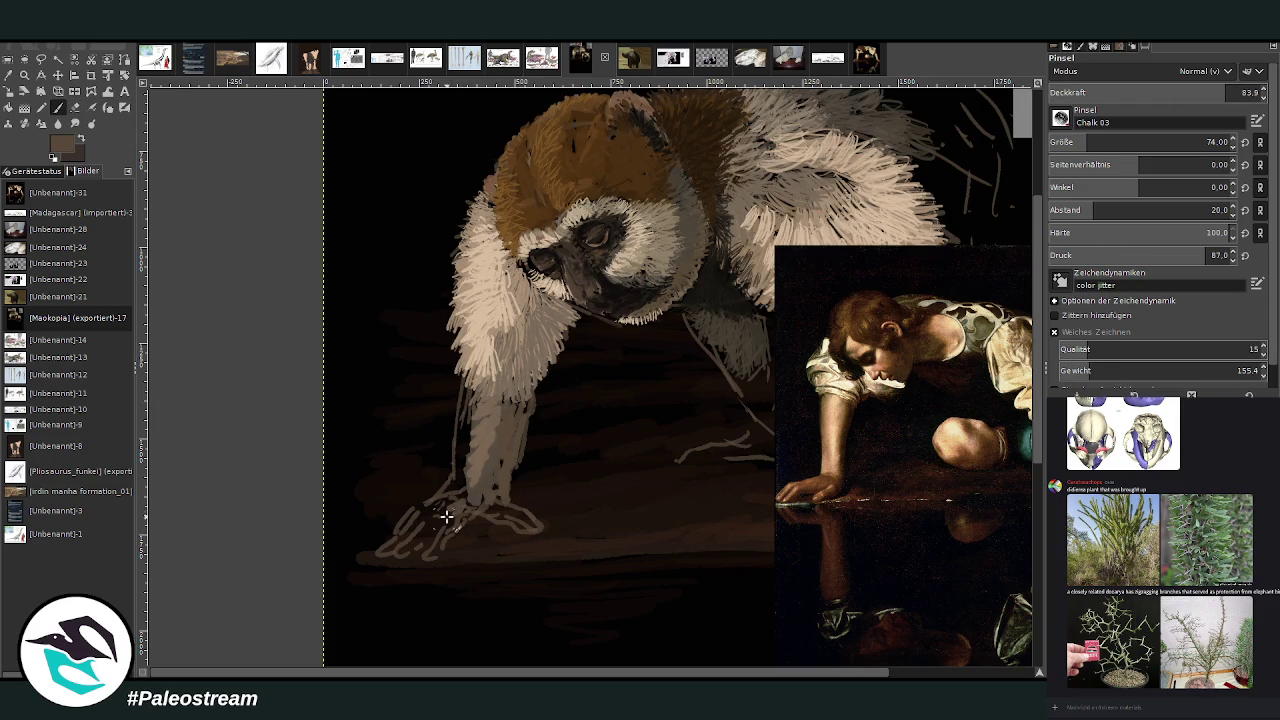
pyautogui.scroll(4, 1038, 303)
pyautogui.scroll(-5, 1038, 303)
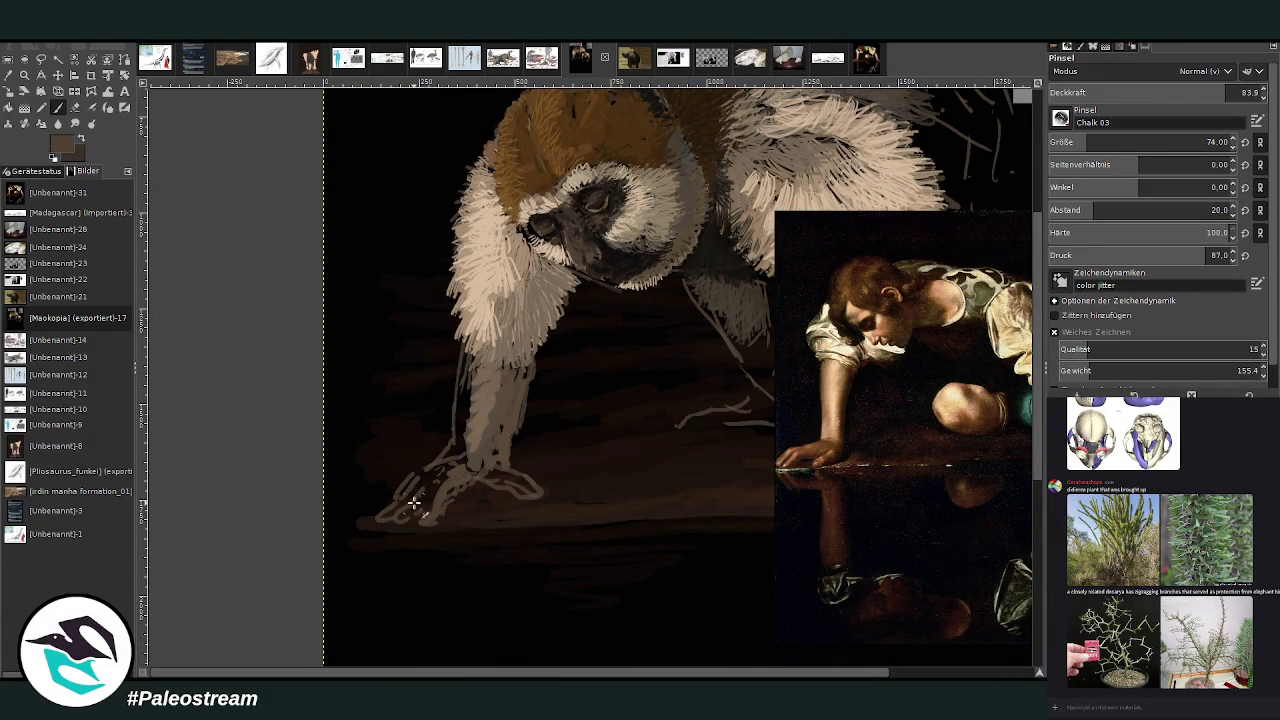
pyautogui.moveTo(408, 496); pyautogui.dragTo(381, 516)
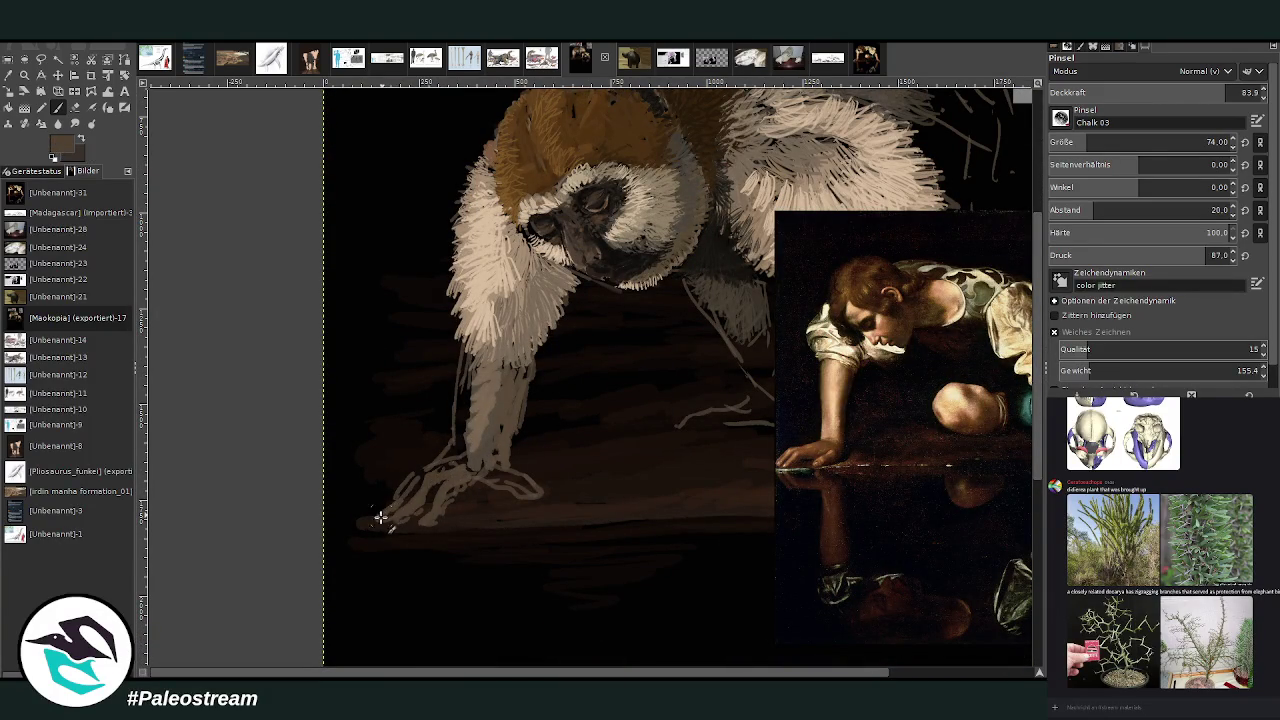
pyautogui.scroll(4, 1038, 346)
pyautogui.scroll(-5, 1041, 352)
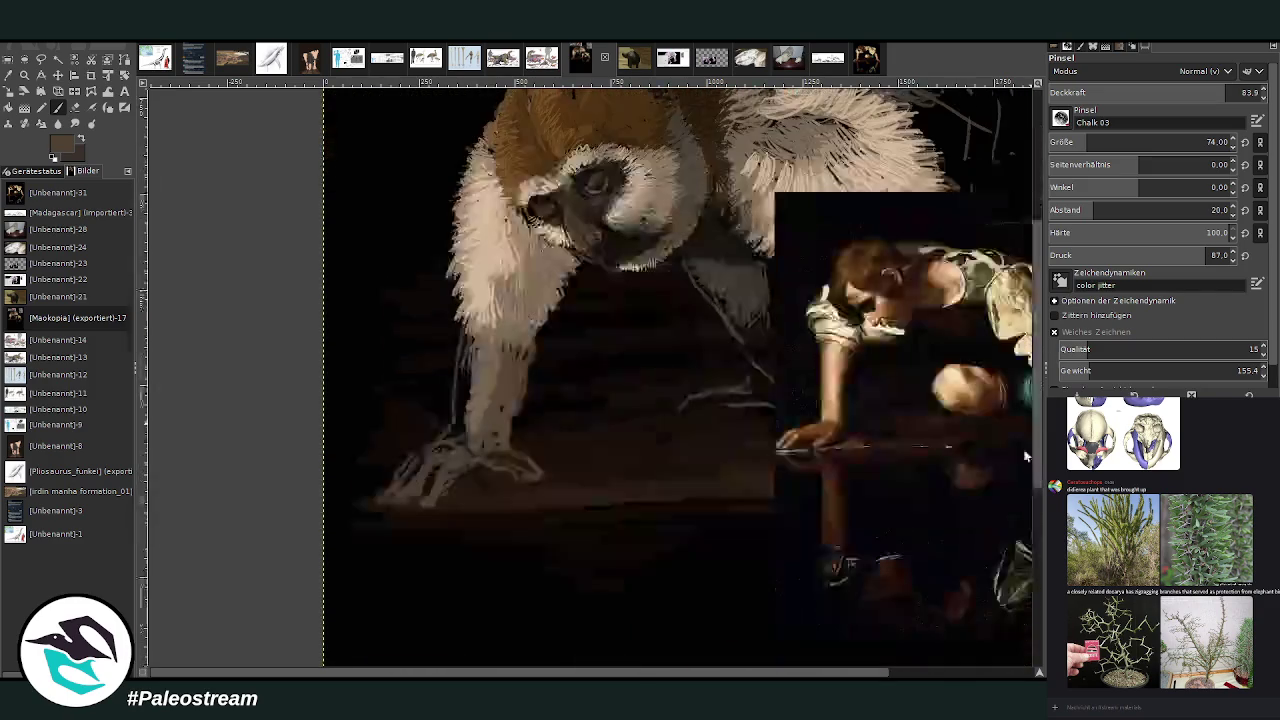
pyautogui.moveTo(430, 471)
pyautogui.mouseDown()
pyautogui.moveTo(402, 440)
pyautogui.moveTo(390, 455)
pyautogui.moveTo(443, 402)
pyautogui.moveTo(471, 400)
pyautogui.moveTo(451, 383)
pyautogui.moveTo(464, 320)
pyautogui.mouseUp()
# Paint darker strokes along the forearm and hand using a colour from the Narcissus painting.
pyautogui.keyDown('ctrl'); pyautogui.click(1000, 393); pyautogui.keyUp('ctrl')
pyautogui.moveTo(443, 374)
pyautogui.mouseDown()
pyautogui.moveTo(462, 345)
pyautogui.moveTo(457, 323)
pyautogui.moveTo(442, 404)
pyautogui.mouseUp()
pyautogui.moveTo(501, 432)
pyautogui.mouseDown()
pyautogui.moveTo(529, 434)
pyautogui.moveTo(491, 423)
pyautogui.moveTo(522, 339)
pyautogui.mouseUp()
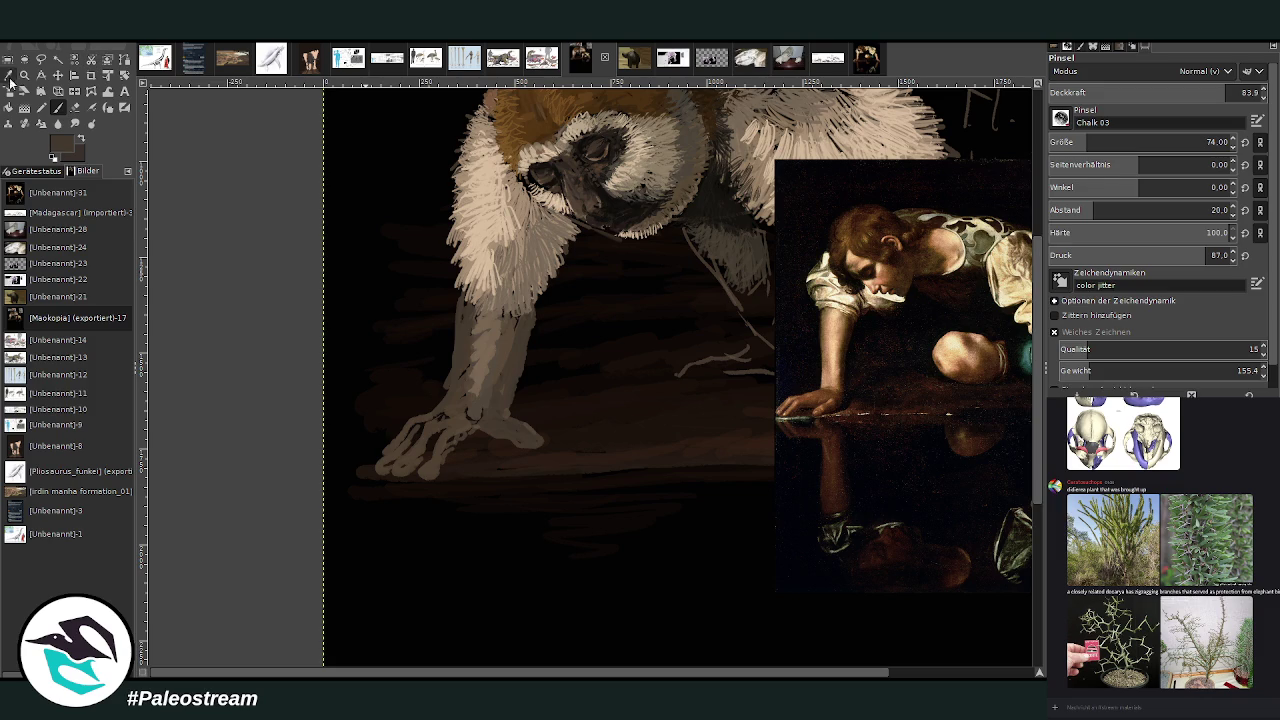
# Switch to the Bristles 01 brush, pick darker browns, and outline the fingertips in dark paint.
pyautogui.click(9, 75)
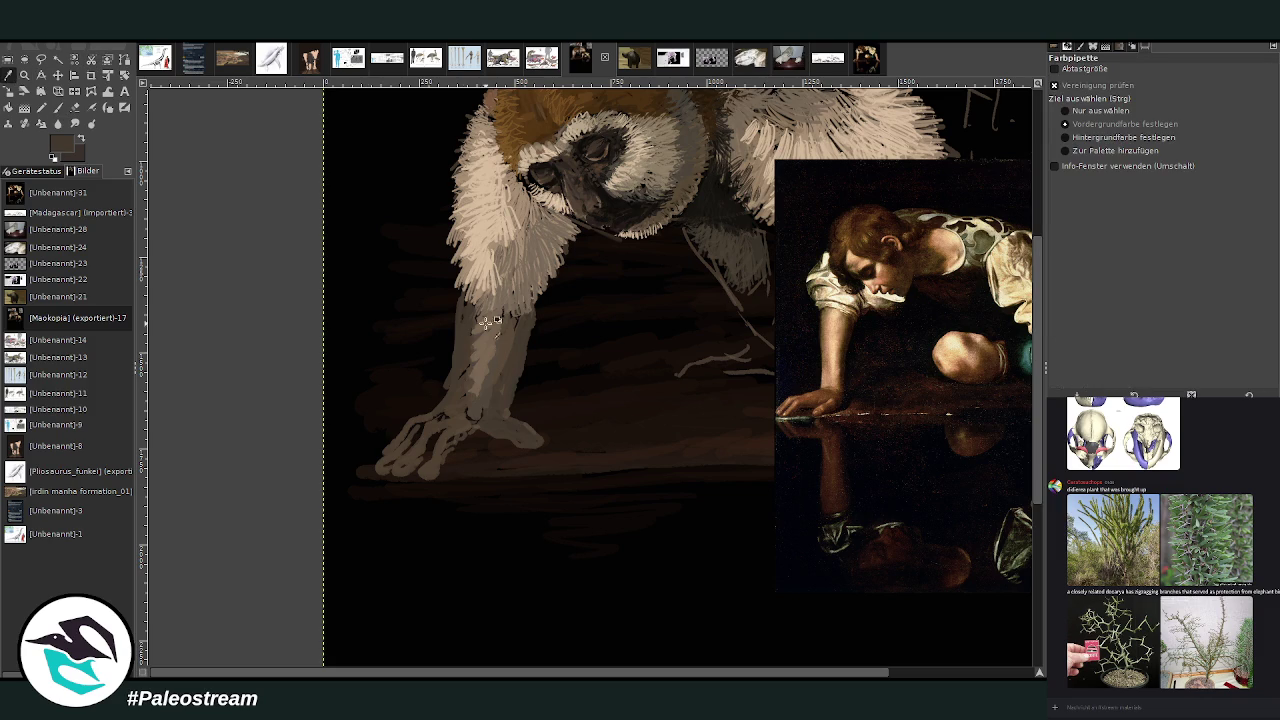
pyautogui.click(57, 107)
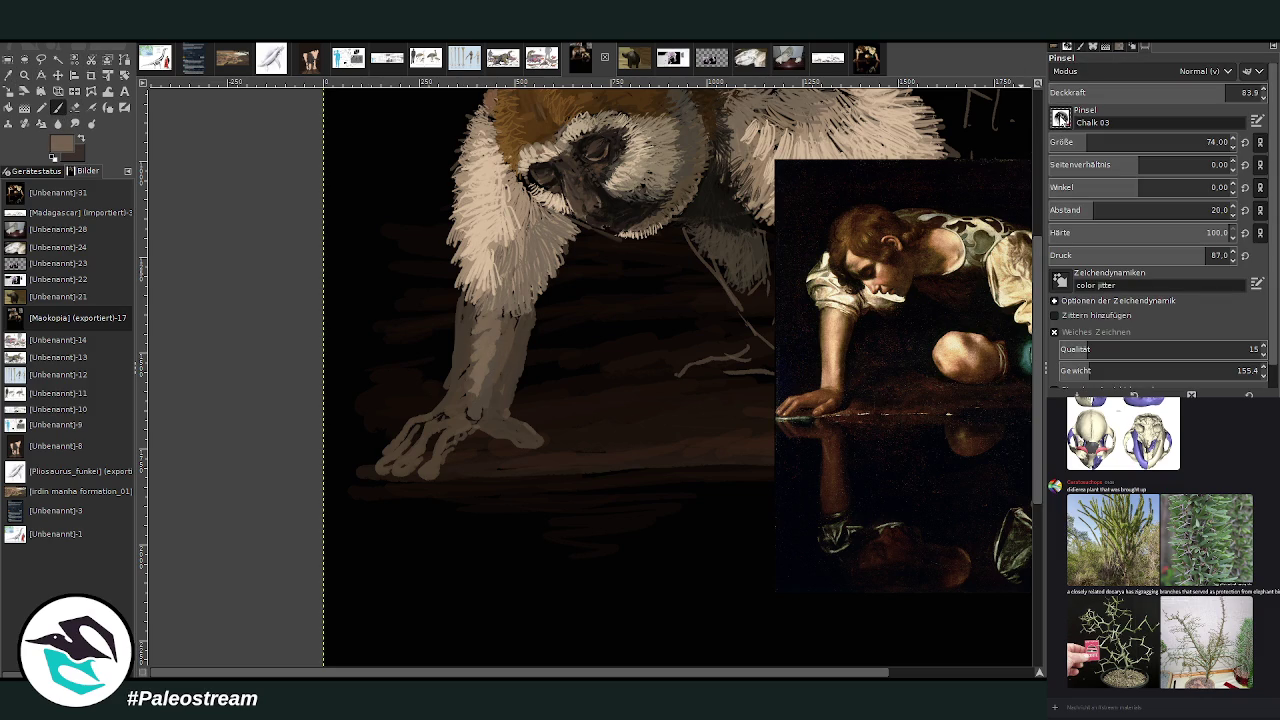
pyautogui.press(',')
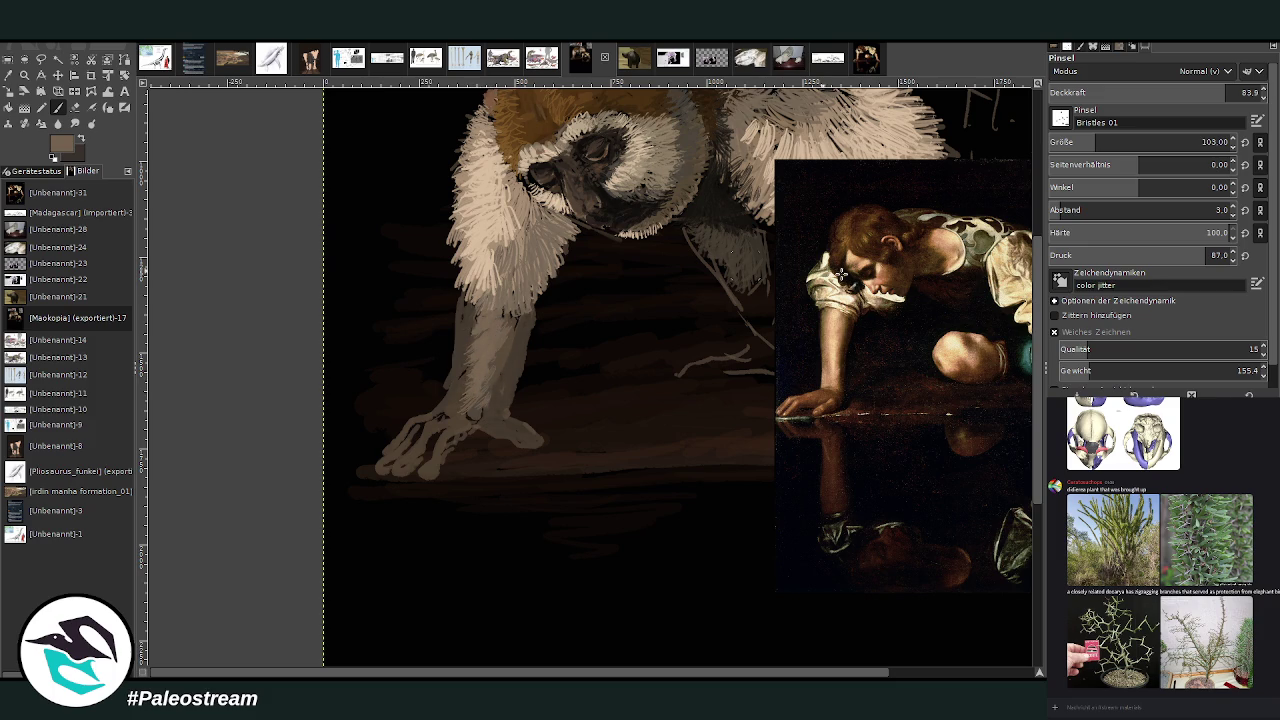
pyautogui.keyDown('ctrl'); pyautogui.click(522, 368); pyautogui.keyUp('ctrl')
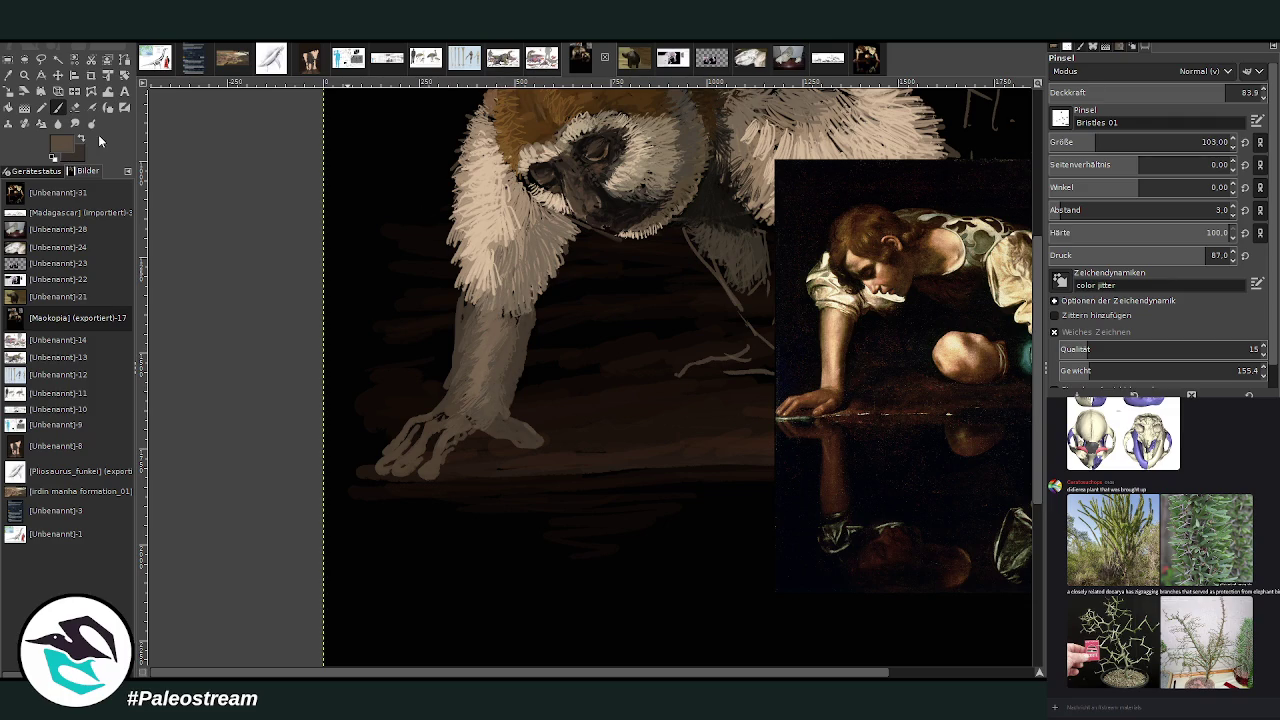
pyautogui.keyDown('ctrl'); pyautogui.click(1018, 423); pyautogui.keyUp('ctrl')
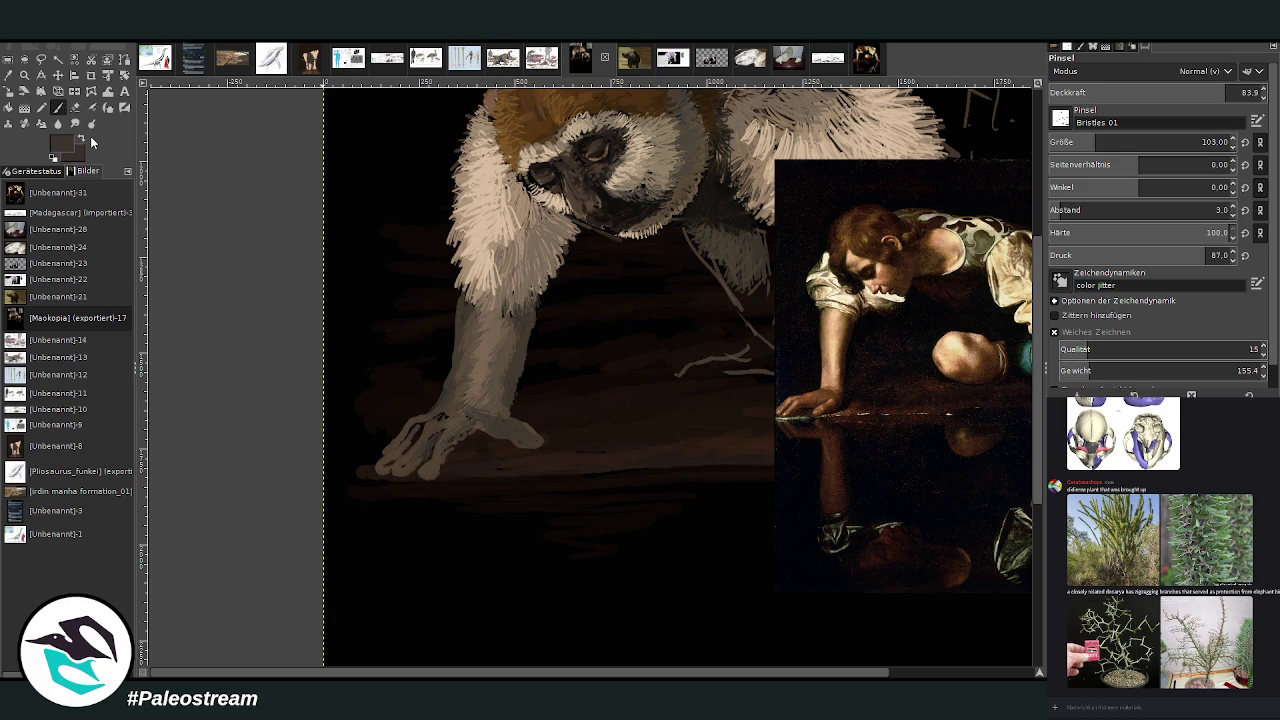
pyautogui.keyDown('ctrl'); pyautogui.click(1011, 427); pyautogui.keyUp('ctrl')
pyautogui.click(9, 76)
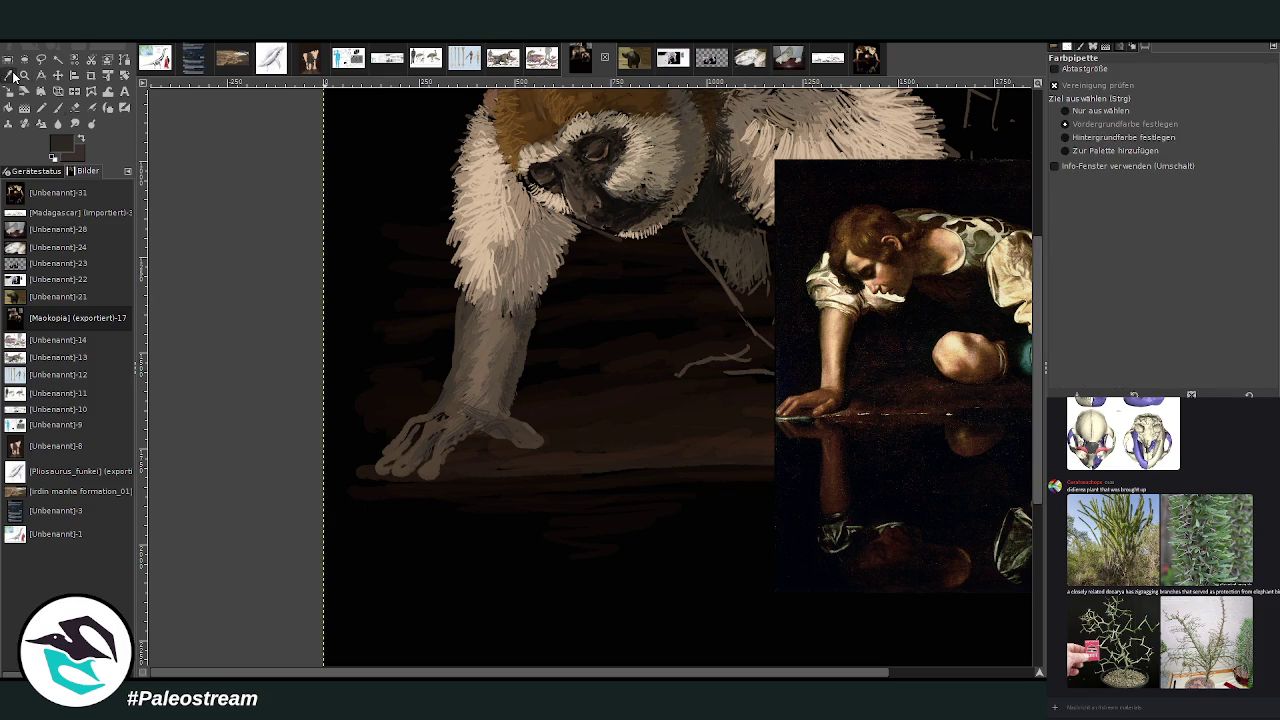
pyautogui.click(57, 107)
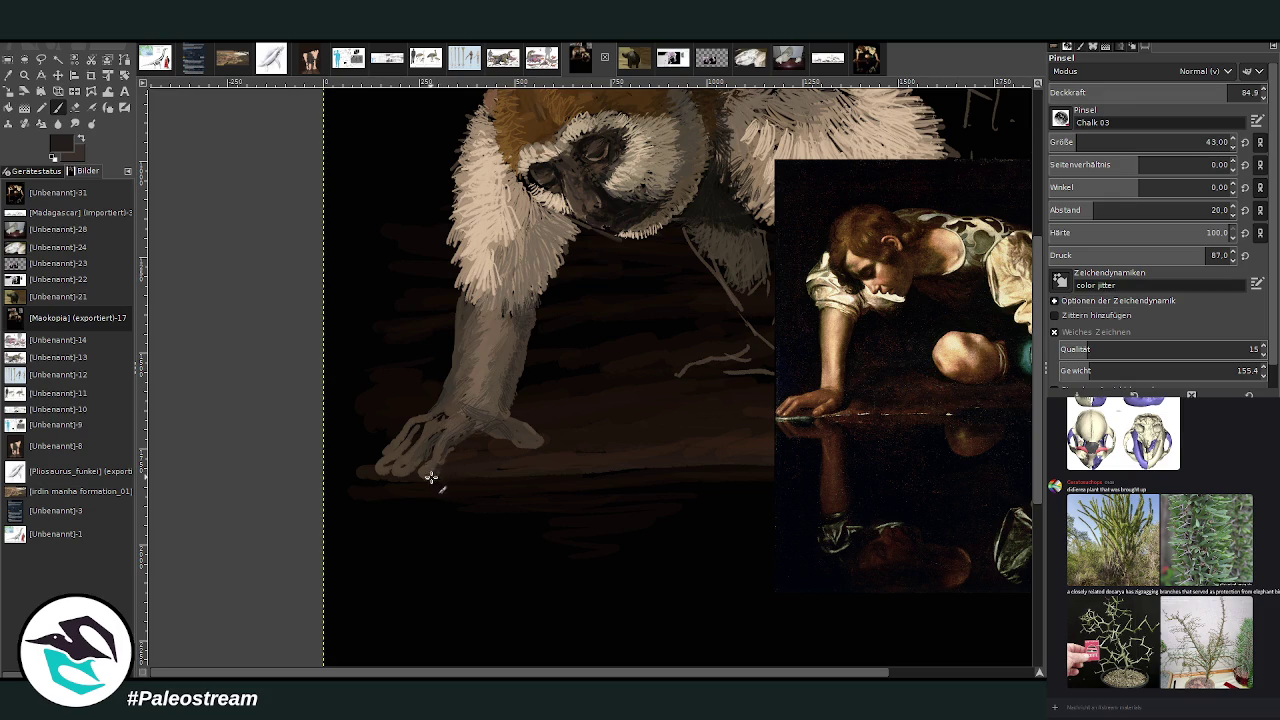
pyautogui.moveTo(424, 470); pyautogui.dragTo(392, 472)
# Lower opacity to 51.7 and refine the hand with black and dark brown picked from the background.
pyautogui.keyDown('ctrl'); pyautogui.click(561, 317); pyautogui.keyUp('ctrl')
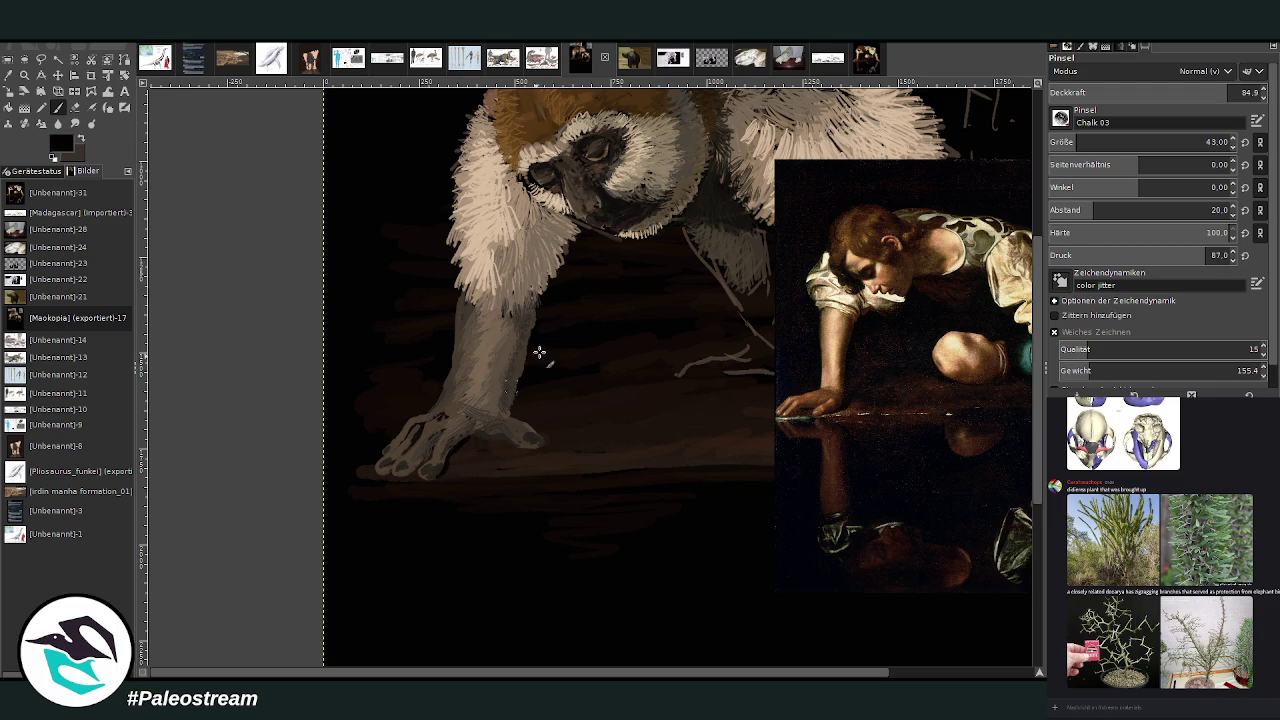
pyautogui.click(1160, 91)
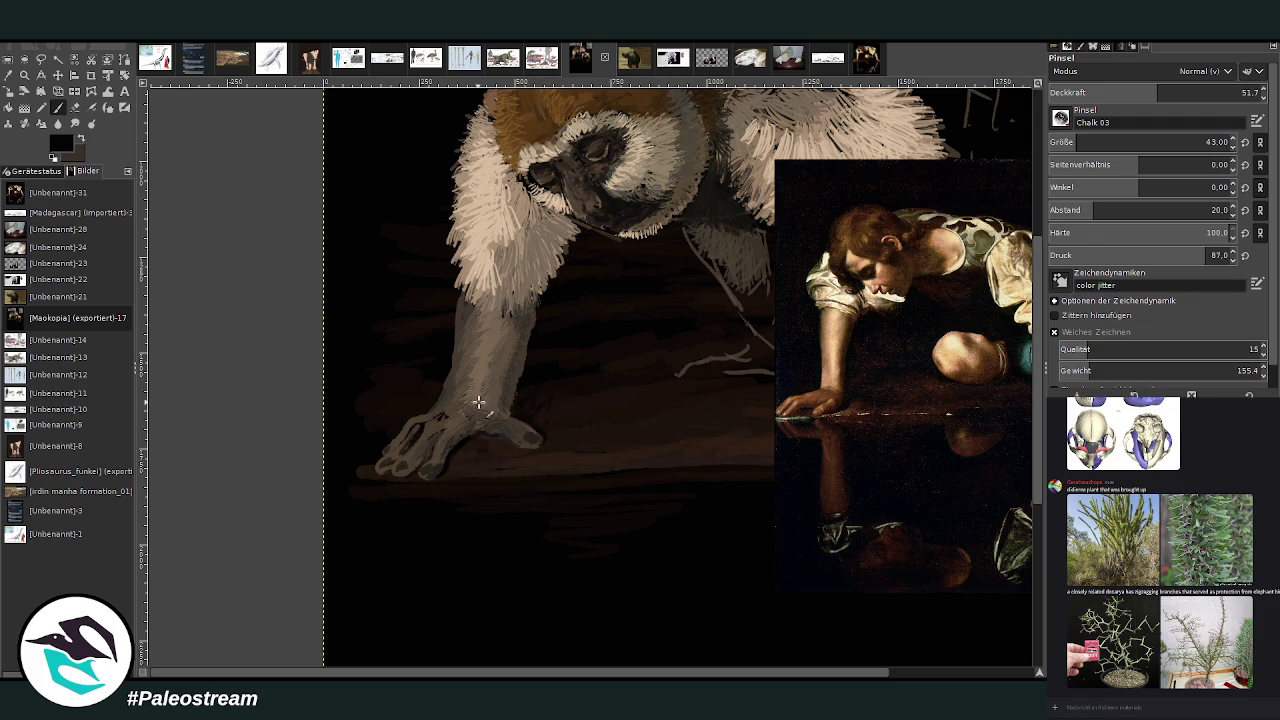
pyautogui.keyDown('ctrl'); pyautogui.click(509, 398); pyautogui.keyUp('ctrl')
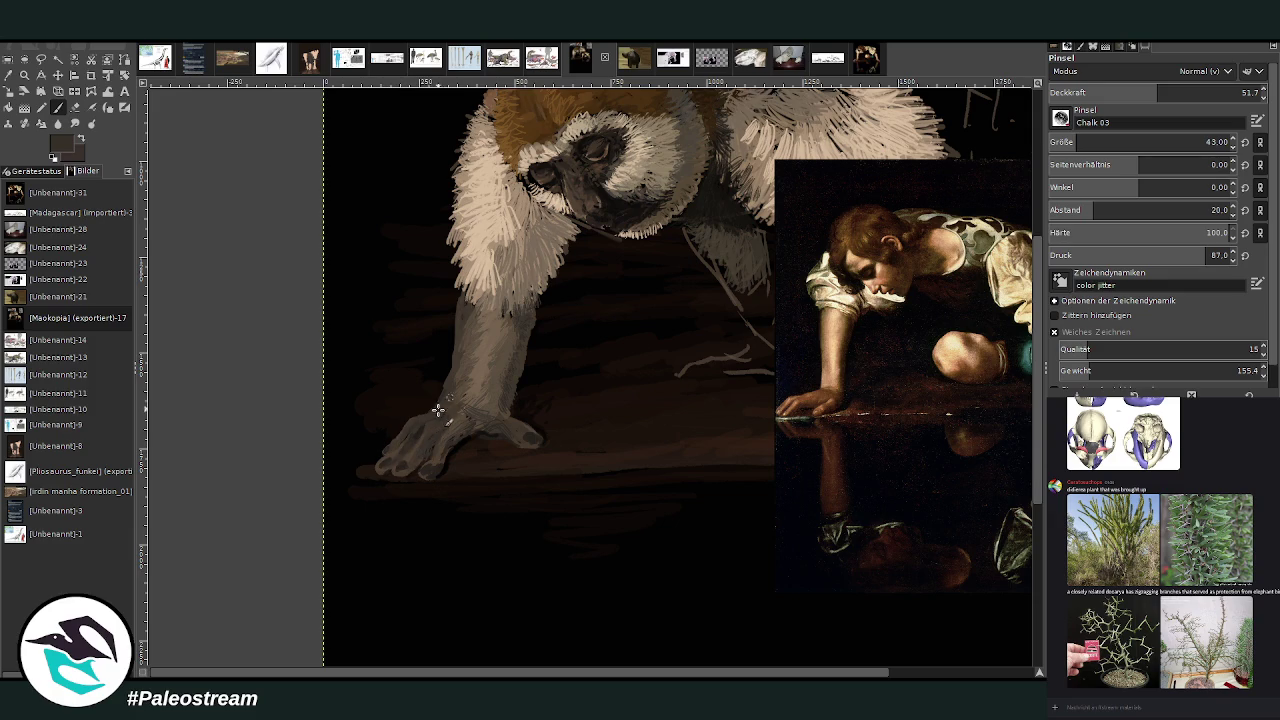
pyautogui.keyDown('ctrl'); pyautogui.click(528, 410); pyautogui.keyUp('ctrl')
pyautogui.hotkey('shift', 'ctrl', 'j')
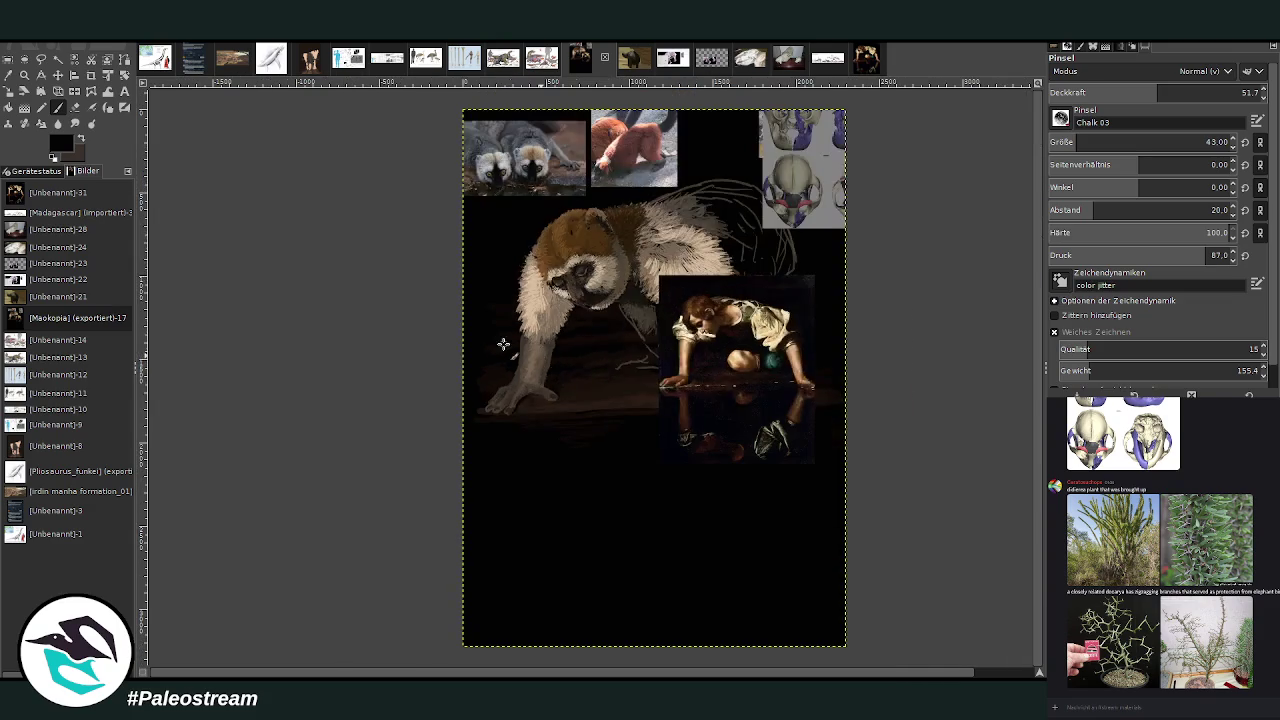
# Move the Caravaggio painting to the right edge and the skull images to the lower right.
pyautogui.press('m')
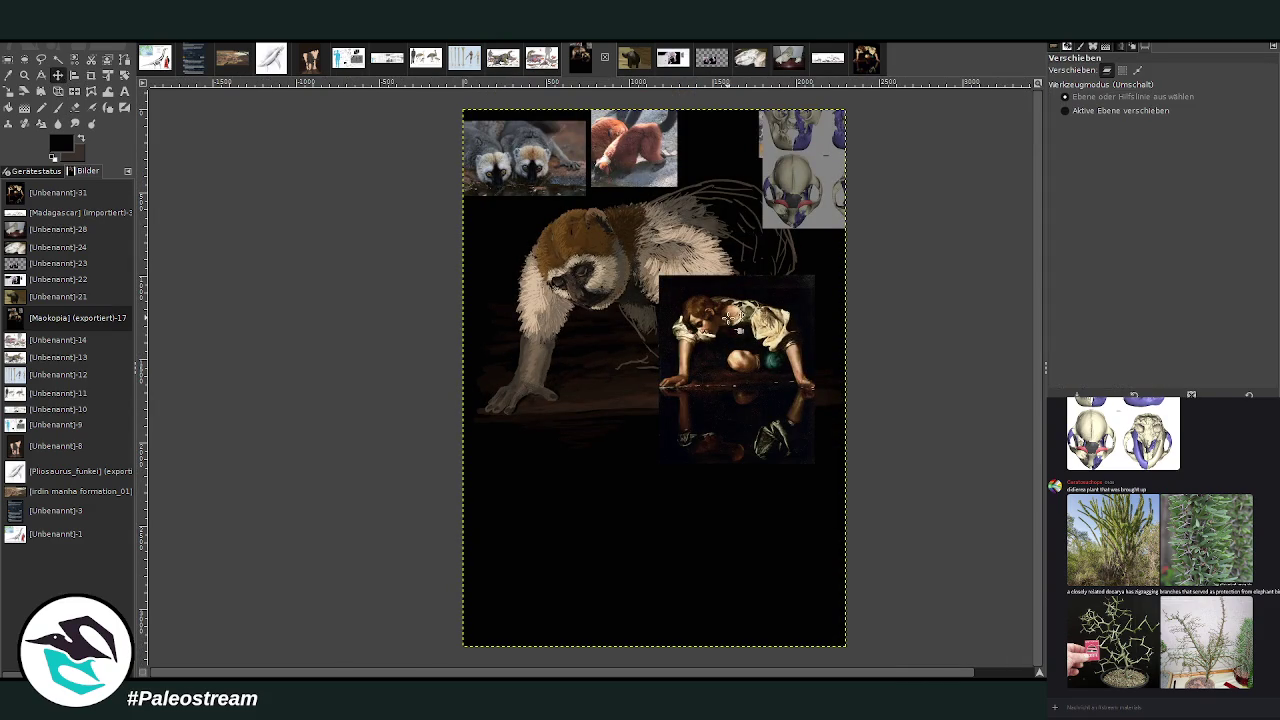
pyautogui.moveTo(731, 327); pyautogui.dragTo(856, 286)
pyautogui.moveTo(782, 168); pyautogui.dragTo(798, 510)
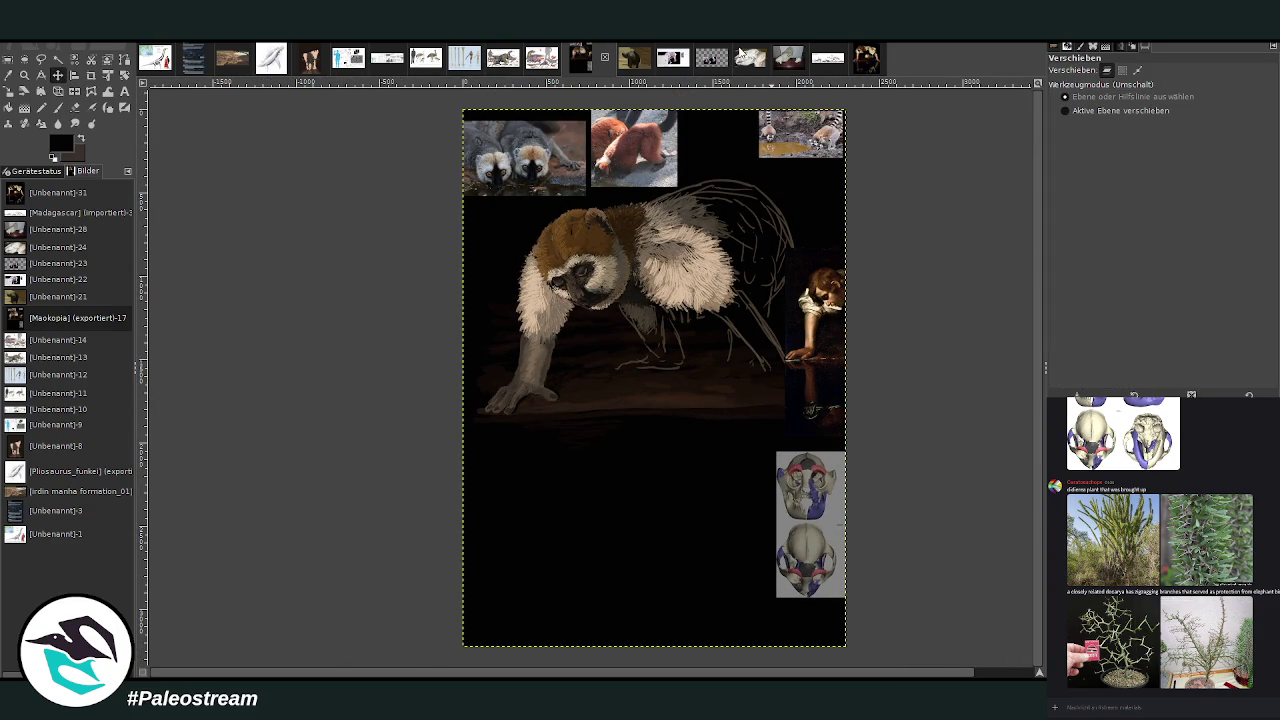
# Sample a light grey from the canvas and zoom in on the lemur.
pyautogui.click(8, 75)
pyautogui.click(841, 456)
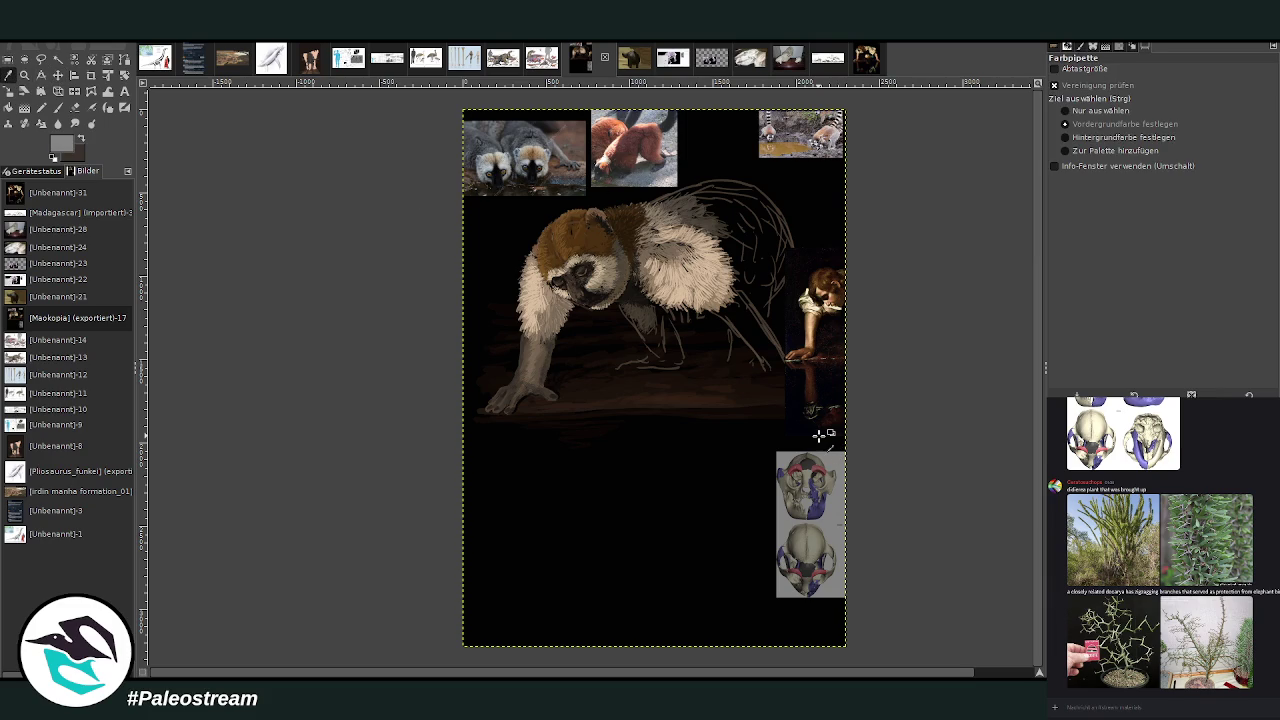
pyautogui.press('z')
pyautogui.moveTo(468, 136); pyautogui.dragTo(818, 446)
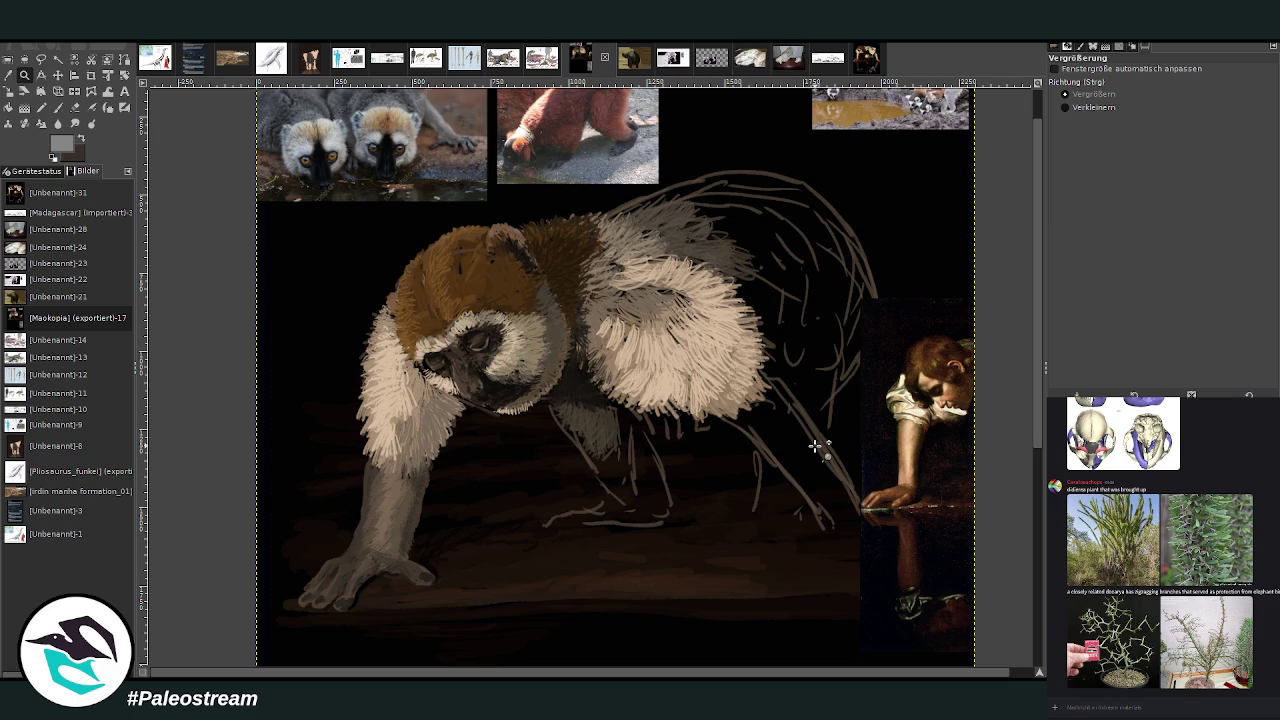
pyautogui.moveTo(1035, 443); pyautogui.dragTo(1039, 386)
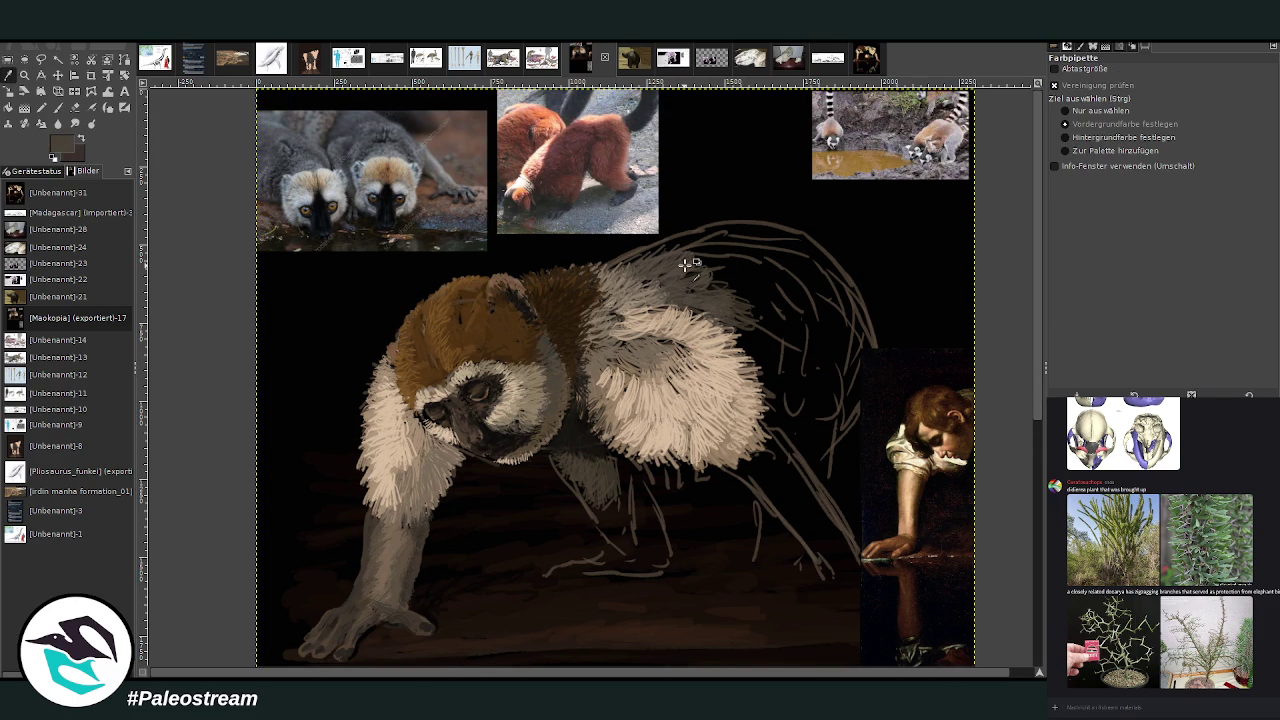
pyautogui.press('p')
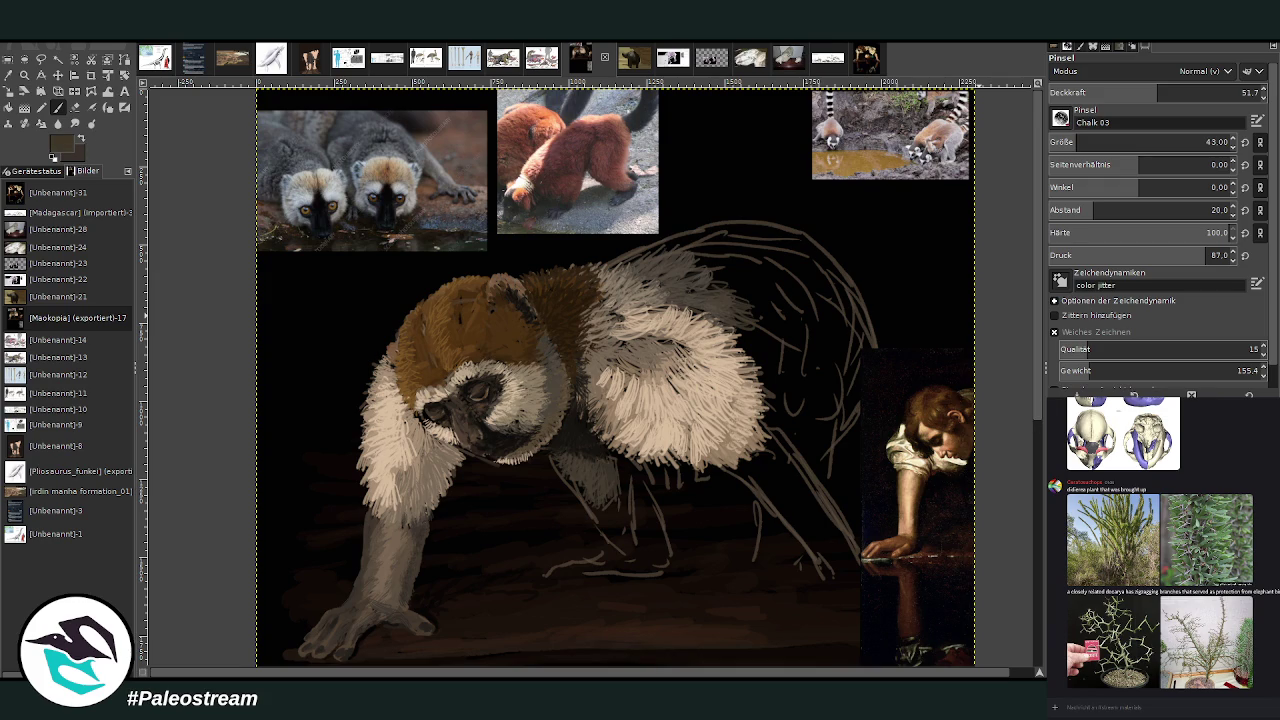
# Paint light fur along the lemur's back with a large brush at about 63 opacity.
pyautogui.click(1110, 142)
pyautogui.click(1120, 142)
pyautogui.click(1243, 93)
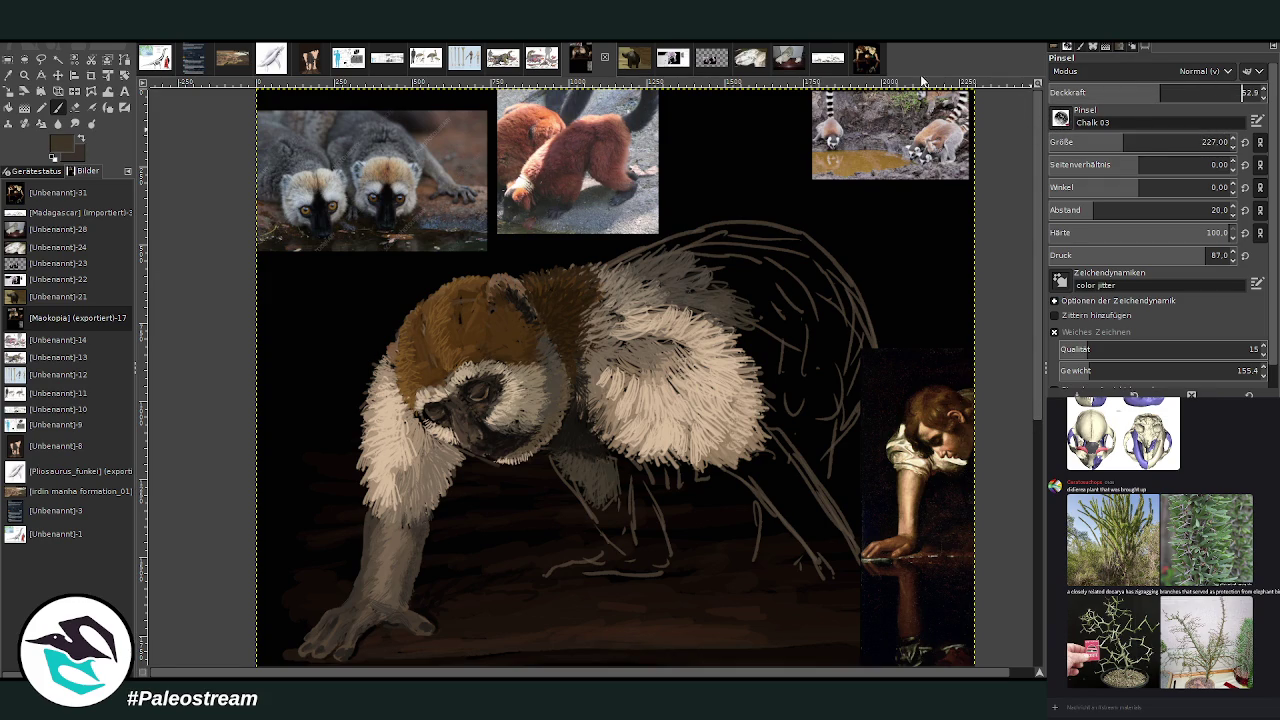
pyautogui.moveTo(1115, 97); pyautogui.dragTo(1122, 55)
pyautogui.moveTo(755, 306); pyautogui.dragTo(710, 248)
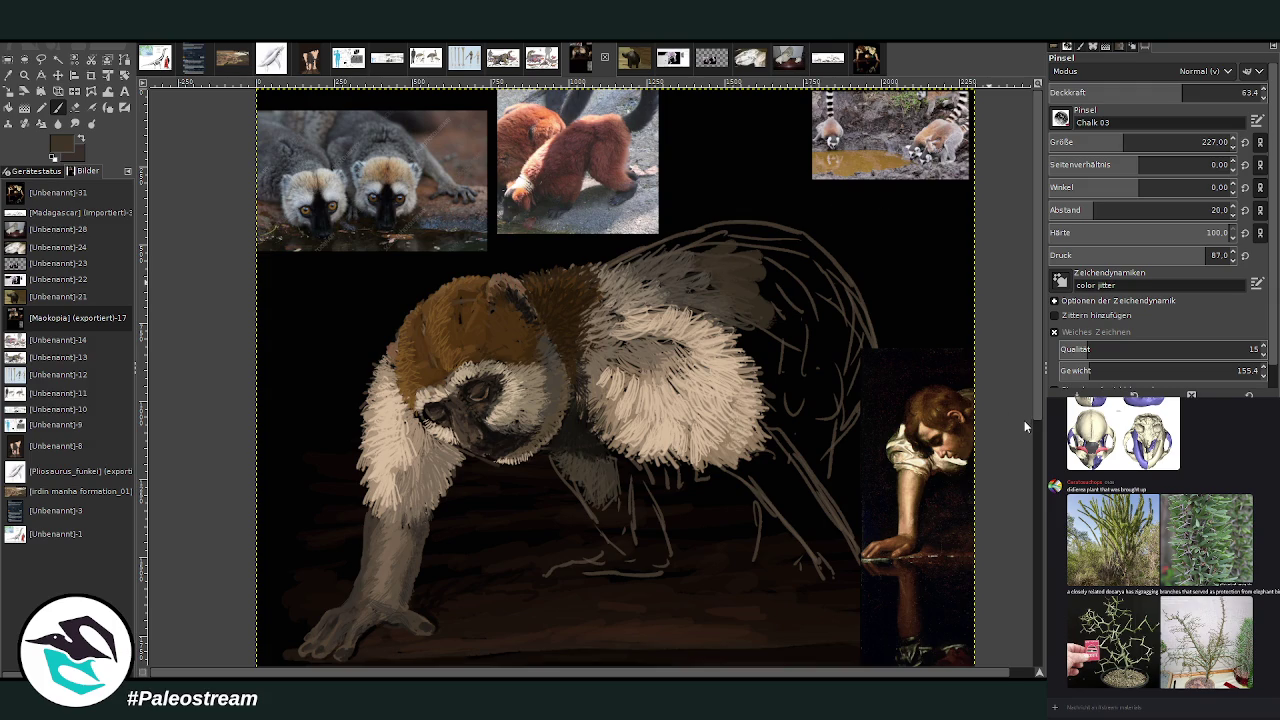
pyautogui.moveTo(1140, 145); pyautogui.dragTo(1105, 145)
pyautogui.moveTo(745, 248)
pyautogui.mouseDown()
pyautogui.moveTo(652, 252)
pyautogui.moveTo(780, 229)
pyautogui.moveTo(815, 245)
pyautogui.moveTo(835, 270)
pyautogui.moveTo(823, 363)
pyautogui.moveTo(849, 334)
pyautogui.moveTo(863, 386)
pyautogui.moveTo(832, 438)
pyautogui.mouseUp()
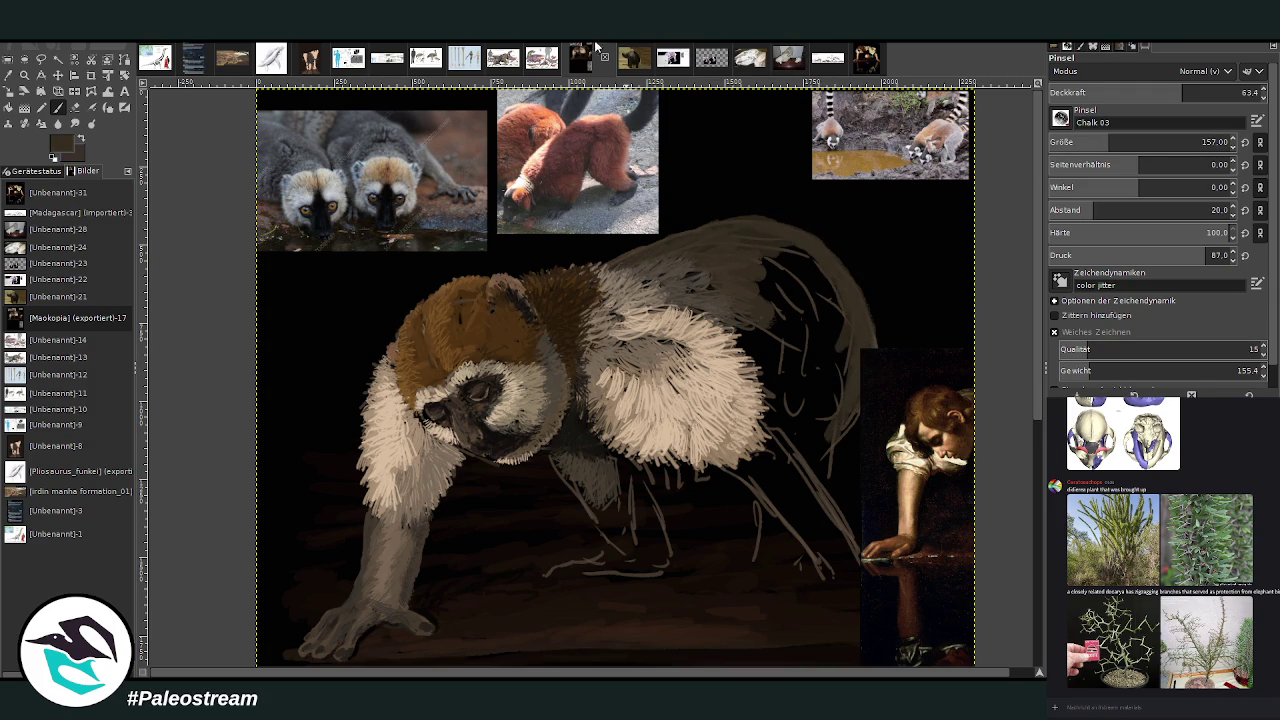
# Move the Caravaggio reference down-right and fill the back, rump and front leg with grey-brown.
pyautogui.click(58, 75)
pyautogui.moveTo(922, 410); pyautogui.dragTo(940, 473)
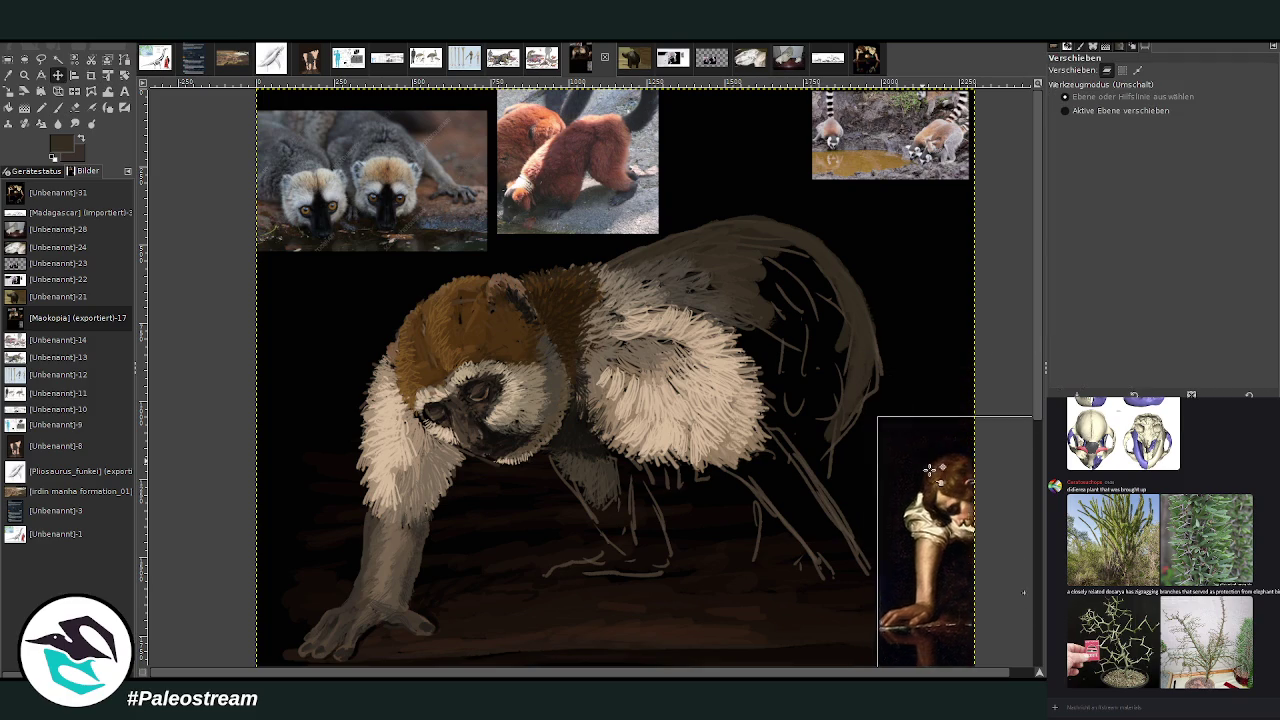
pyautogui.click(58, 107)
pyautogui.moveTo(869, 376)
pyautogui.mouseDown()
pyautogui.moveTo(830, 488)
pyautogui.moveTo(800, 412)
pyautogui.moveTo(842, 382)
pyautogui.moveTo(832, 304)
pyautogui.moveTo(846, 314)
pyautogui.moveTo(723, 266)
pyautogui.mouseUp()
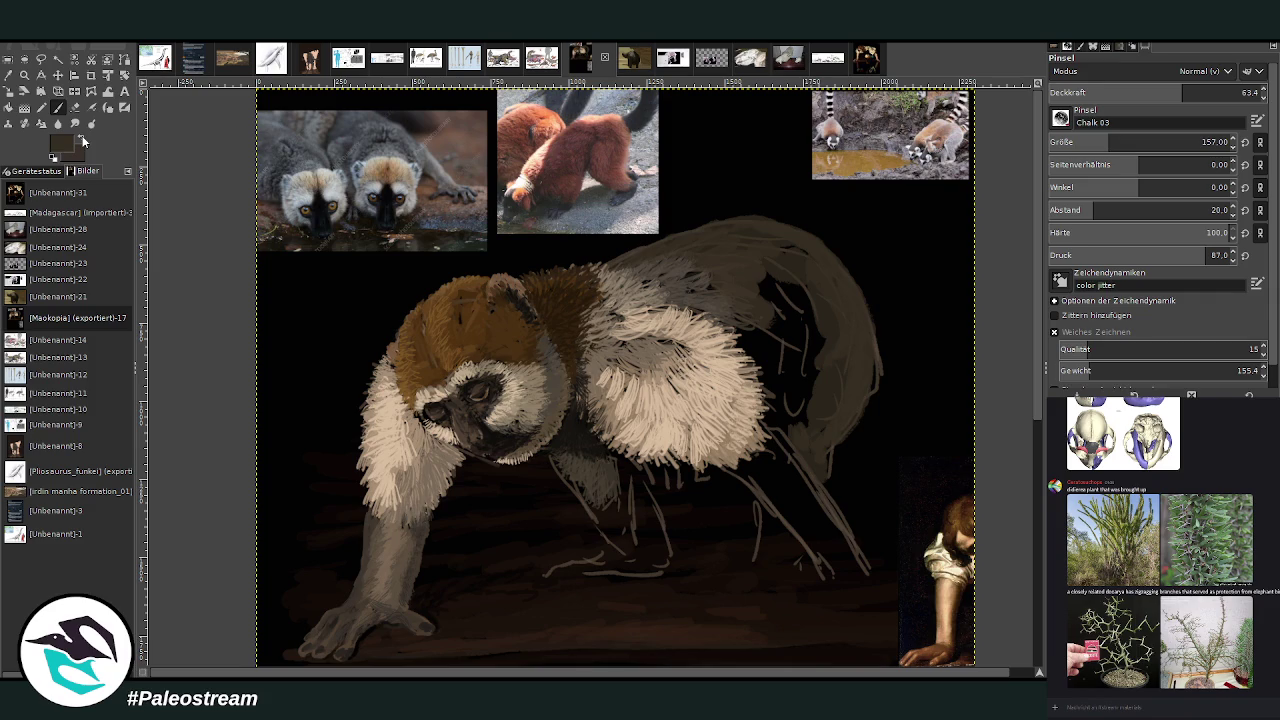
pyautogui.moveTo(836, 300)
pyautogui.mouseDown()
pyautogui.moveTo(871, 349)
pyautogui.moveTo(825, 456)
pyautogui.mouseUp()
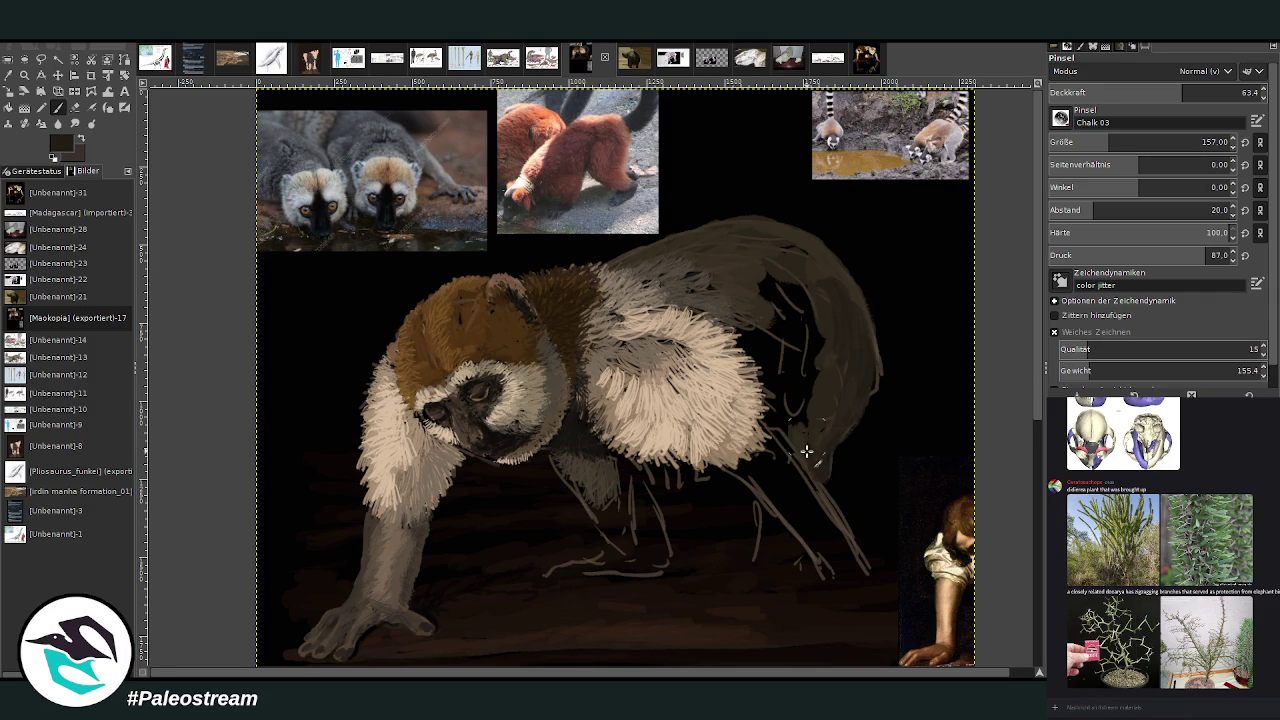
pyautogui.moveTo(741, 331)
pyautogui.mouseDown()
pyautogui.moveTo(786, 398)
pyautogui.moveTo(790, 375)
pyautogui.moveTo(729, 294)
pyautogui.moveTo(780, 346)
pyautogui.moveTo(808, 323)
pyautogui.moveTo(789, 277)
pyautogui.moveTo(766, 297)
pyautogui.mouseUp()
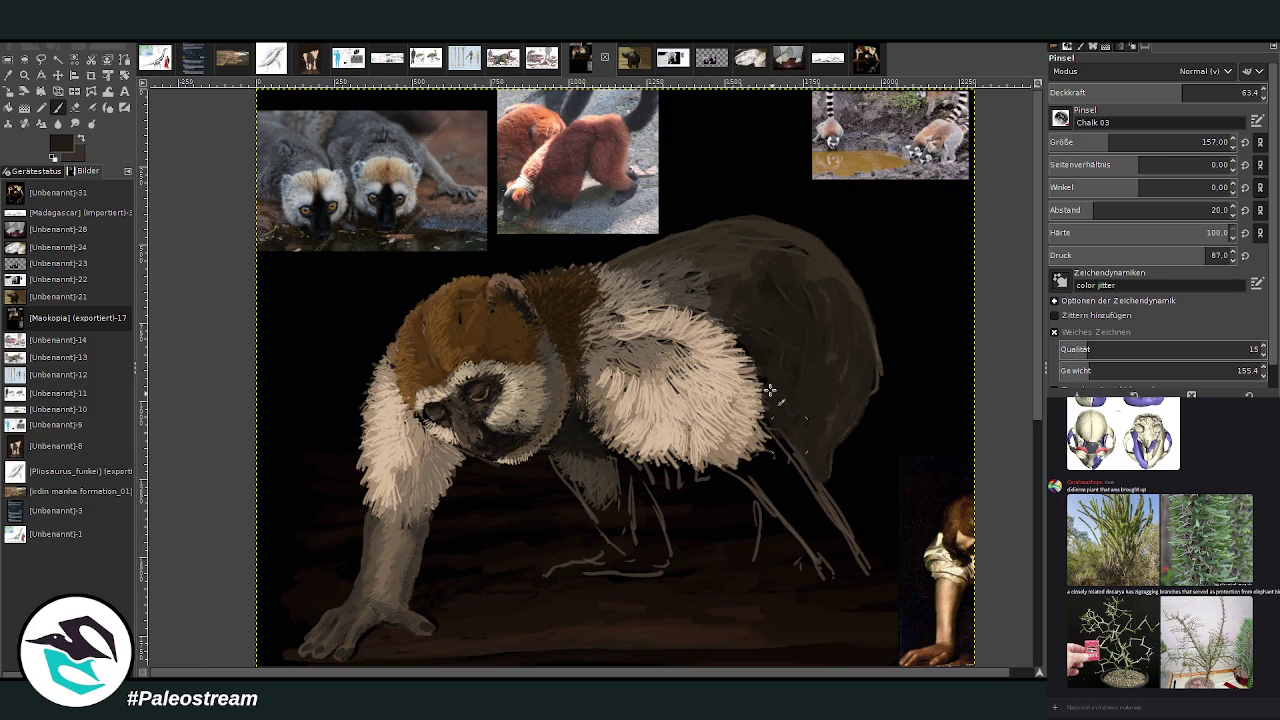
pyautogui.moveTo(622, 500)
pyautogui.mouseDown()
pyautogui.moveTo(610, 535)
pyautogui.moveTo(640, 480)
pyautogui.moveTo(623, 565)
pyautogui.moveTo(662, 560)
pyautogui.moveTo(640, 485)
pyautogui.moveTo(658, 540)
pyautogui.moveTo(625, 541)
pyautogui.mouseUp()
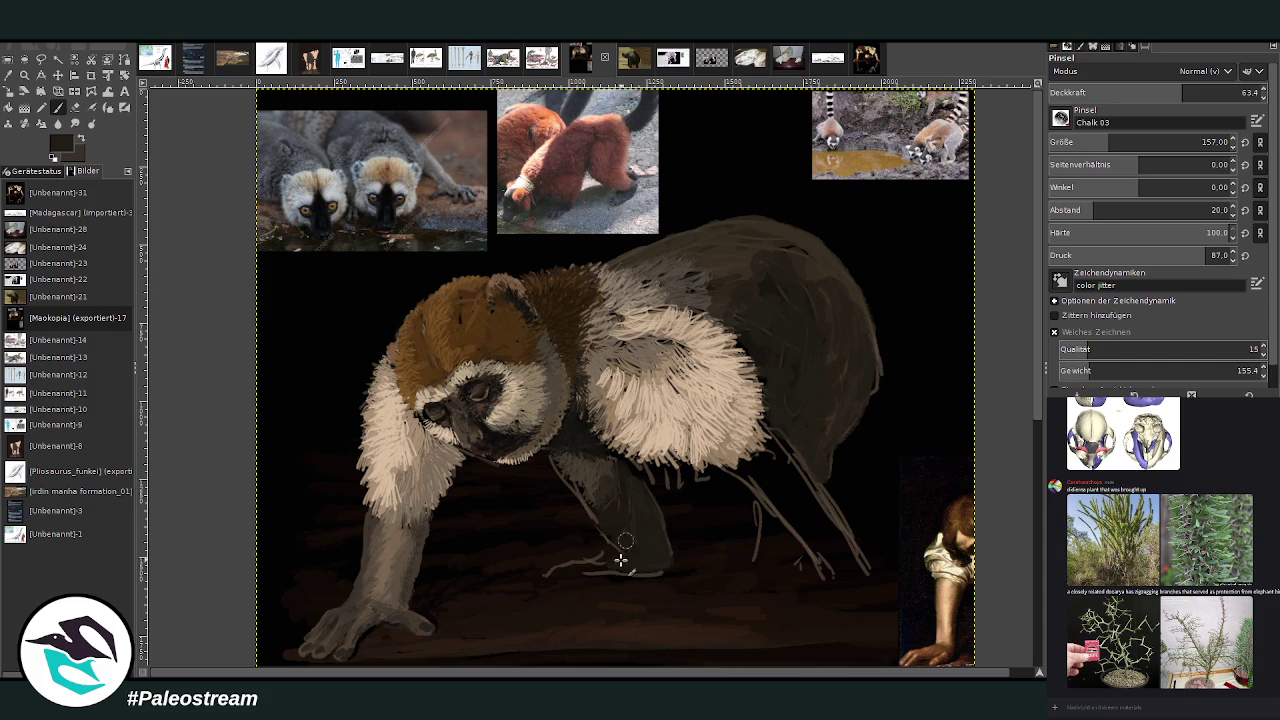
# Extend dark paint over the hind foot and far hind leg at size 108, 81.7 opacity.
pyautogui.moveTo(1182, 90); pyautogui.dragTo(1221, 90)
pyautogui.moveTo(1108, 140); pyautogui.dragTo(1100, 140)
pyautogui.moveTo(627, 585)
pyautogui.mouseDown()
pyautogui.moveTo(645, 570)
pyautogui.moveTo(572, 567)
pyautogui.moveTo(665, 562)
pyautogui.mouseUp()
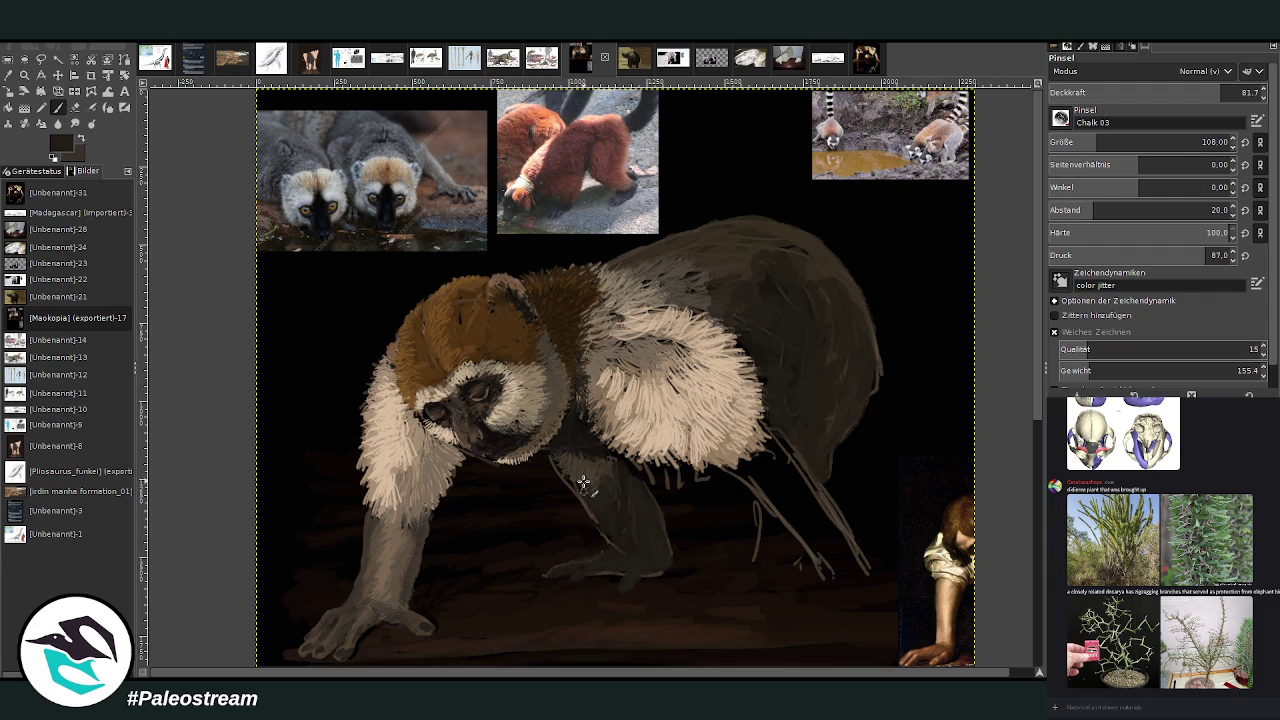
pyautogui.moveTo(759, 518)
pyautogui.mouseDown()
pyautogui.moveTo(771, 566)
pyautogui.moveTo(765, 514)
pyautogui.mouseUp()
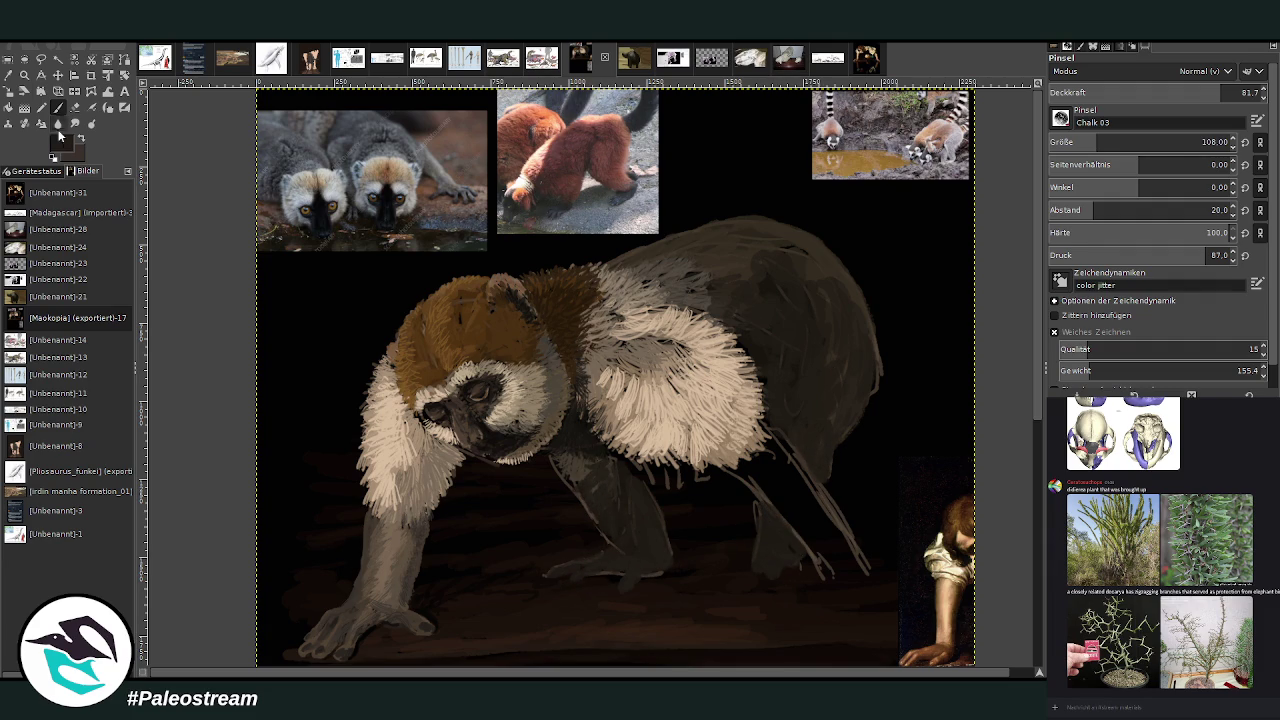
# Pick a darker colour and shade the shoulder, back and haunch at lowering opacities.
pyautogui.click(8, 90)
pyautogui.click(885, 310)
pyautogui.click(58, 107)
pyautogui.click(1166, 89)
pyautogui.moveTo(829, 286); pyautogui.dragTo(784, 427)
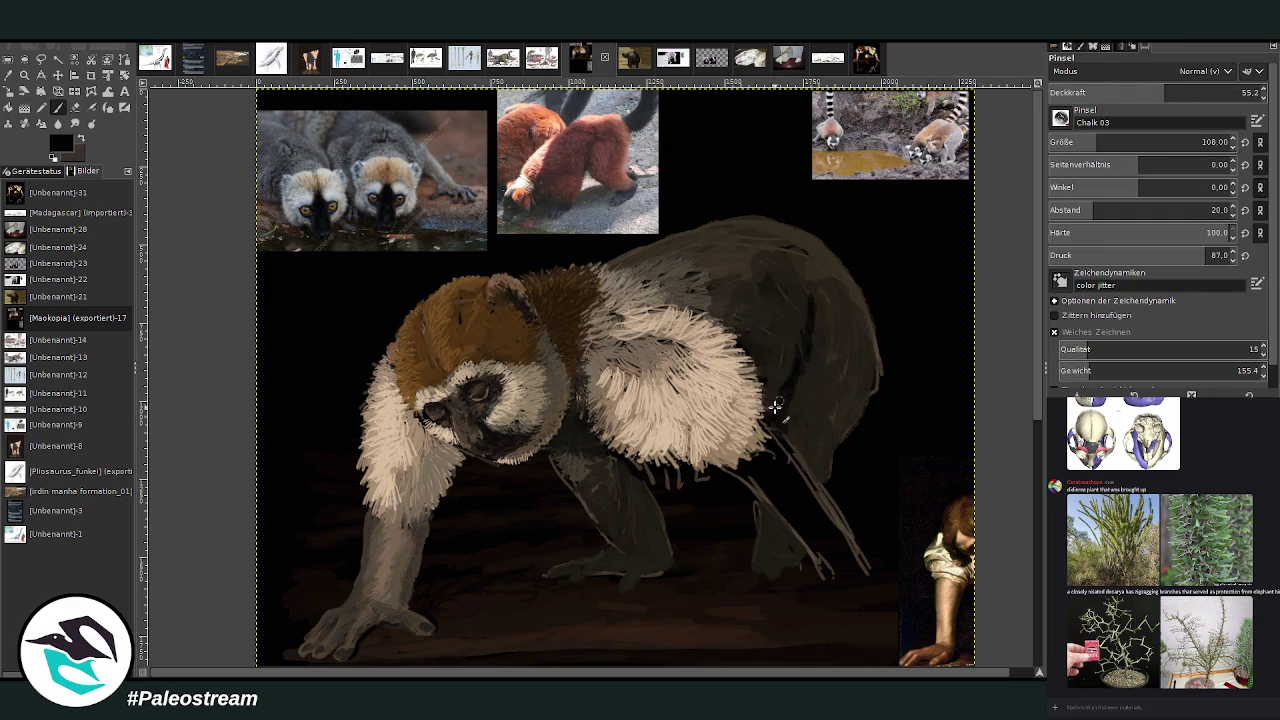
pyautogui.click(1131, 92)
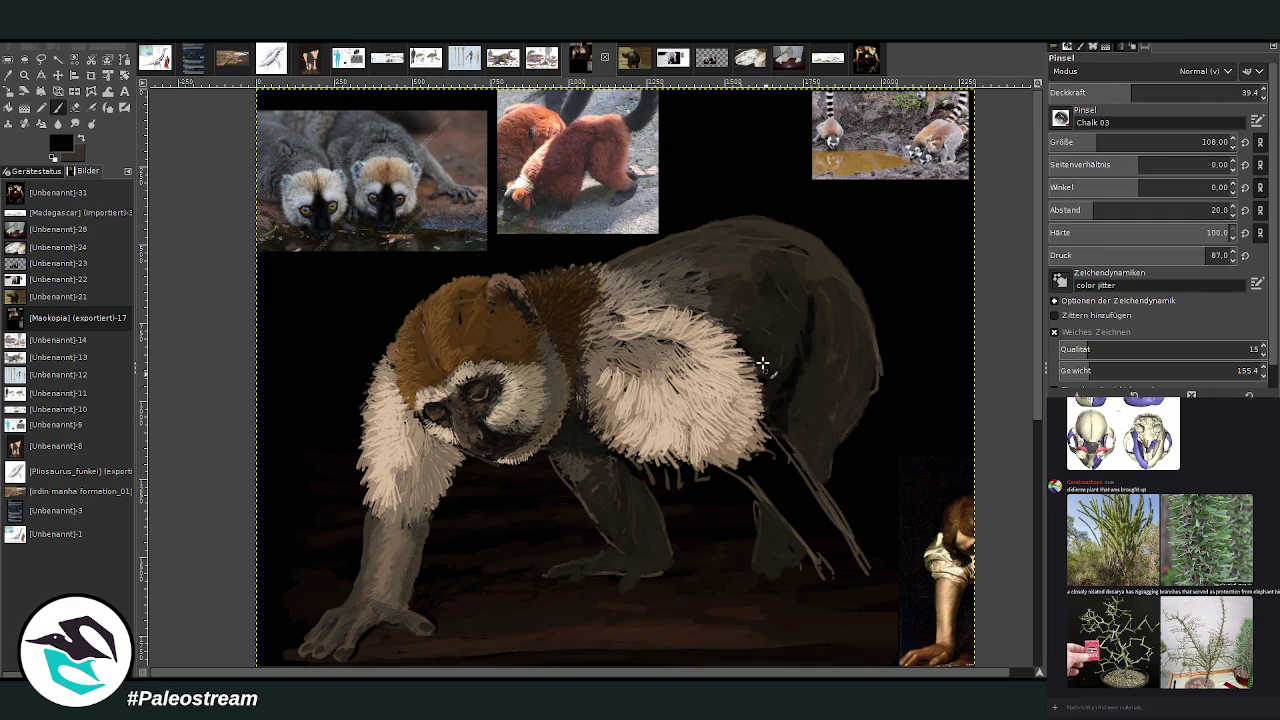
pyautogui.moveTo(779, 427)
pyautogui.mouseDown()
pyautogui.moveTo(812, 430)
pyautogui.moveTo(858, 402)
pyautogui.mouseUp()
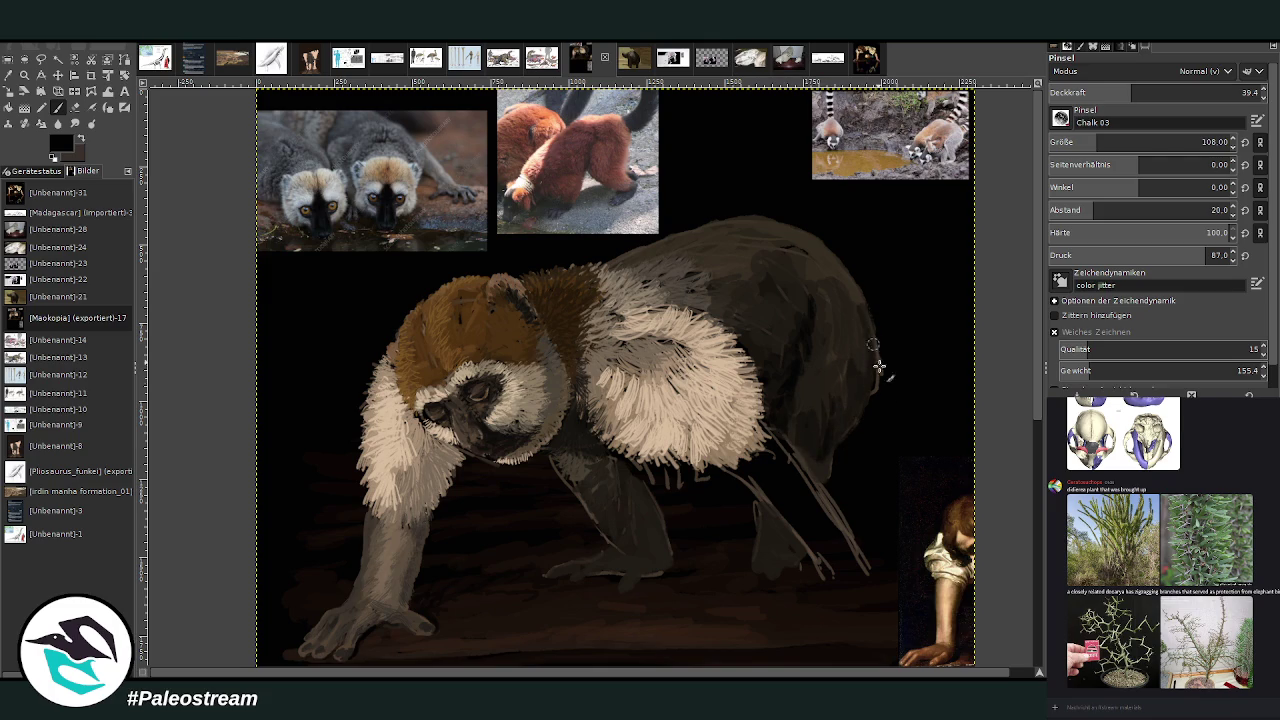
pyautogui.moveTo(1131, 92); pyautogui.dragTo(1224, 92)
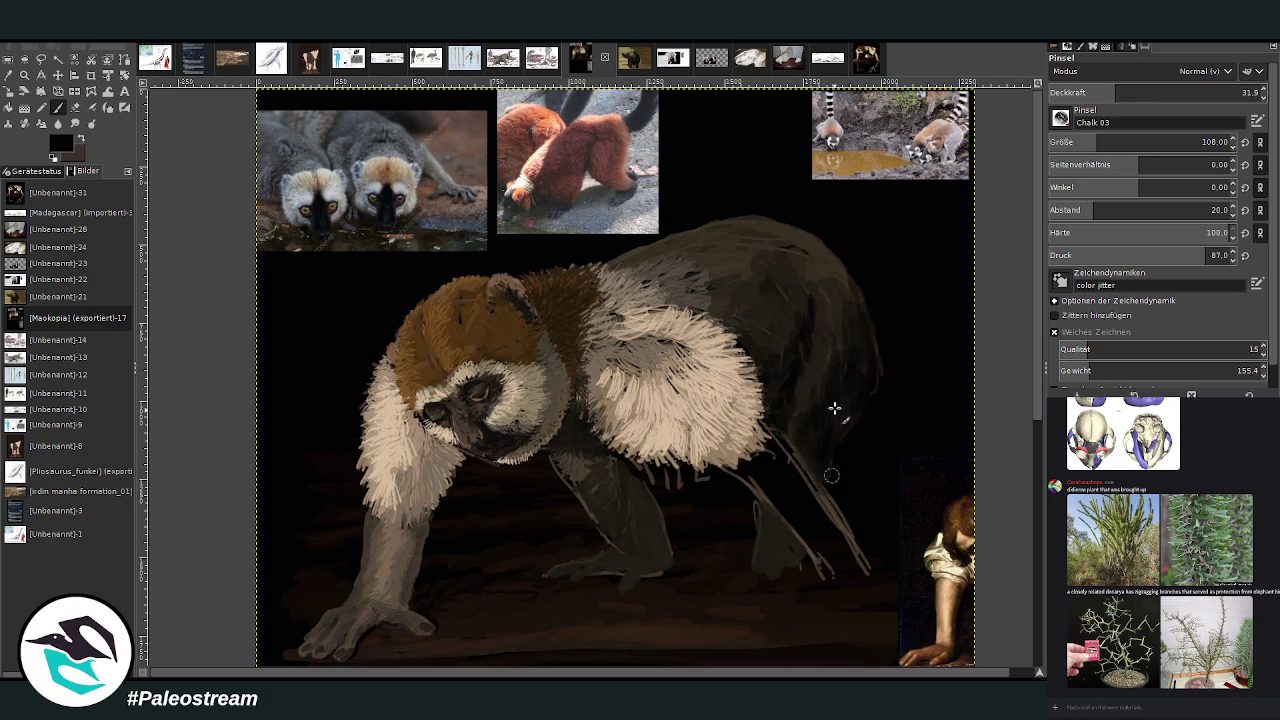
pyautogui.click(1130, 142)
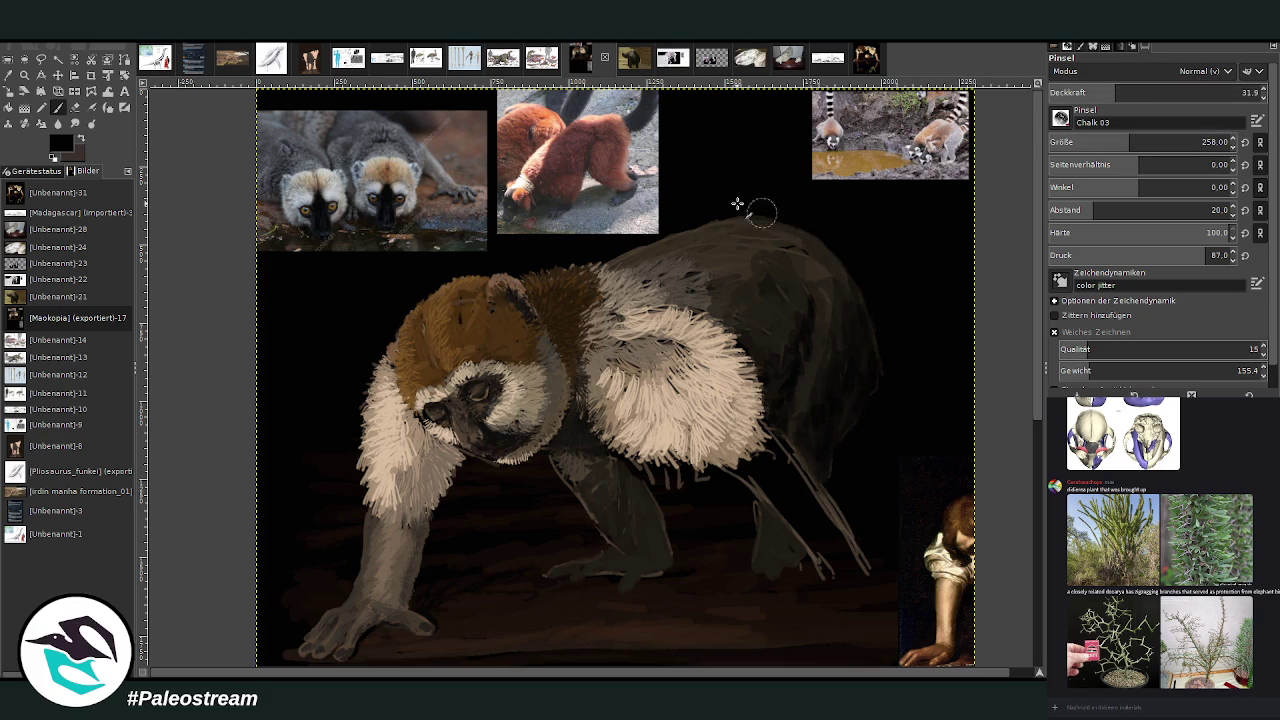
pyautogui.click(1057, 94)
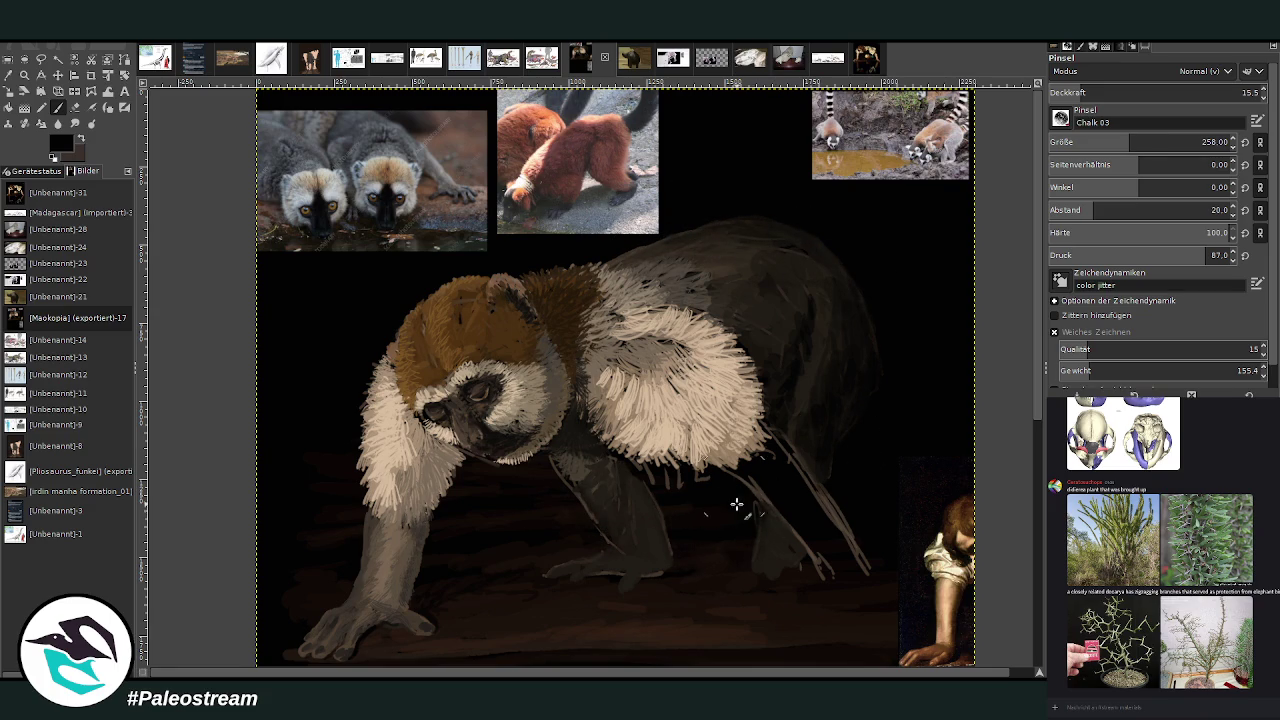
pyautogui.press('-')
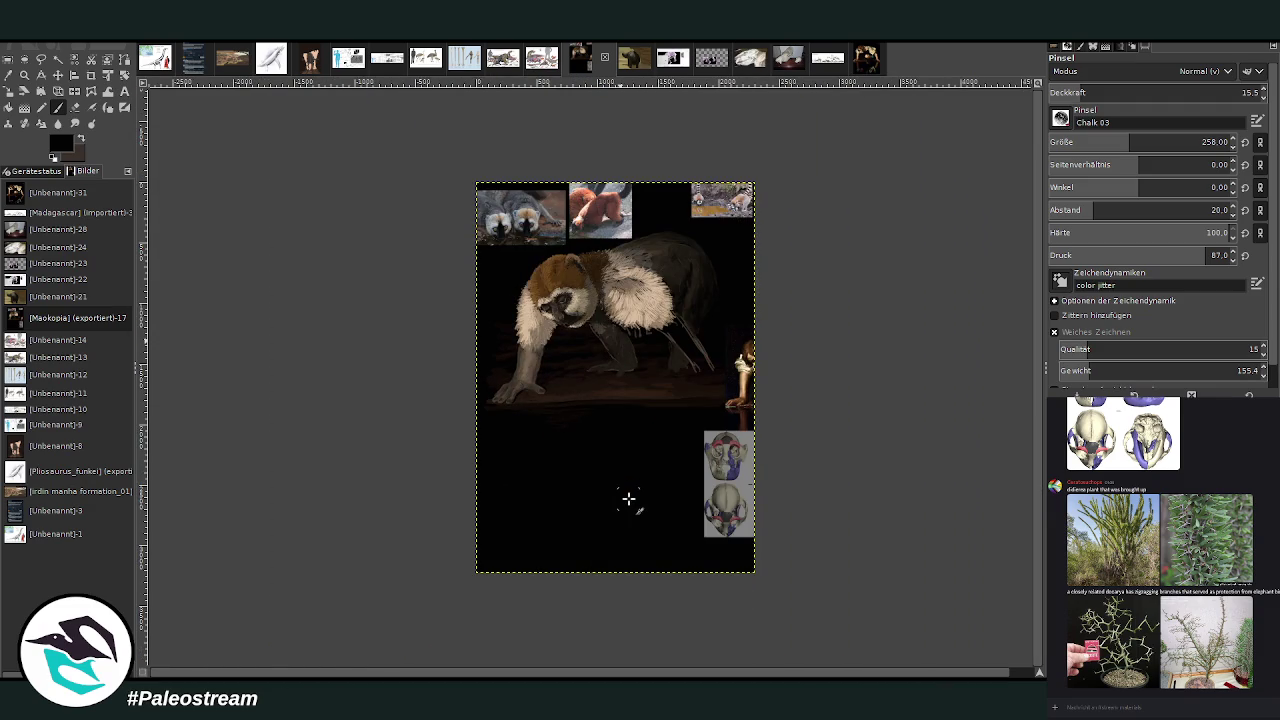
# Sample browns from the fur and darken the right forearm with smooth strokes at about 60 opacity.
pyautogui.press('+')
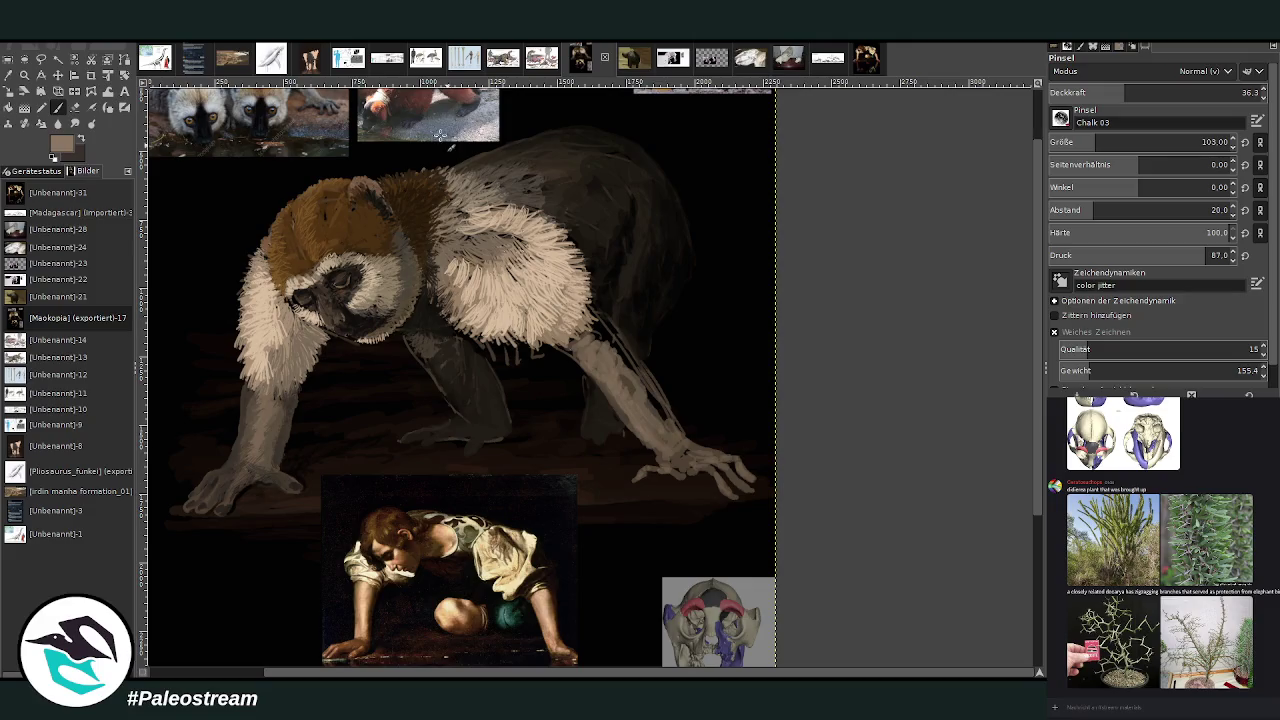
pyautogui.keyDown('ctrl'); pyautogui.click(352, 320); pyautogui.keyUp('ctrl')
pyautogui.click(243, 400)
pyautogui.click(57, 107)
pyautogui.moveTo(682, 432); pyautogui.dragTo(612, 354)
pyautogui.moveTo(676, 428); pyautogui.dragTo(597, 340)
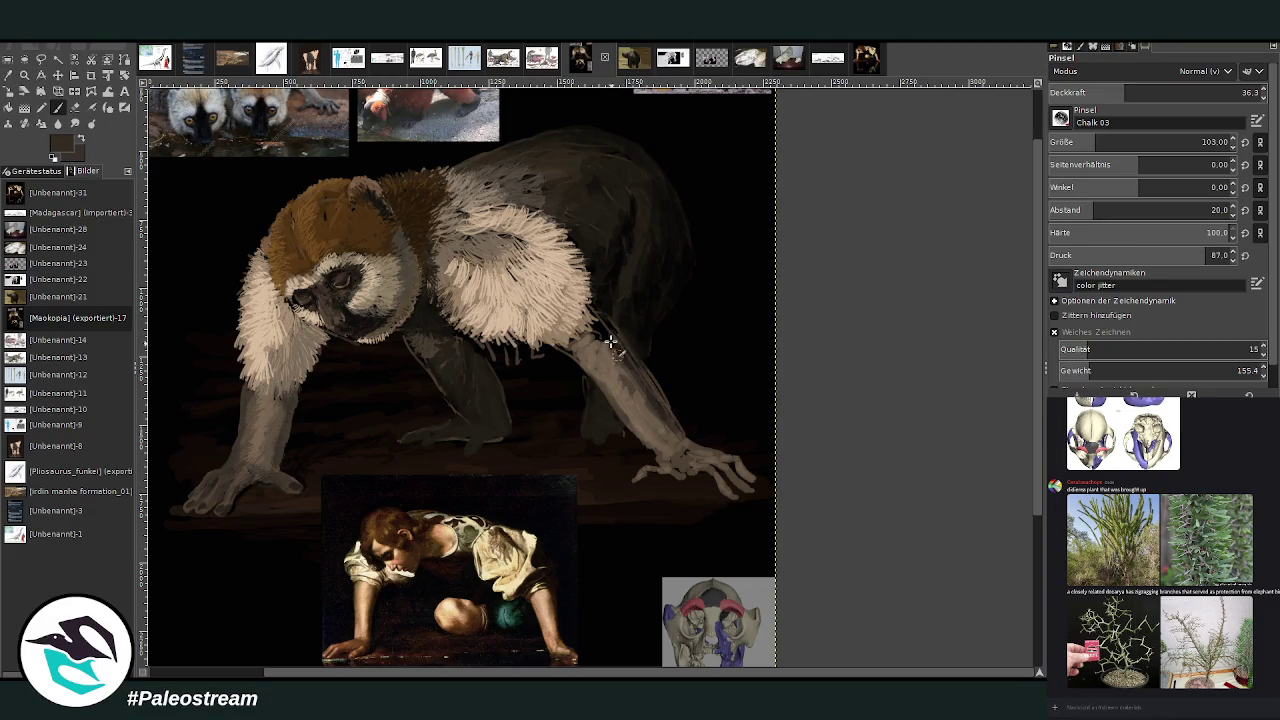
pyautogui.click(1176, 92)
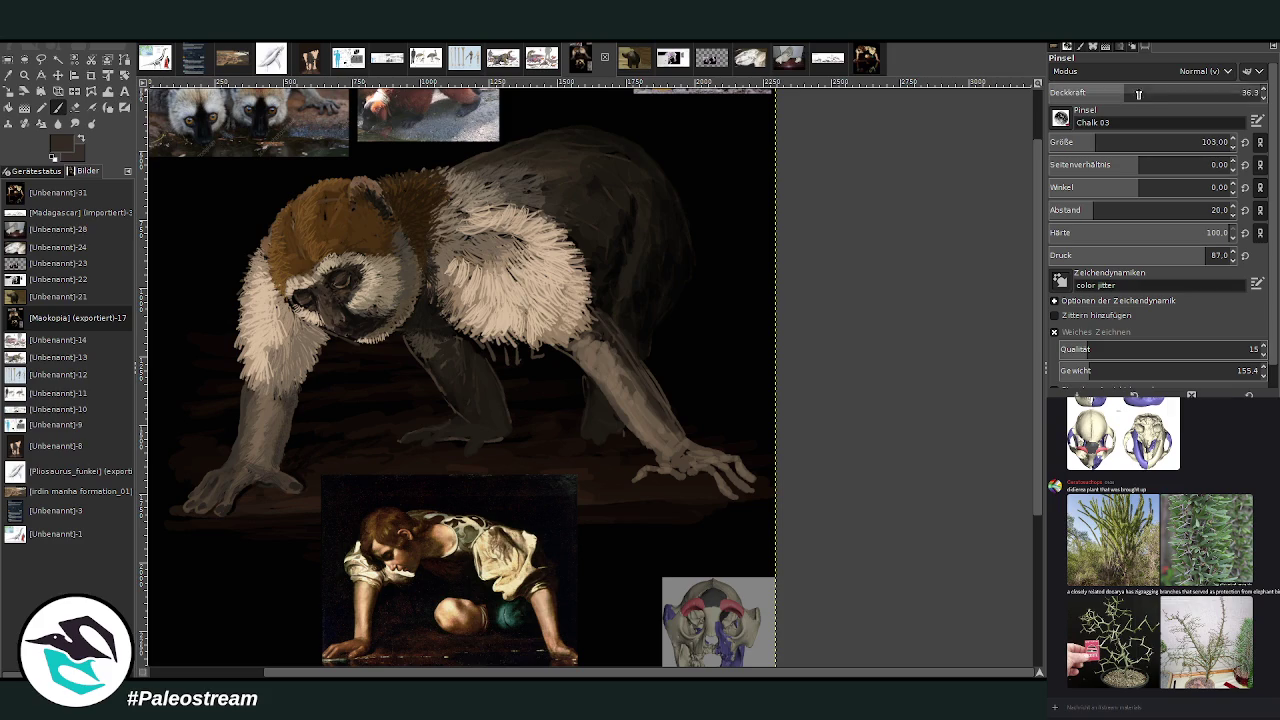
pyautogui.moveTo(605, 335); pyautogui.dragTo(690, 442)
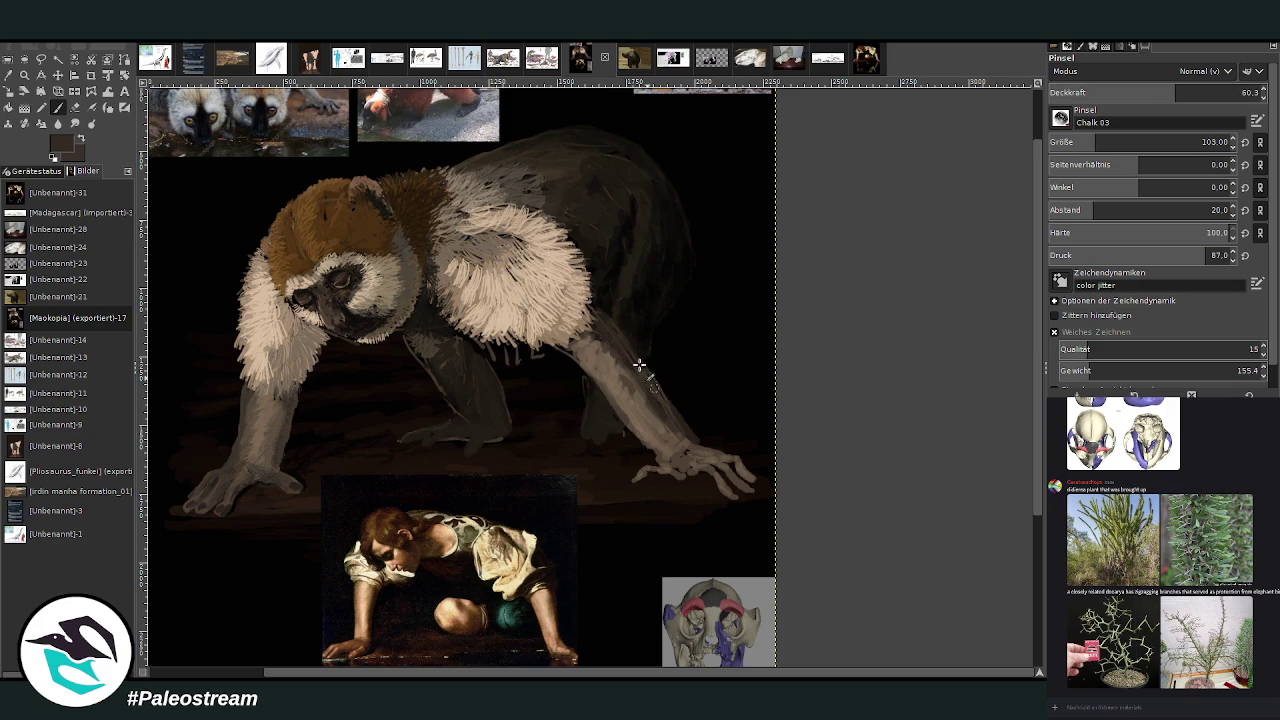
pyautogui.moveTo(602, 305); pyautogui.dragTo(598, 338)
# Pick a darker colour and darken the arm and shoulder with a size 89 brush at 61.5 opacity.
pyautogui.press('o')
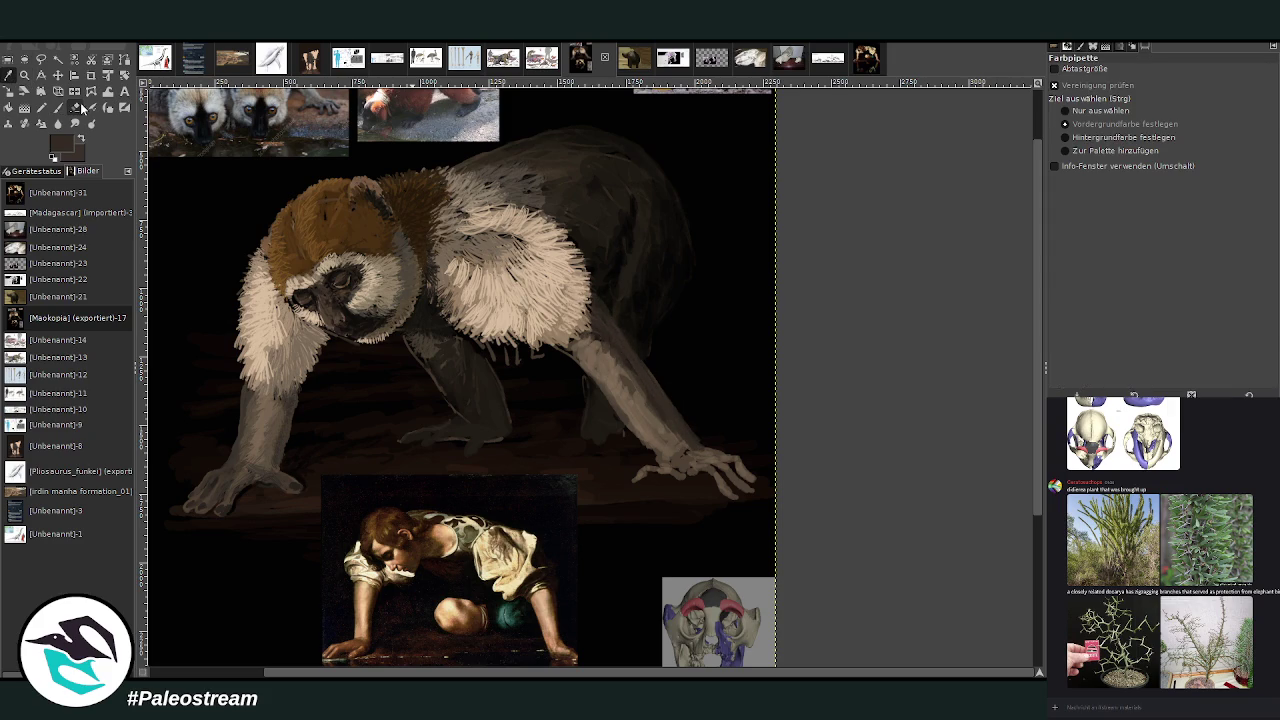
pyautogui.click(72, 108)
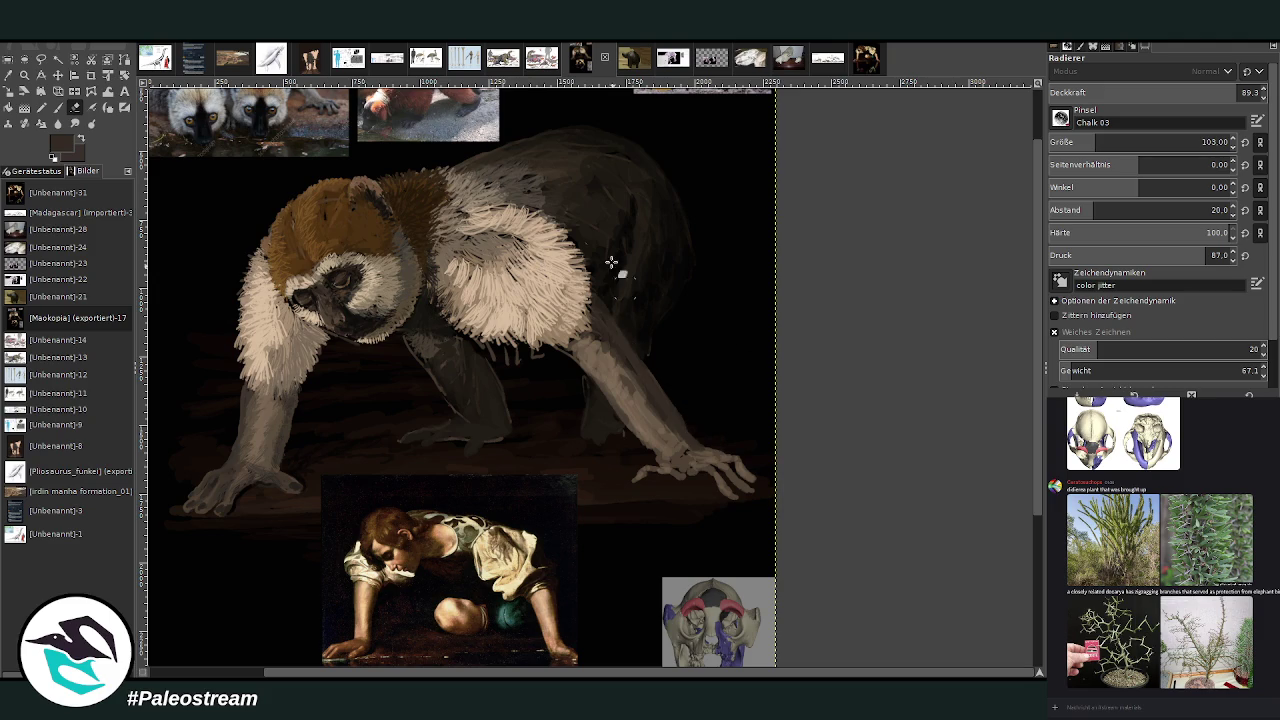
pyautogui.click(57, 107)
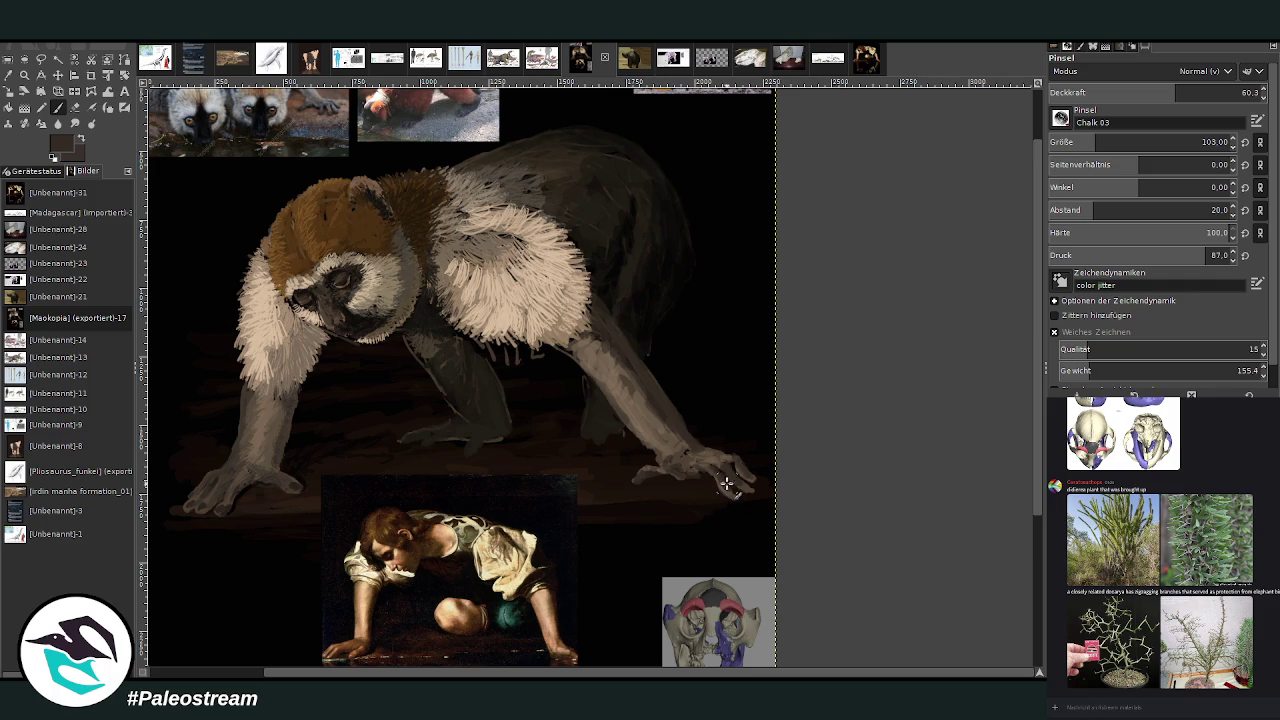
pyautogui.click(1178, 92)
pyautogui.click(1206, 142)
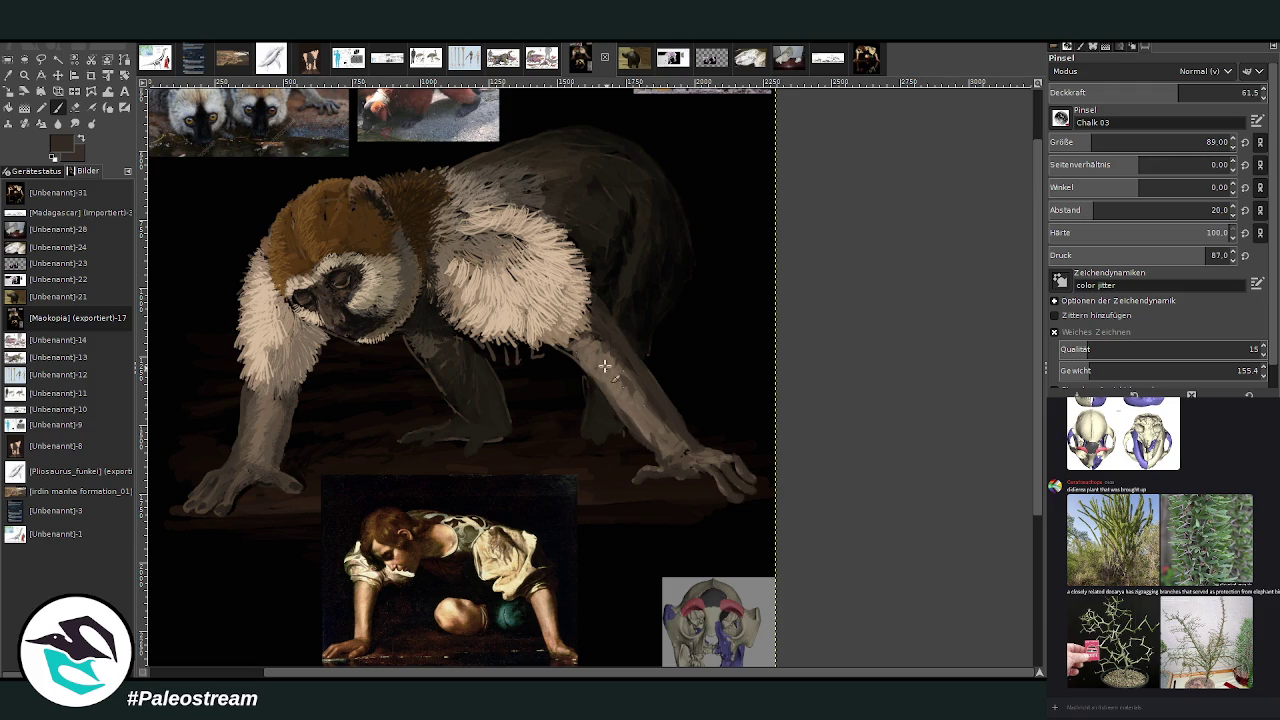
pyautogui.click(8, 75)
pyautogui.click(620, 266)
pyautogui.press('p')
pyautogui.moveTo(435, 336); pyautogui.dragTo(487, 369)
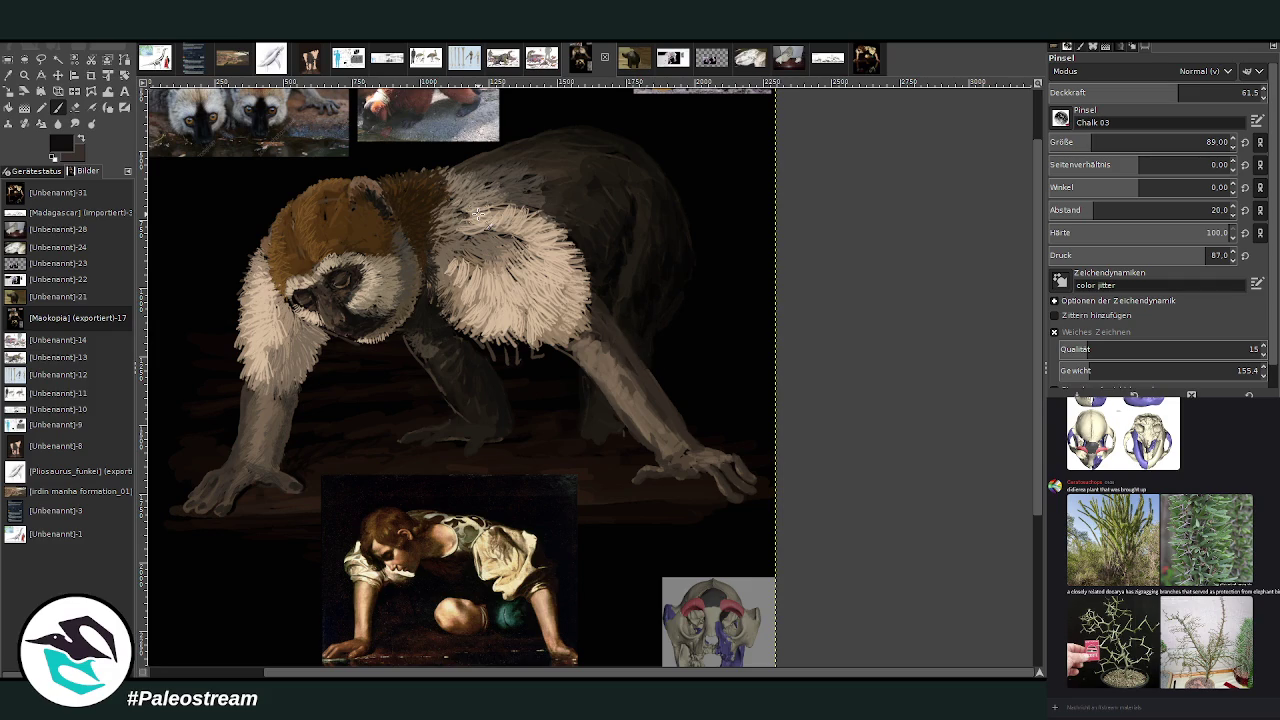
# Paint dark strokes under the chin at size 137, 43.2 opacity, then thin stray strokes with the Eraser.
pyautogui.press('o')
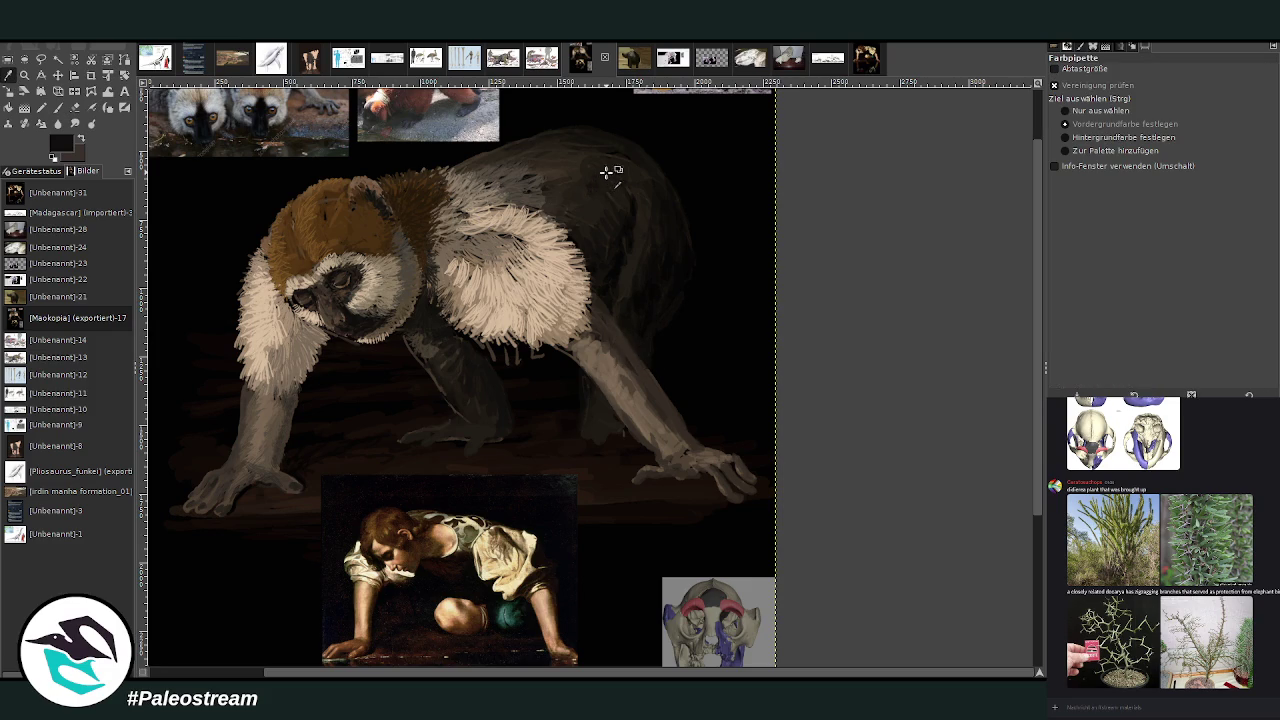
pyautogui.click(58, 107)
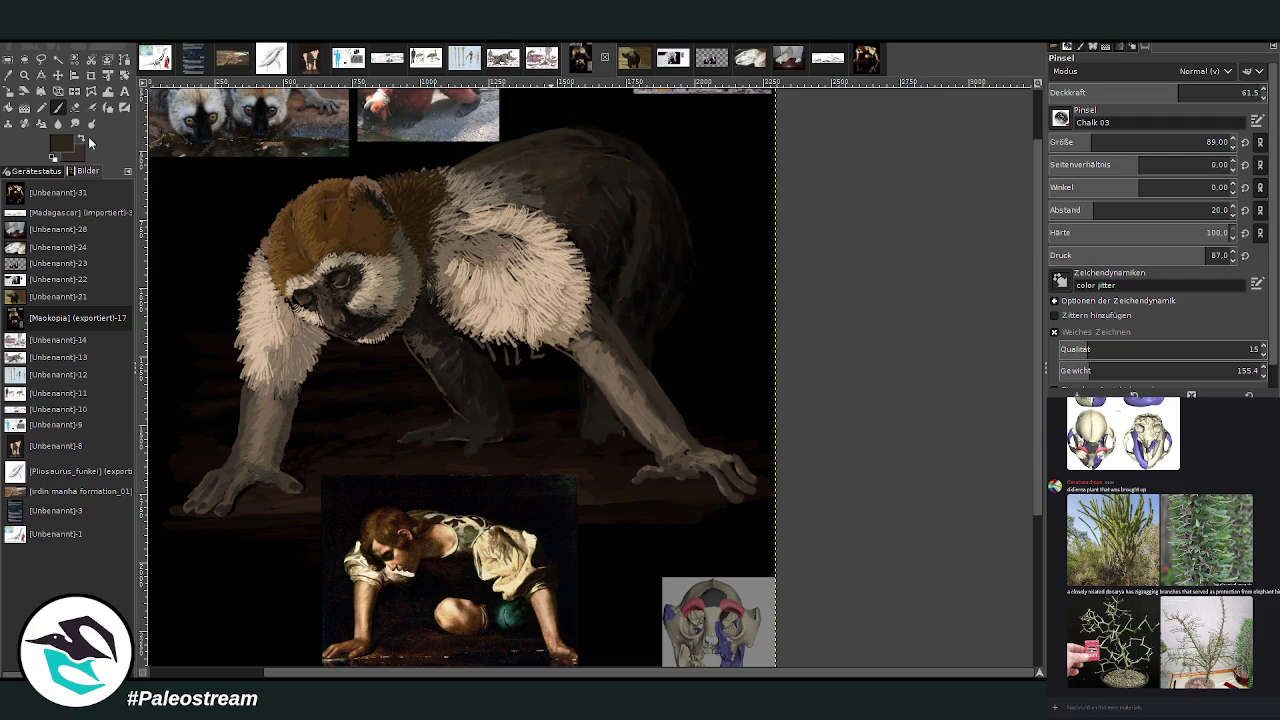
pyautogui.scroll(3, 1150, 142)
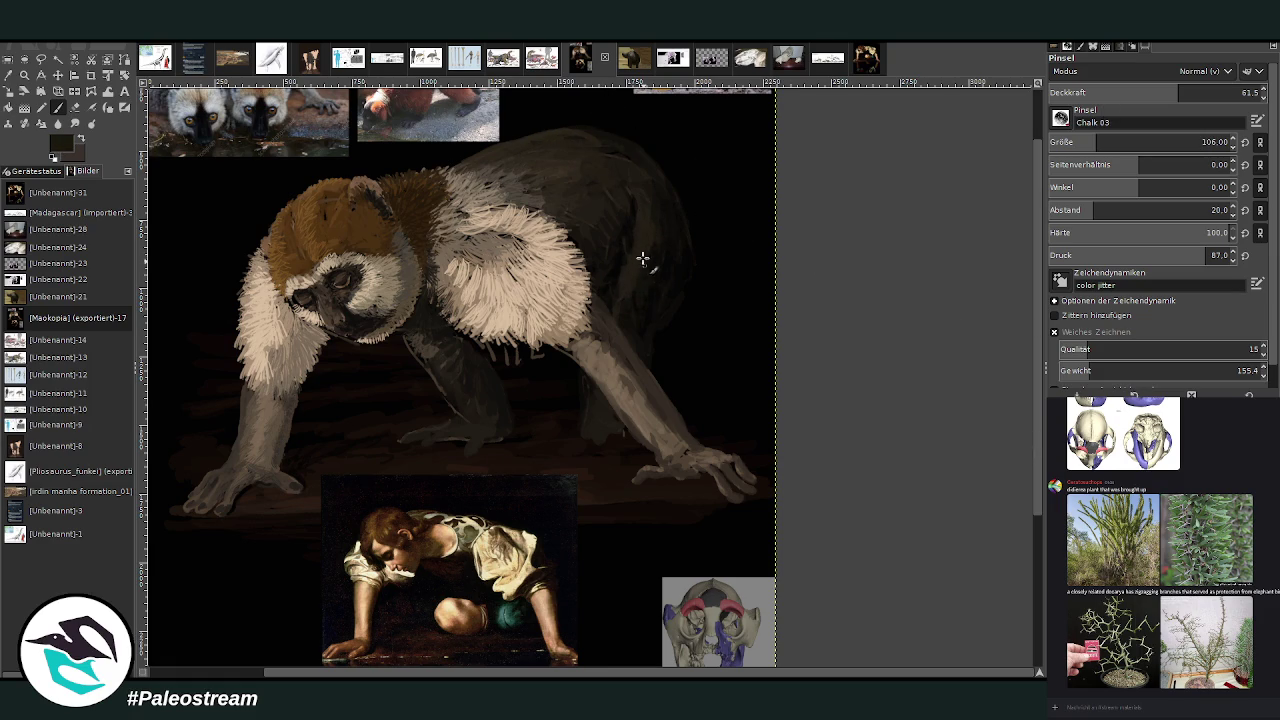
pyautogui.scroll(5, 1150, 142)
pyautogui.scroll(-4, 1150, 92)
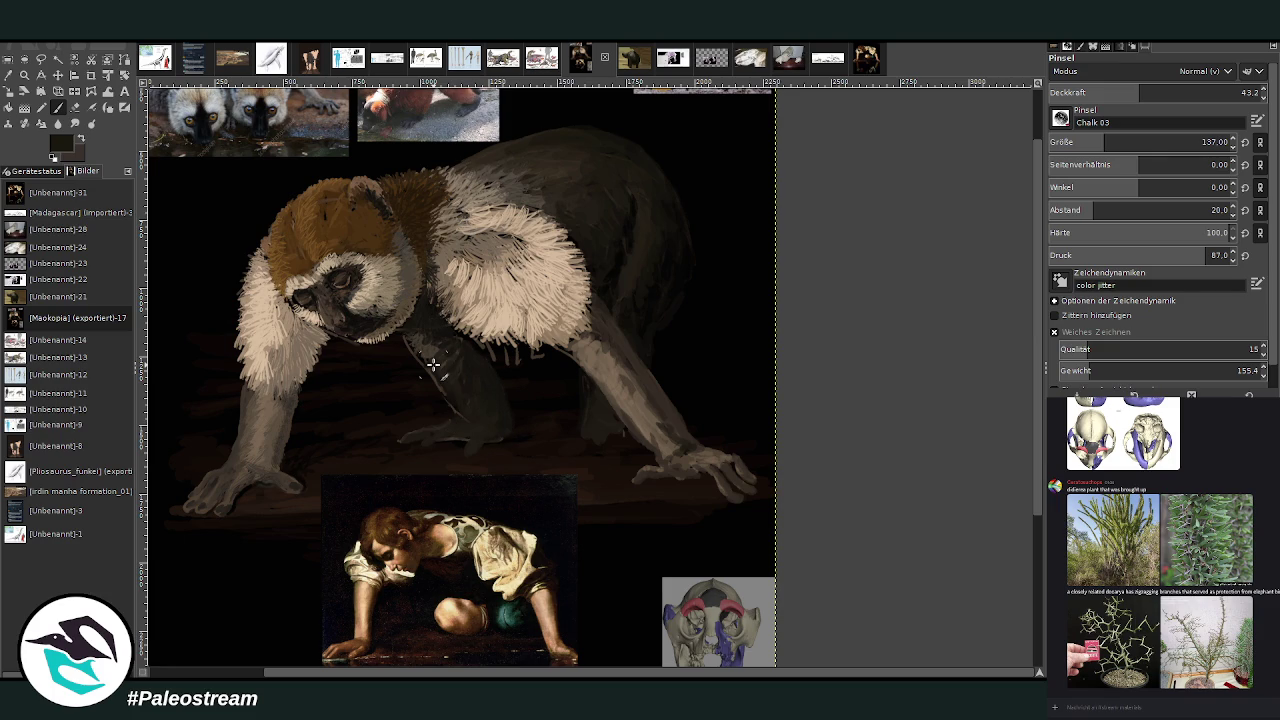
pyautogui.click(75, 107)
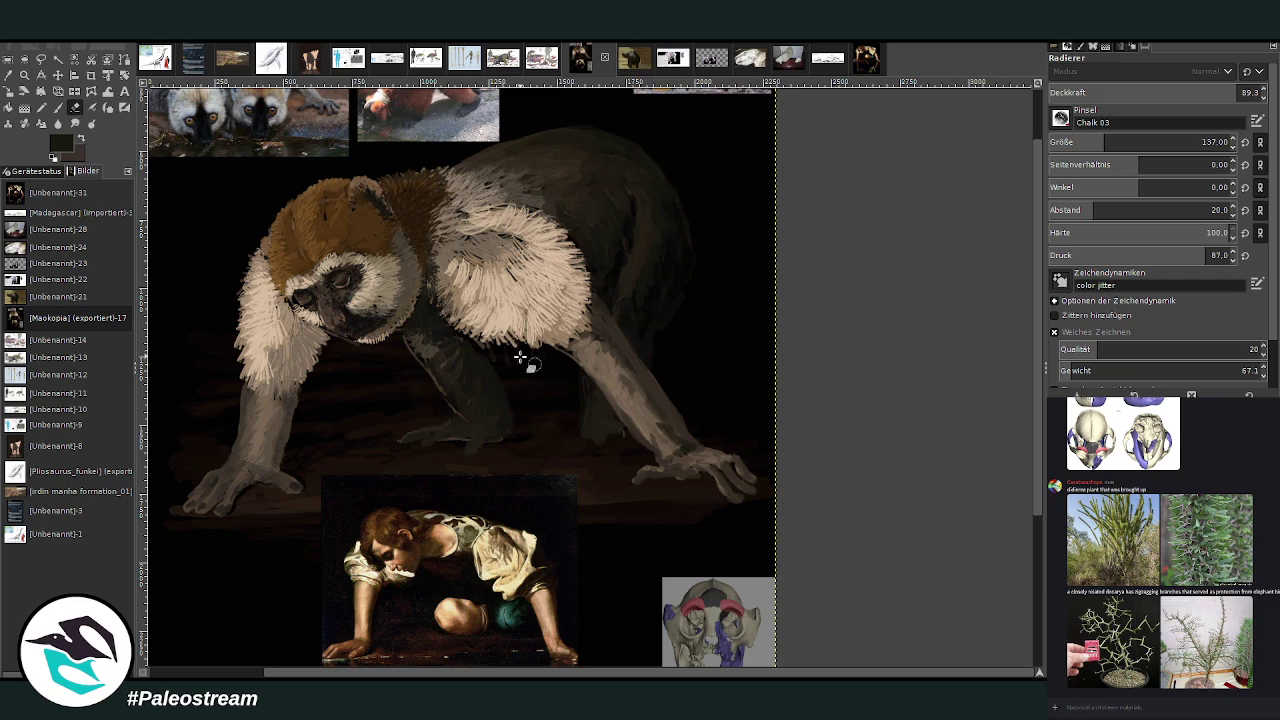
pyautogui.scroll(-2, 316, 99)
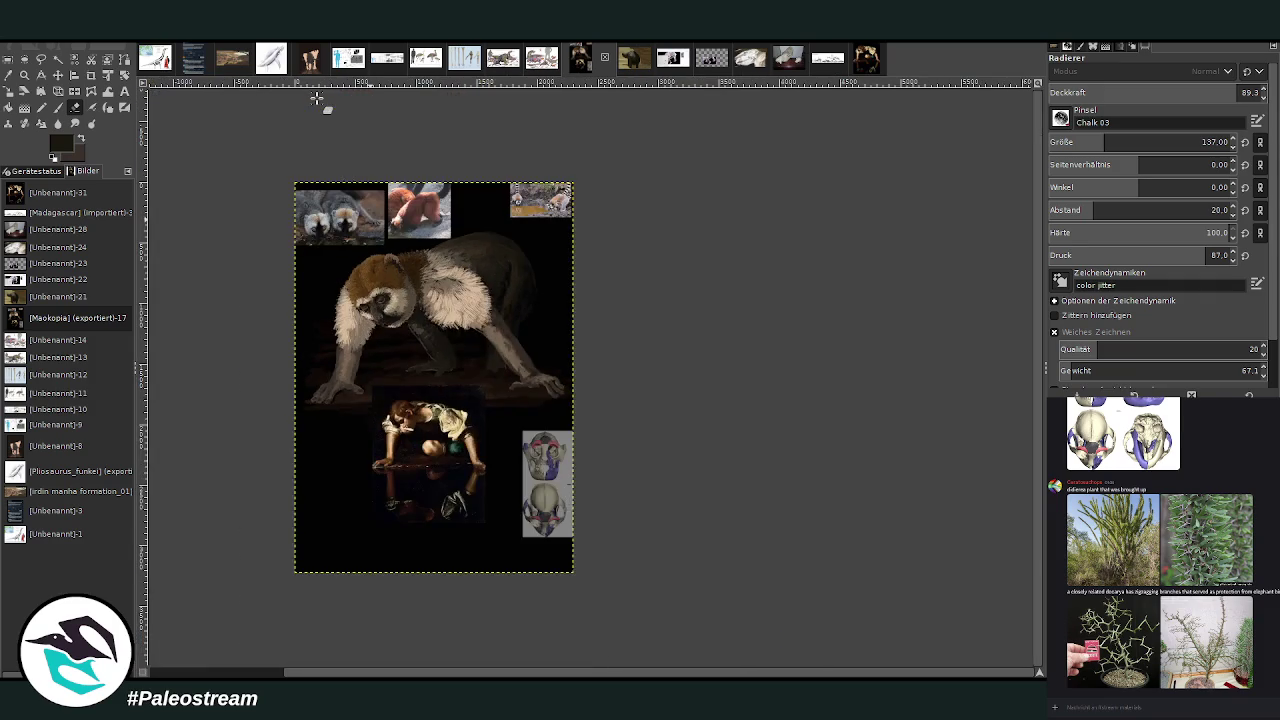
# Zoom in on the body, sample a grey-brown, and add bristly Bristles 01 texture to the chest fur.
pyautogui.click(24, 75)
pyautogui.moveTo(400, 188); pyautogui.dragTo(550, 450)
pyautogui.click(9, 75)
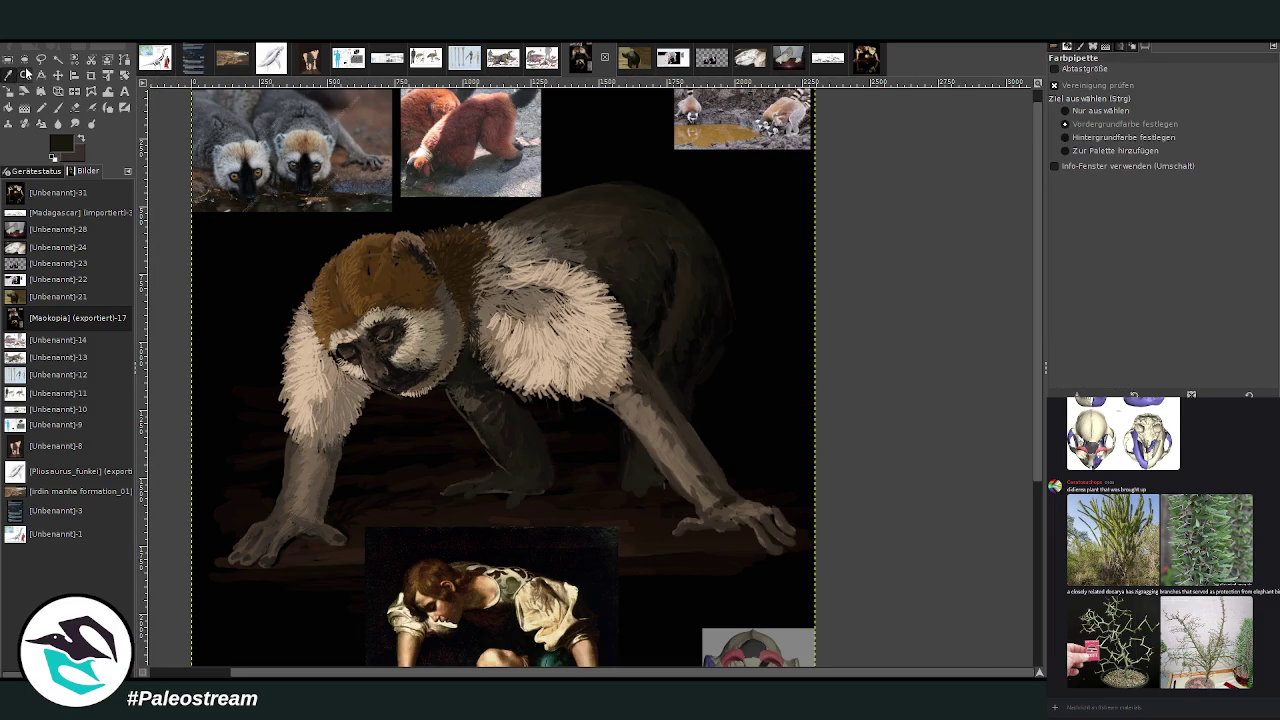
pyautogui.click(583, 252)
pyautogui.click(65, 107)
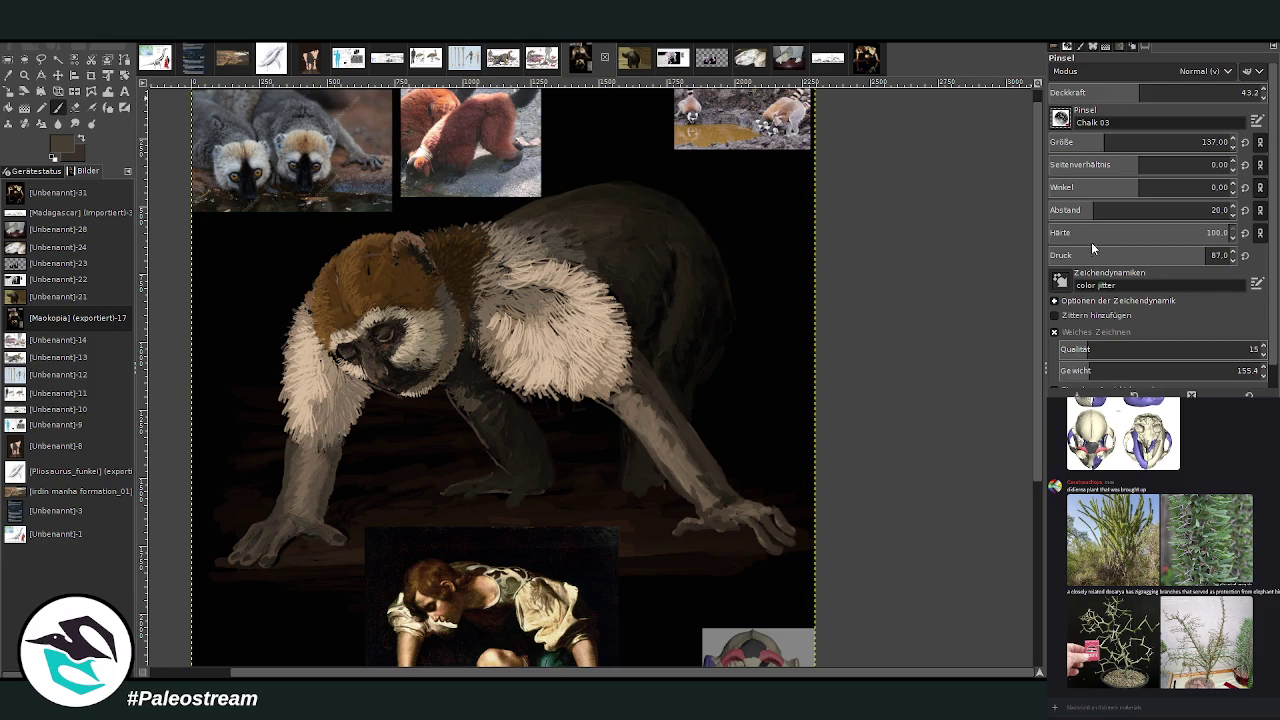
pyautogui.moveTo(586, 310)
pyautogui.mouseDown()
pyautogui.moveTo(540, 285)
pyautogui.moveTo(590, 315)
pyautogui.moveTo(563, 292)
pyautogui.mouseUp()
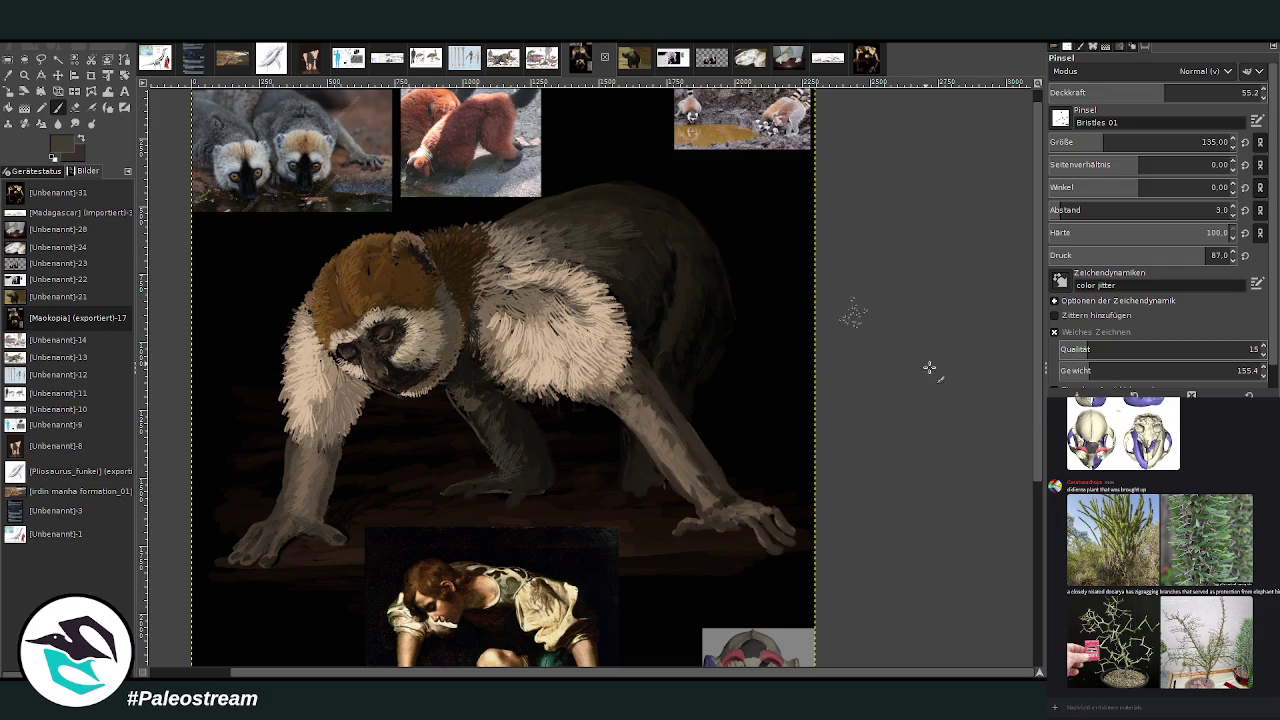
pyautogui.keyDown('ctrl'); pyautogui.click(670, 250); pyautogui.keyUp('ctrl')
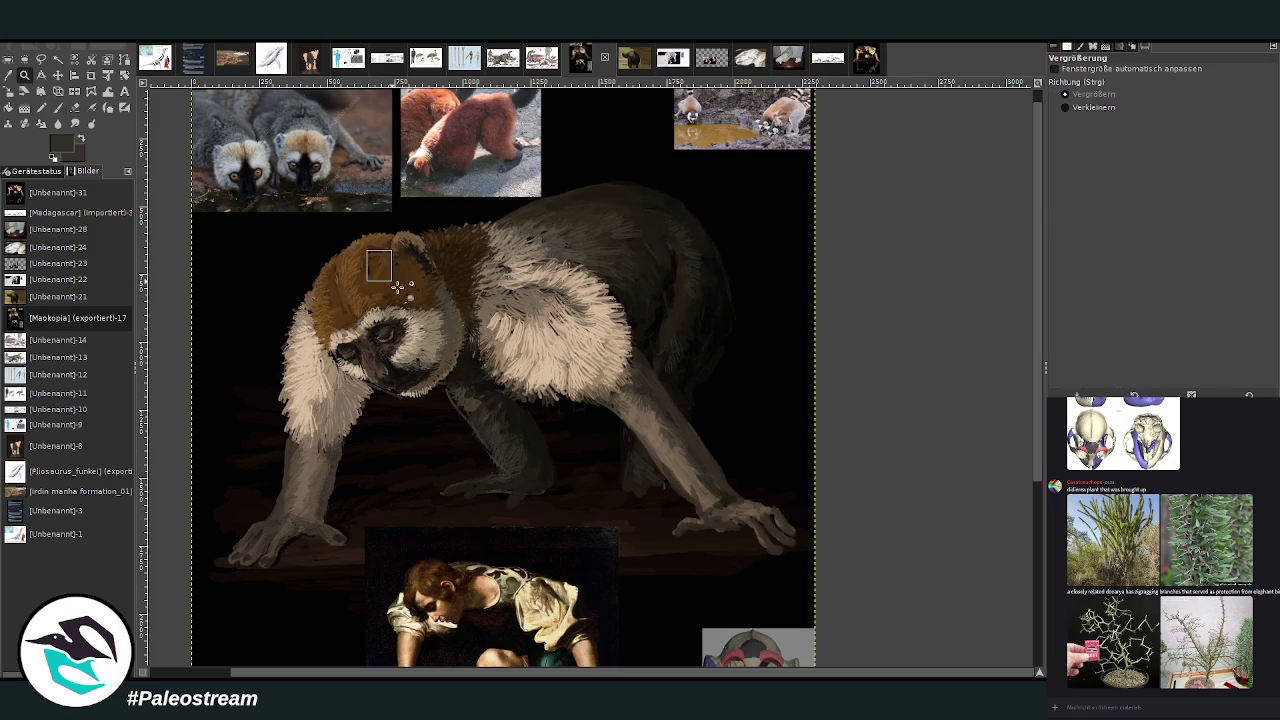
# Smudge the strokes along the hind leg to blend them, then set the brush to 73.8 opacity.
pyautogui.scroll(2, 317, 495)
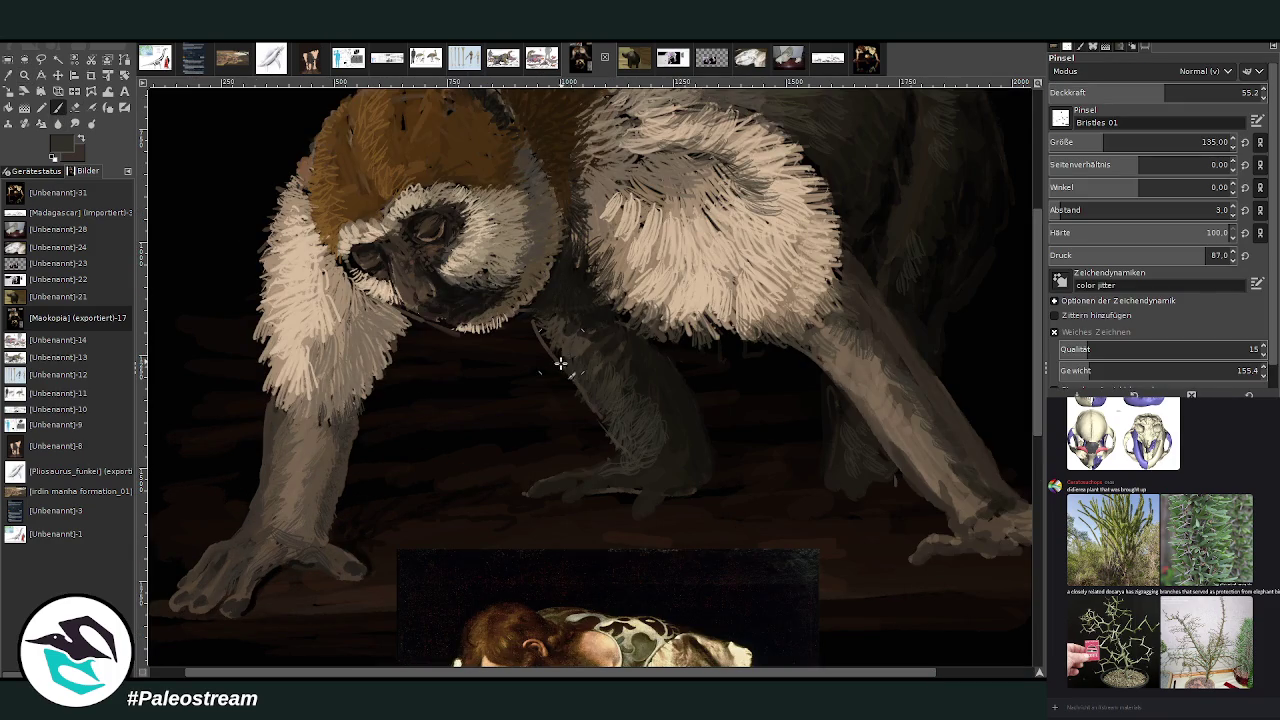
pyautogui.click(74, 122)
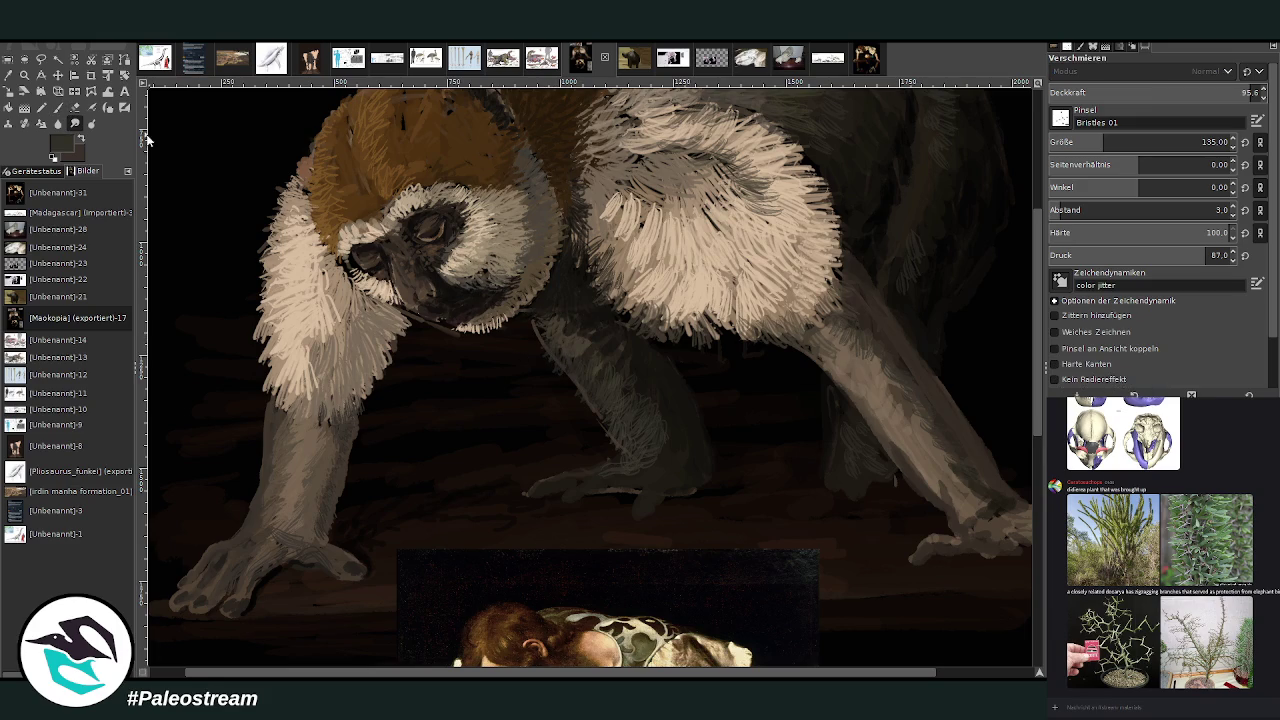
pyautogui.moveTo(578, 386); pyautogui.dragTo(605, 432)
pyautogui.click(58, 107)
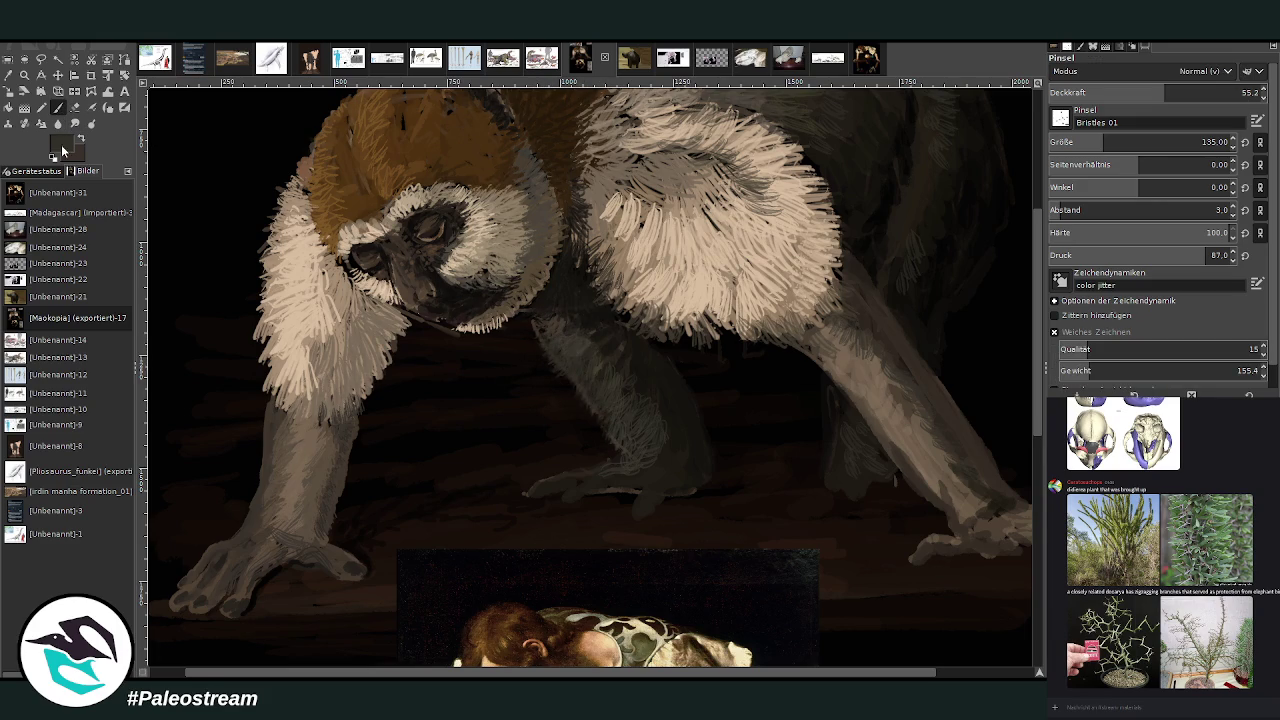
pyautogui.click(1208, 92)
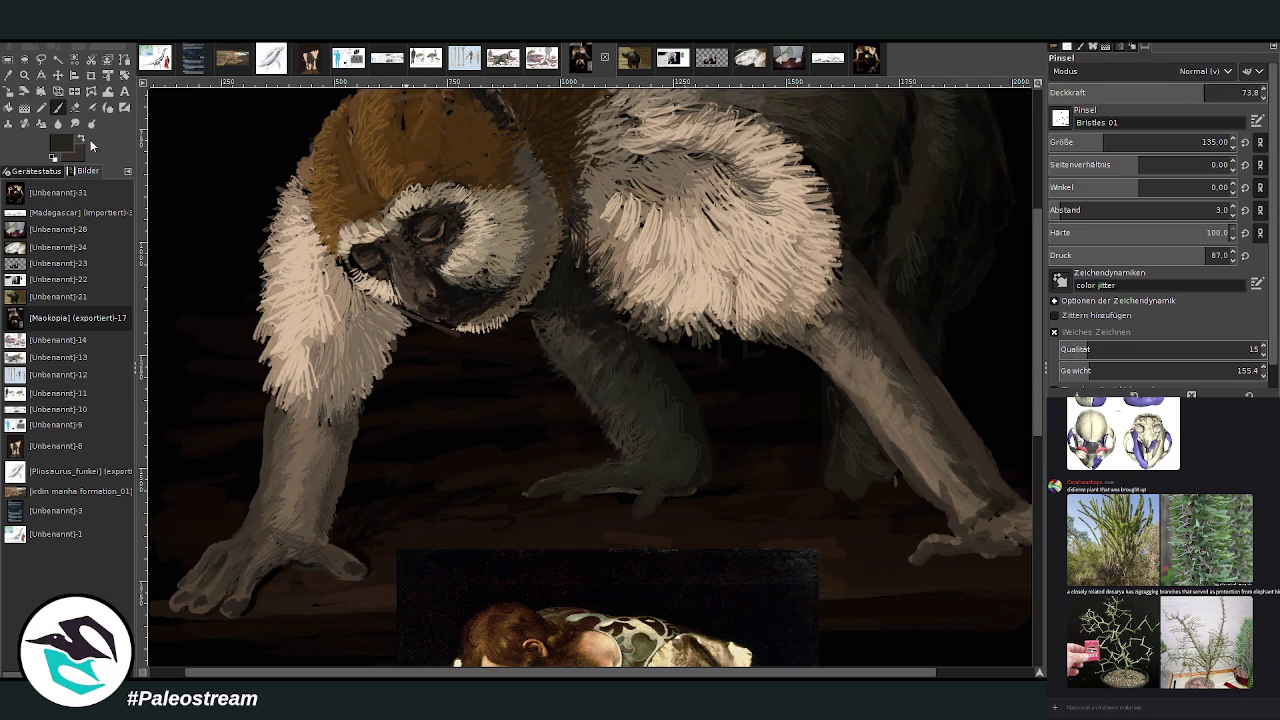
# Darken the forearm fur and the neck under the chin with sampled dark colours, ending at 25.9 opacity.
pyautogui.keyDown('ctrl'); pyautogui.click(1018, 442); pyautogui.keyUp('ctrl')
pyautogui.moveTo(660, 365)
pyautogui.mouseDown()
pyautogui.moveTo(625, 375)
pyautogui.moveTo(540, 335)
pyautogui.mouseUp()
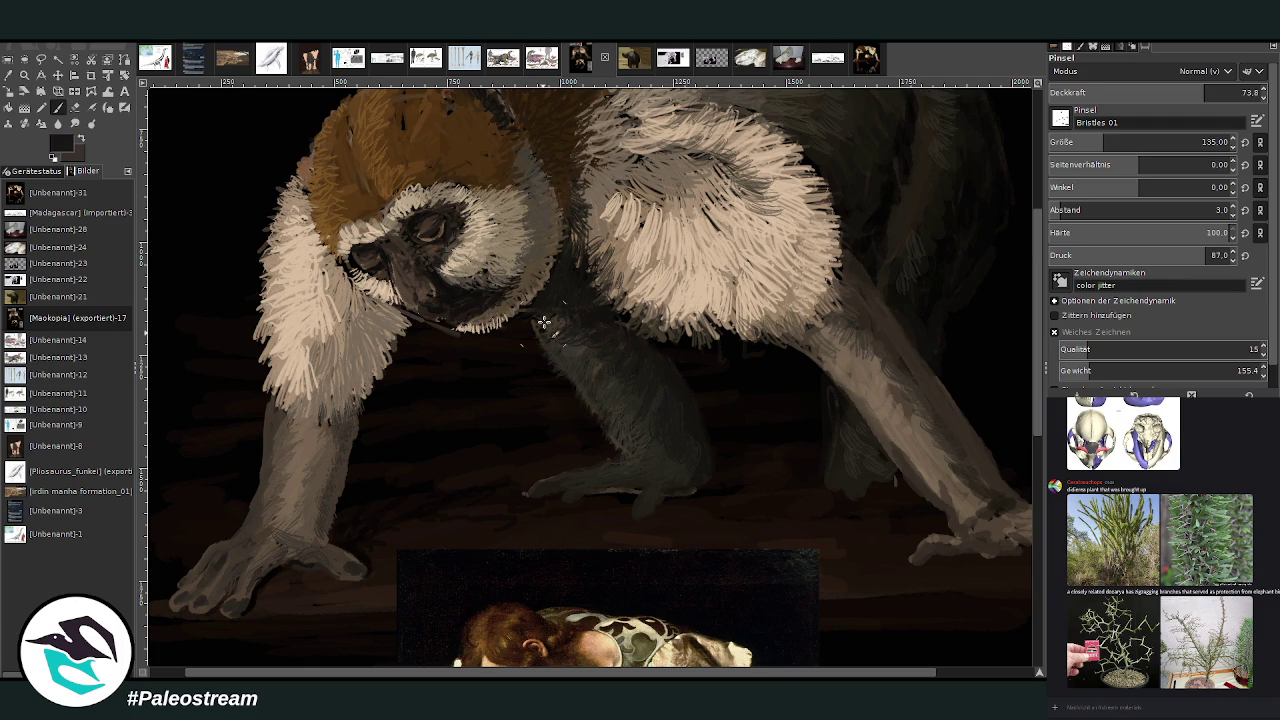
pyautogui.keyDown('ctrl'); pyautogui.click(229, 223); pyautogui.keyUp('ctrl')
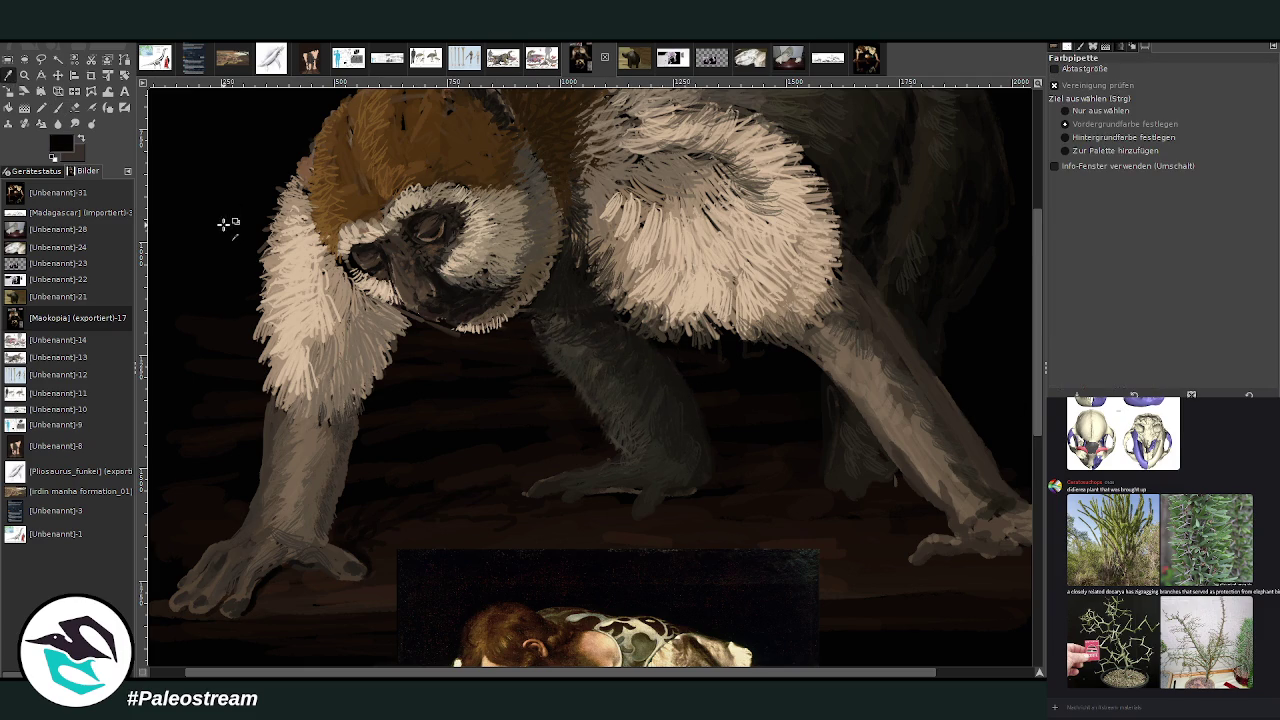
pyautogui.moveTo(591, 313); pyautogui.dragTo(523, 323)
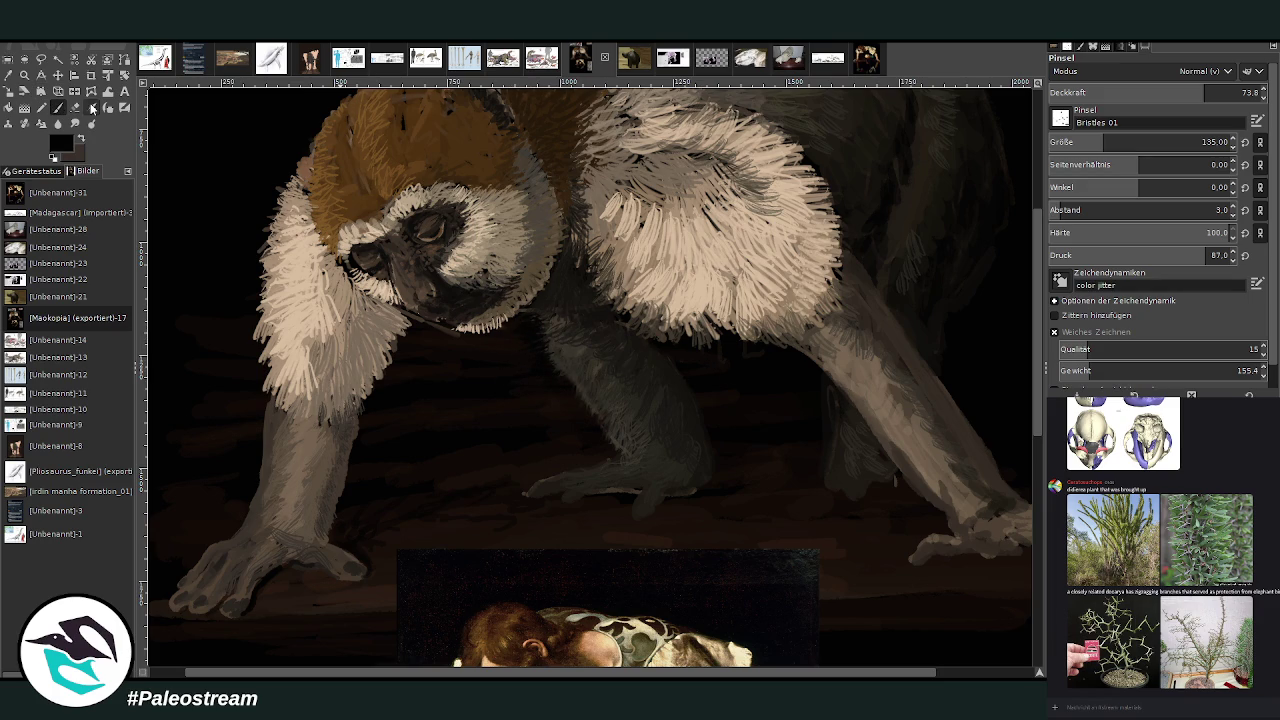
pyautogui.click(1143, 92)
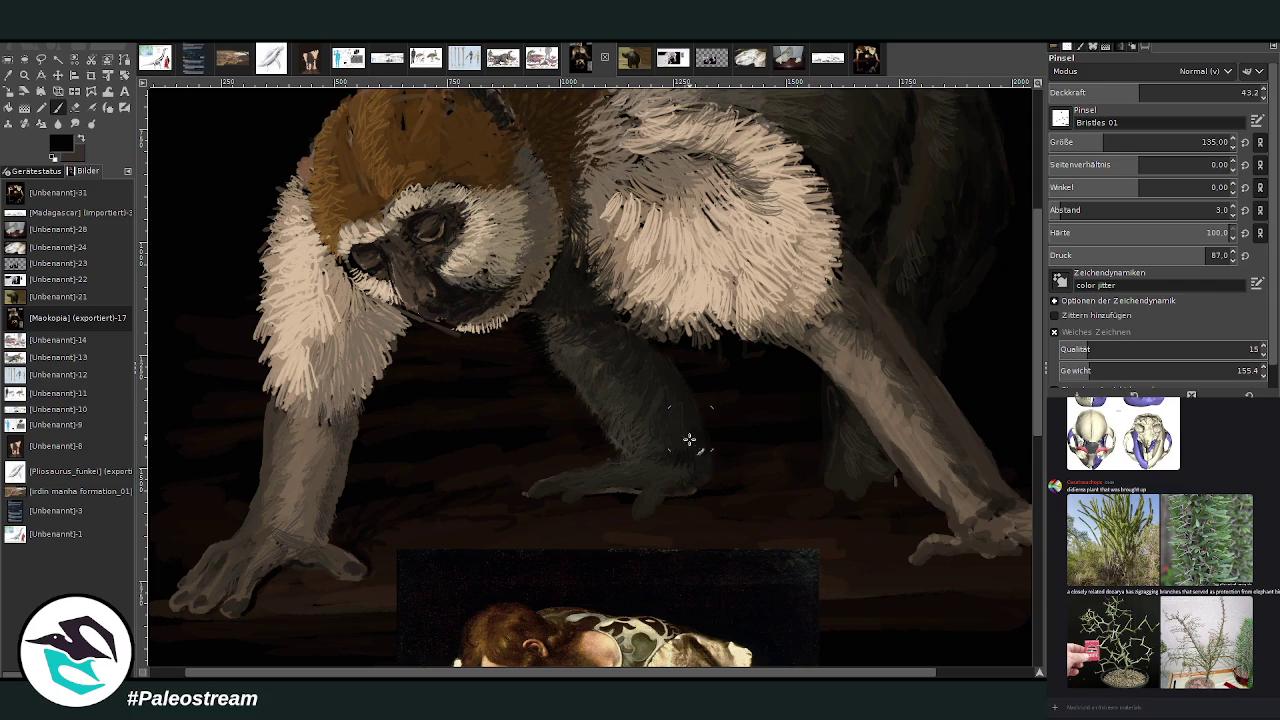
pyautogui.click(1056, 86)
pyautogui.moveTo(1138, 92); pyautogui.dragTo(1103, 92)
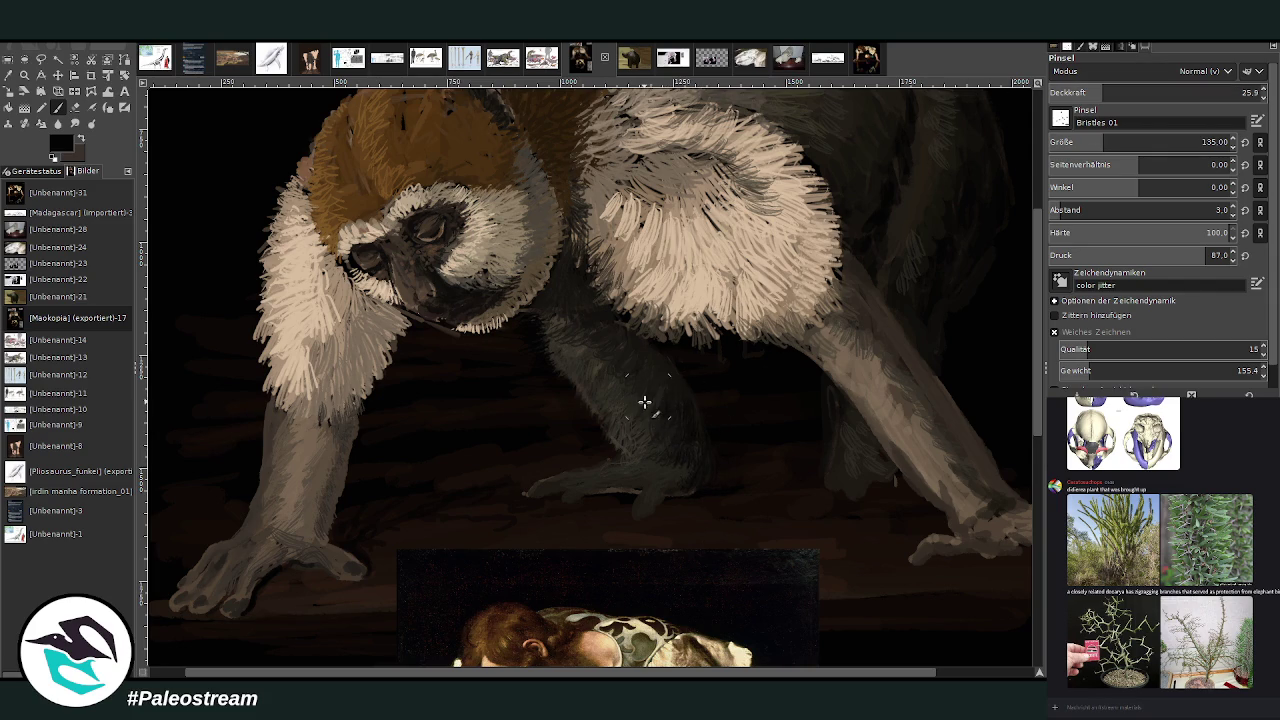
pyautogui.keyDown('ctrl'); pyautogui.scroll(-3, 610, 359); pyautogui.keyUp('ctrl')
pyautogui.keyDown('ctrl'); pyautogui.scroll(-1, 610, 359); pyautogui.keyUp('ctrl')
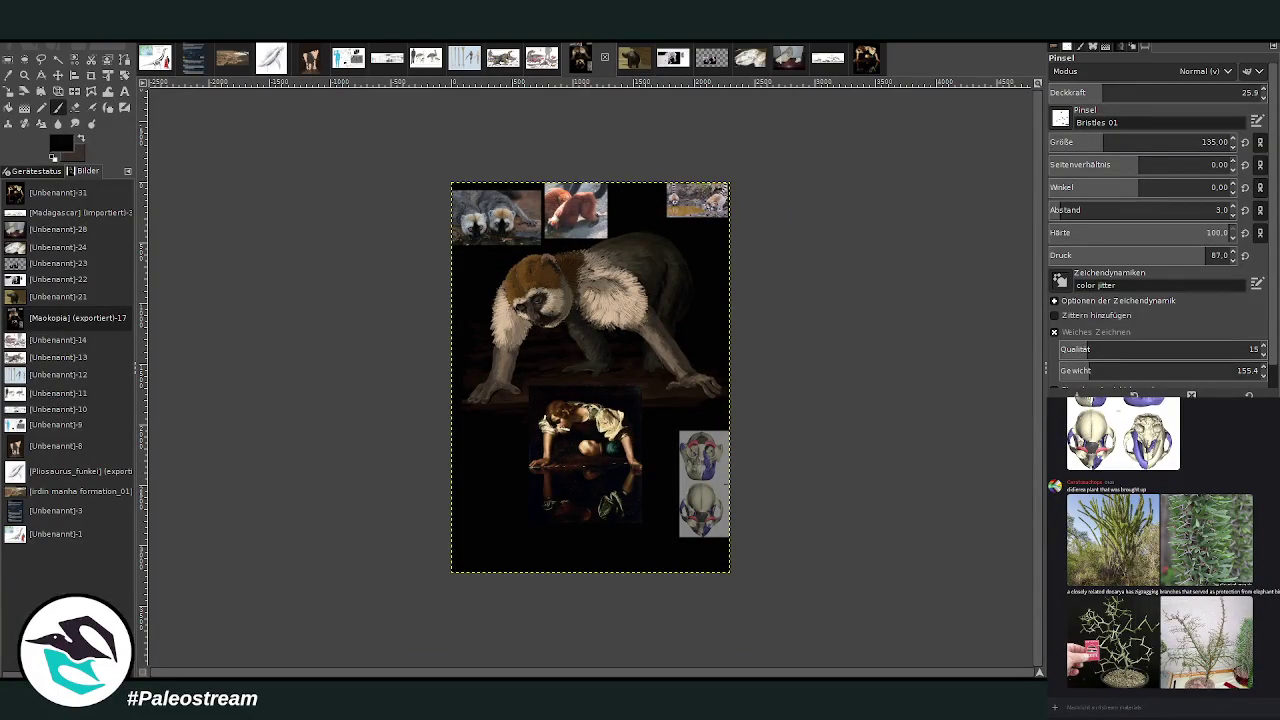
# Browse the skull reference sheets, then zoom in twice on the lemur's head and forelimbs.
pyautogui.click(24, 75)
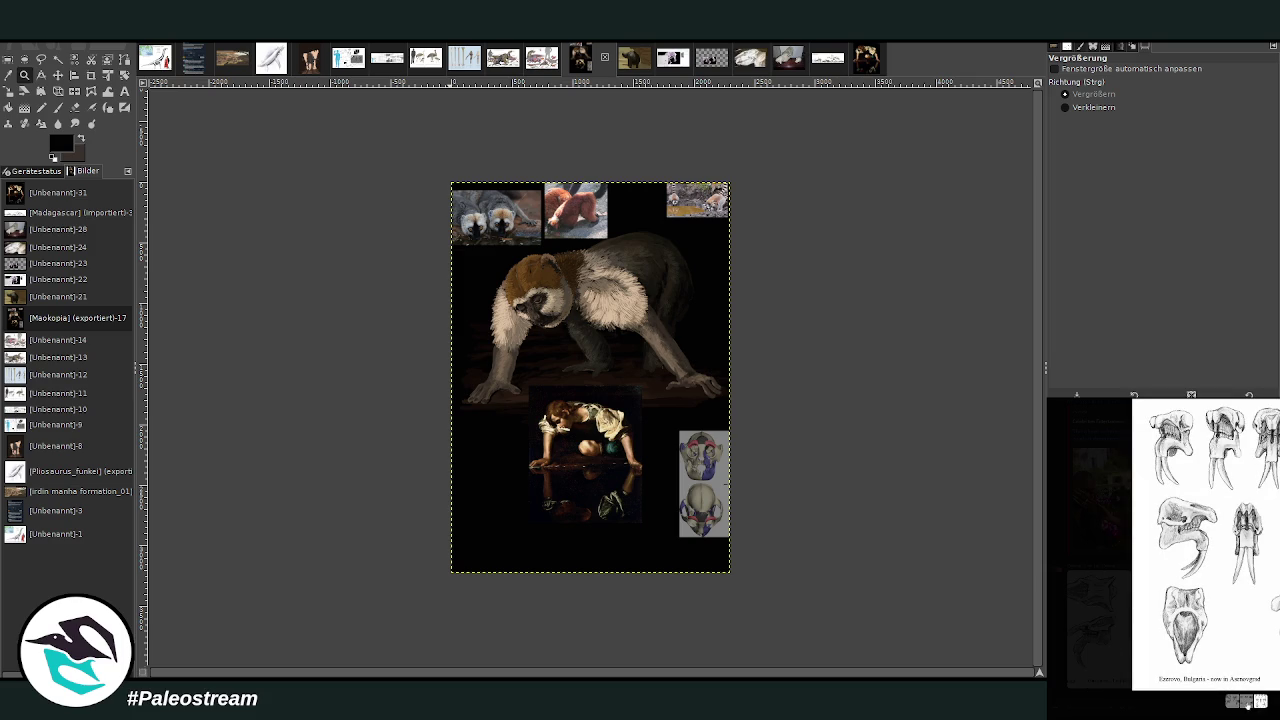
pyautogui.click(1248, 703)
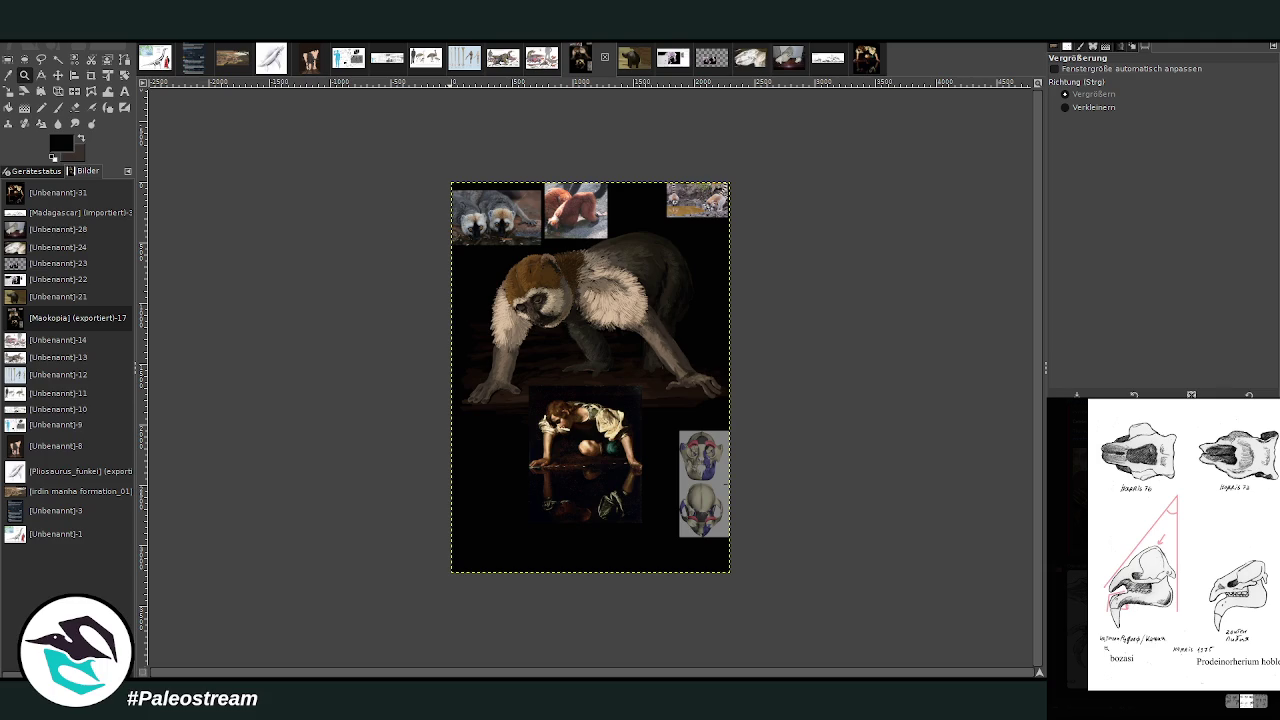
pyautogui.click(1262, 703)
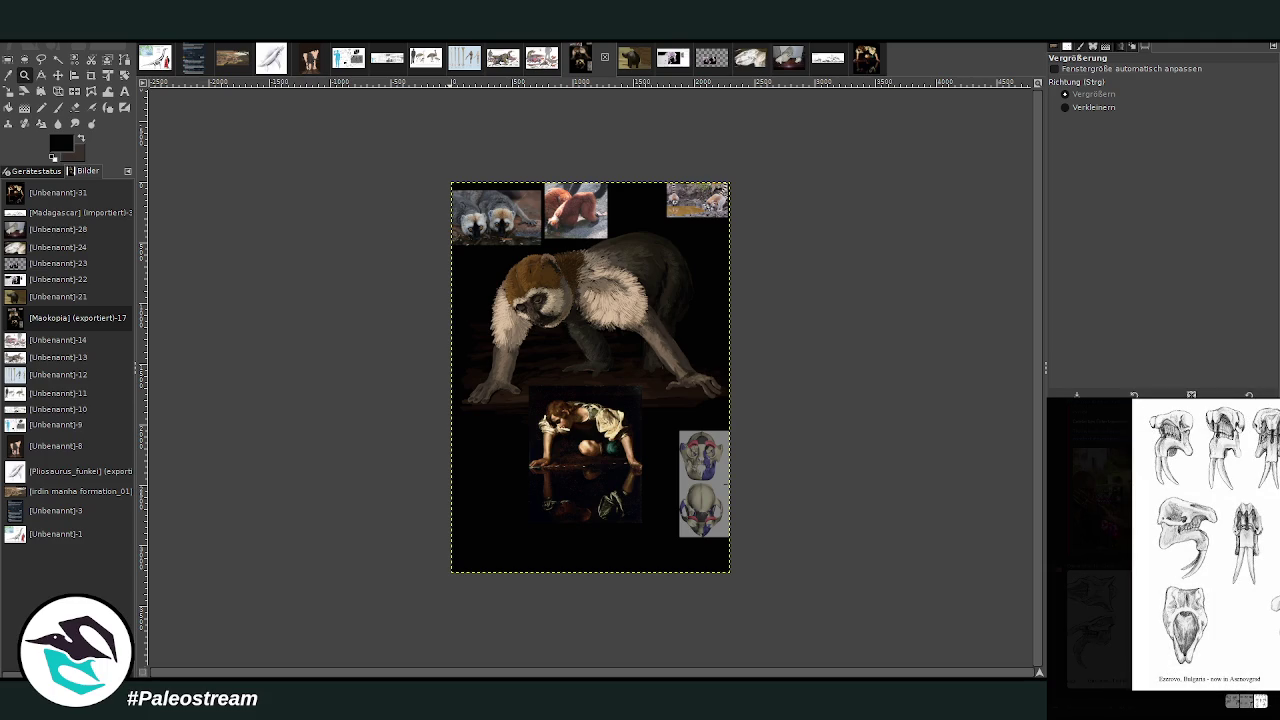
pyautogui.press('Escape')
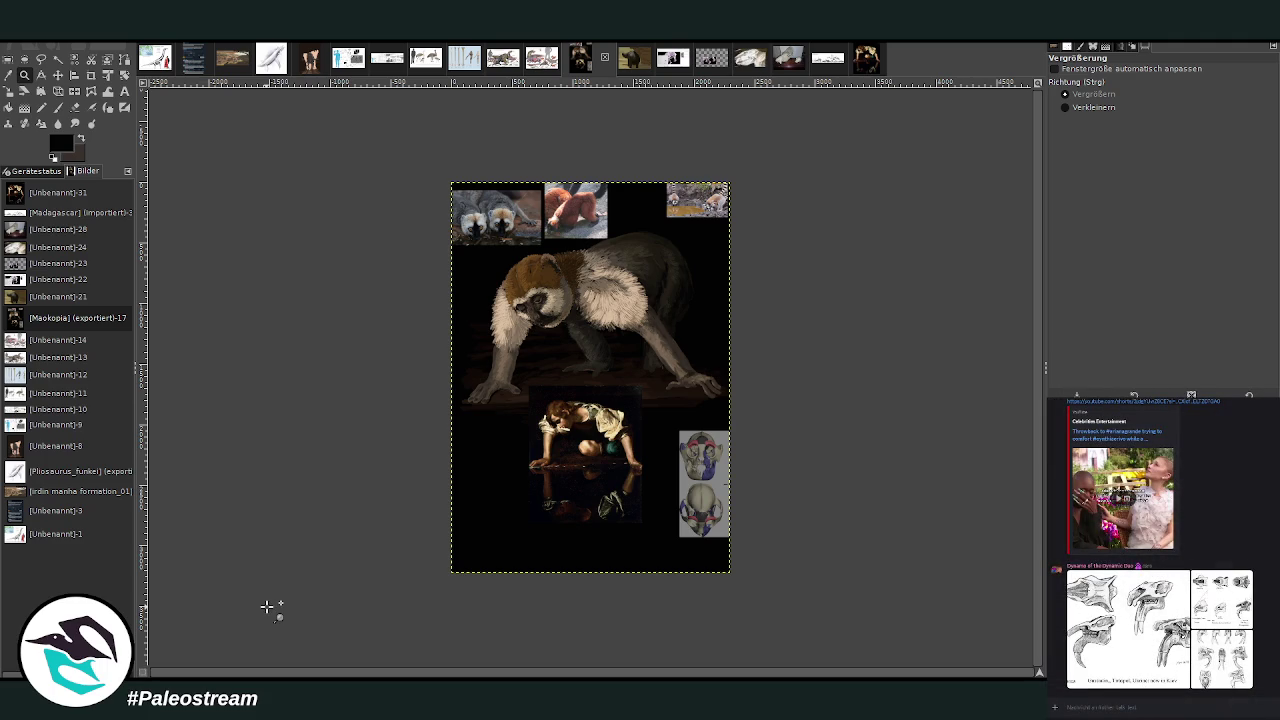
pyautogui.click(476, 228)
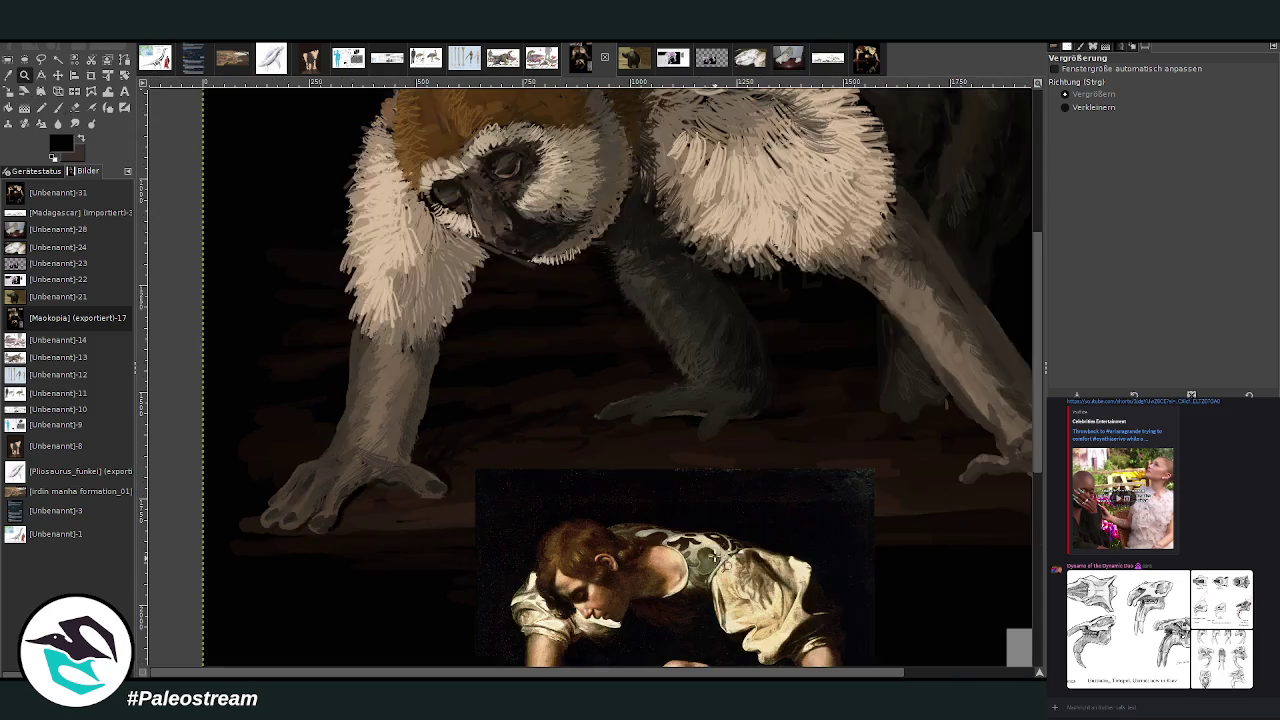
pyautogui.click(697, 556)
# Pick a beige from the fur and paint fur strokes along the chin at about 60 opacity.
pyautogui.click(23, 76)
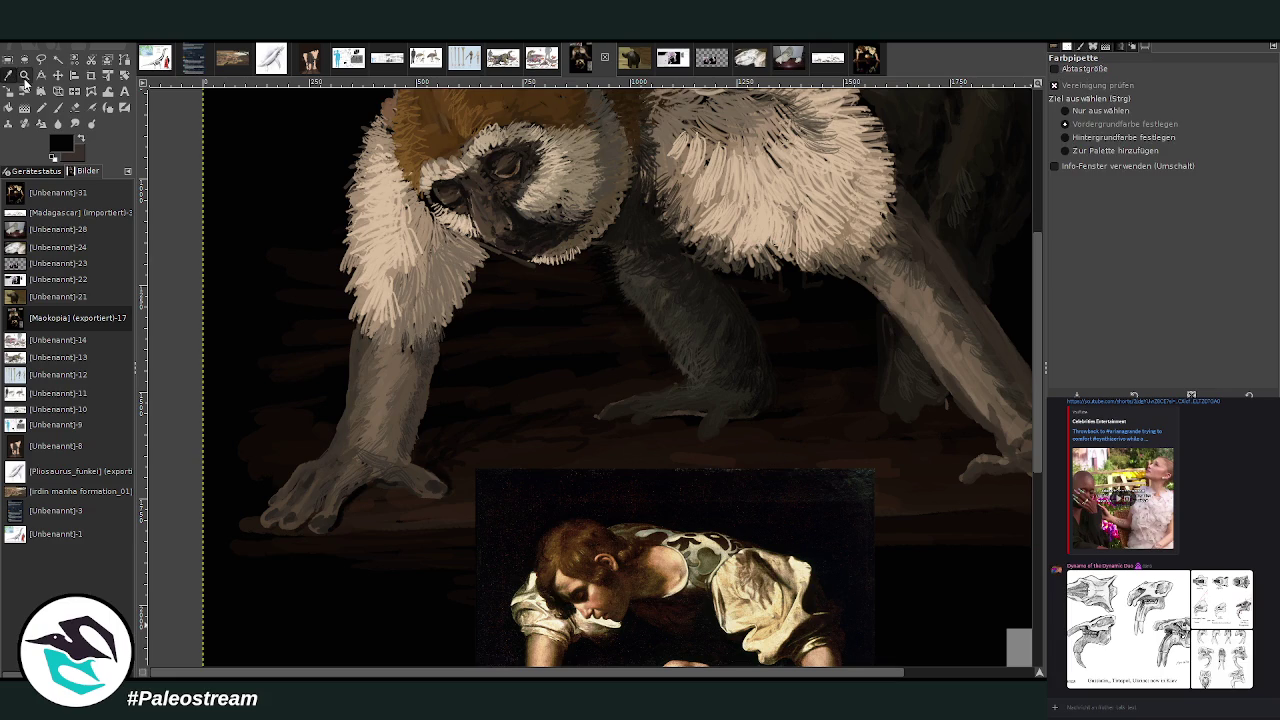
pyautogui.click(391, 233)
pyautogui.click(57, 107)
pyautogui.moveTo(1200, 92)
pyautogui.mouseDown()
pyautogui.moveTo(1159, 92)
pyautogui.moveTo(1175, 92)
pyautogui.mouseUp()
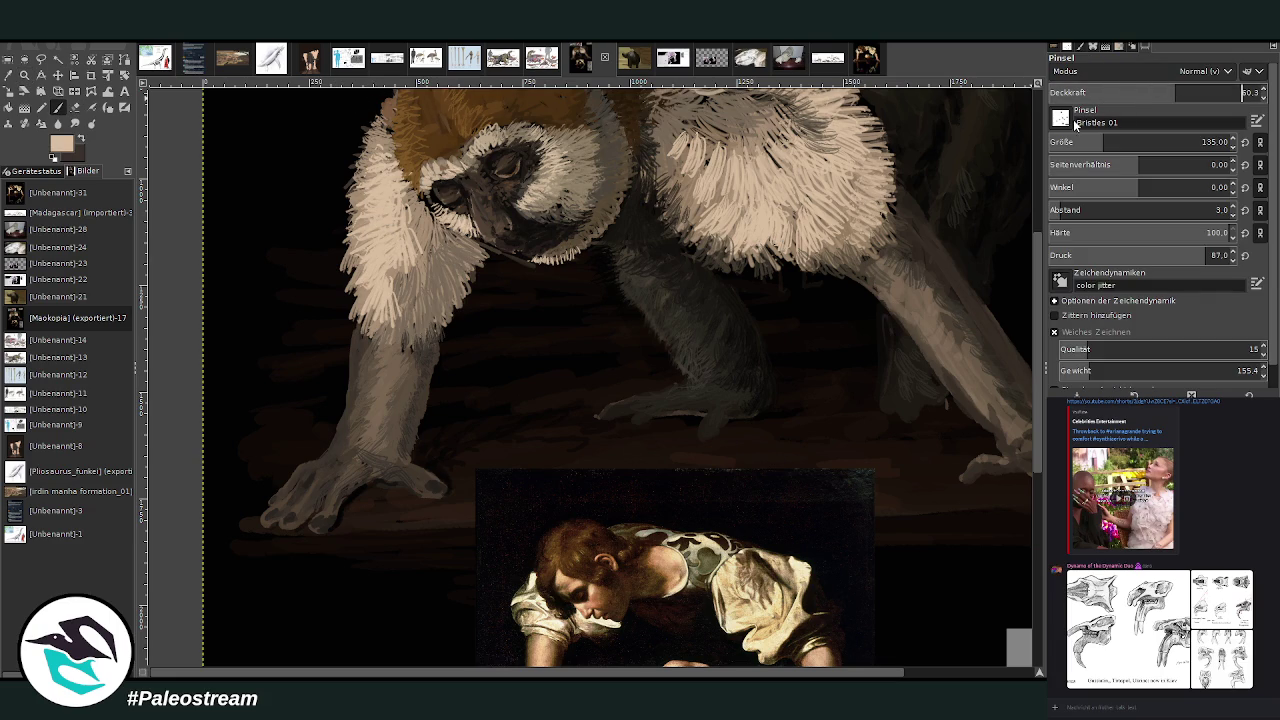
pyautogui.moveTo(485, 250)
pyautogui.mouseDown()
pyautogui.moveTo(536, 280)
pyautogui.moveTo(530, 252)
pyautogui.moveTo(480, 241)
pyautogui.moveTo(495, 265)
pyautogui.moveTo(555, 260)
pyautogui.moveTo(480, 262)
pyautogui.moveTo(485, 252)
pyautogui.moveTo(460, 245)
pyautogui.mouseUp()
# Sample a lighter beige and add fur strokes to the shoulder fur's lower edge and left cheek.
pyautogui.keyDown('ctrl'); pyautogui.click(998, 272); pyautogui.keyUp('ctrl')
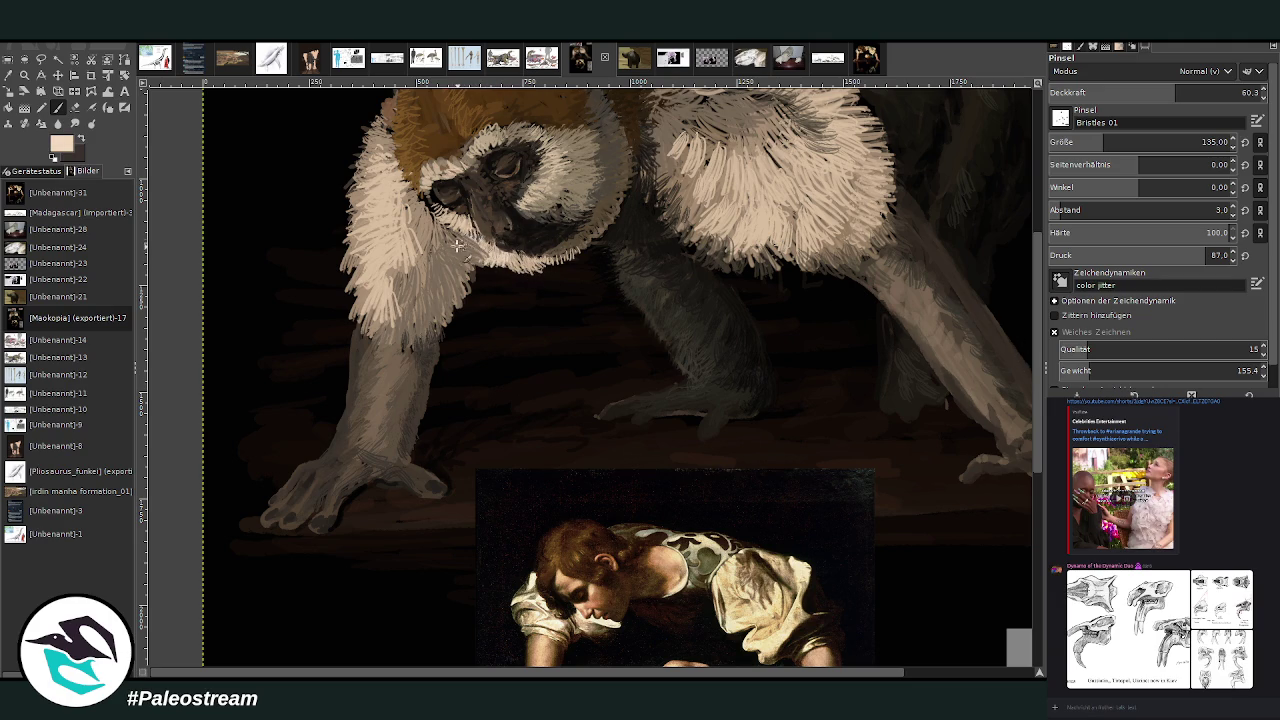
pyautogui.moveTo(716, 230)
pyautogui.mouseDown()
pyautogui.moveTo(690, 214)
pyautogui.moveTo(688, 250)
pyautogui.moveTo(750, 276)
pyautogui.mouseUp()
pyautogui.moveTo(776, 226)
pyautogui.mouseDown()
pyautogui.moveTo(778, 264)
pyautogui.moveTo(790, 266)
pyautogui.moveTo(750, 270)
pyautogui.mouseUp()
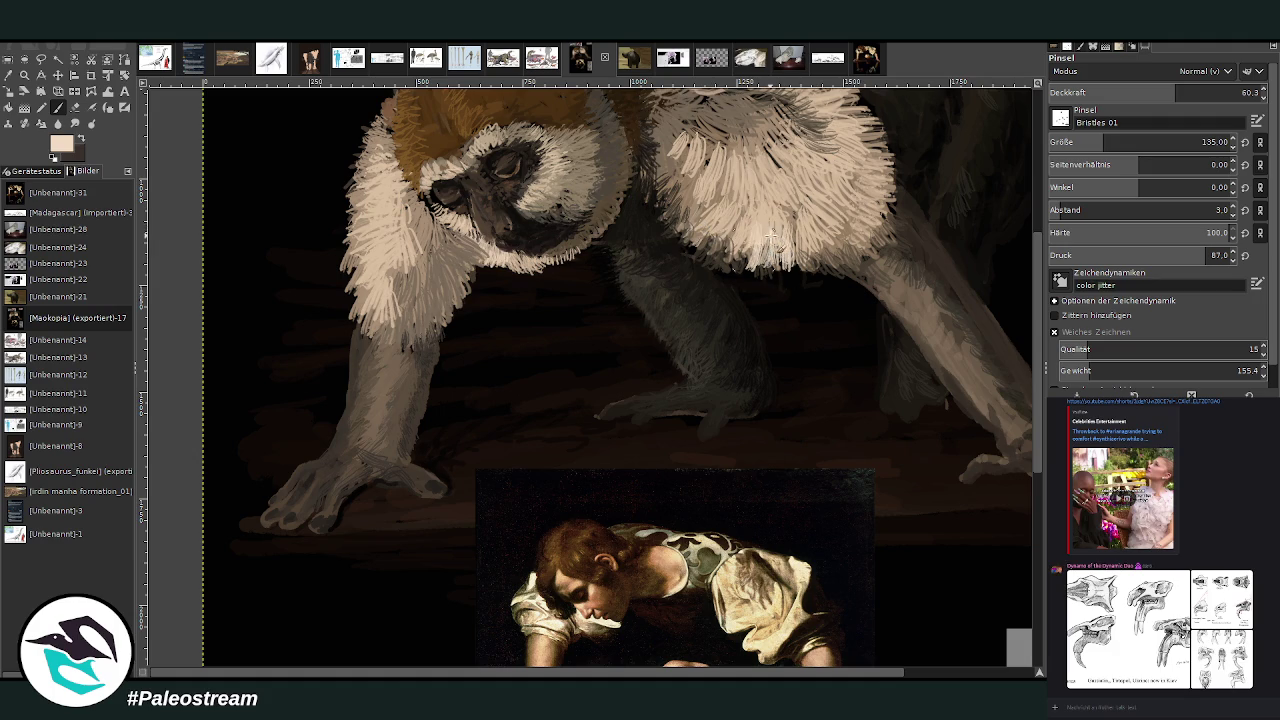
pyautogui.moveTo(766, 208)
pyautogui.mouseDown()
pyautogui.moveTo(756, 250)
pyautogui.moveTo(730, 250)
pyautogui.mouseUp()
pyautogui.moveTo(365, 238)
pyautogui.mouseDown()
pyautogui.moveTo(362, 285)
pyautogui.moveTo(358, 212)
pyautogui.moveTo(362, 318)
pyautogui.moveTo(380, 303)
pyautogui.mouseUp()
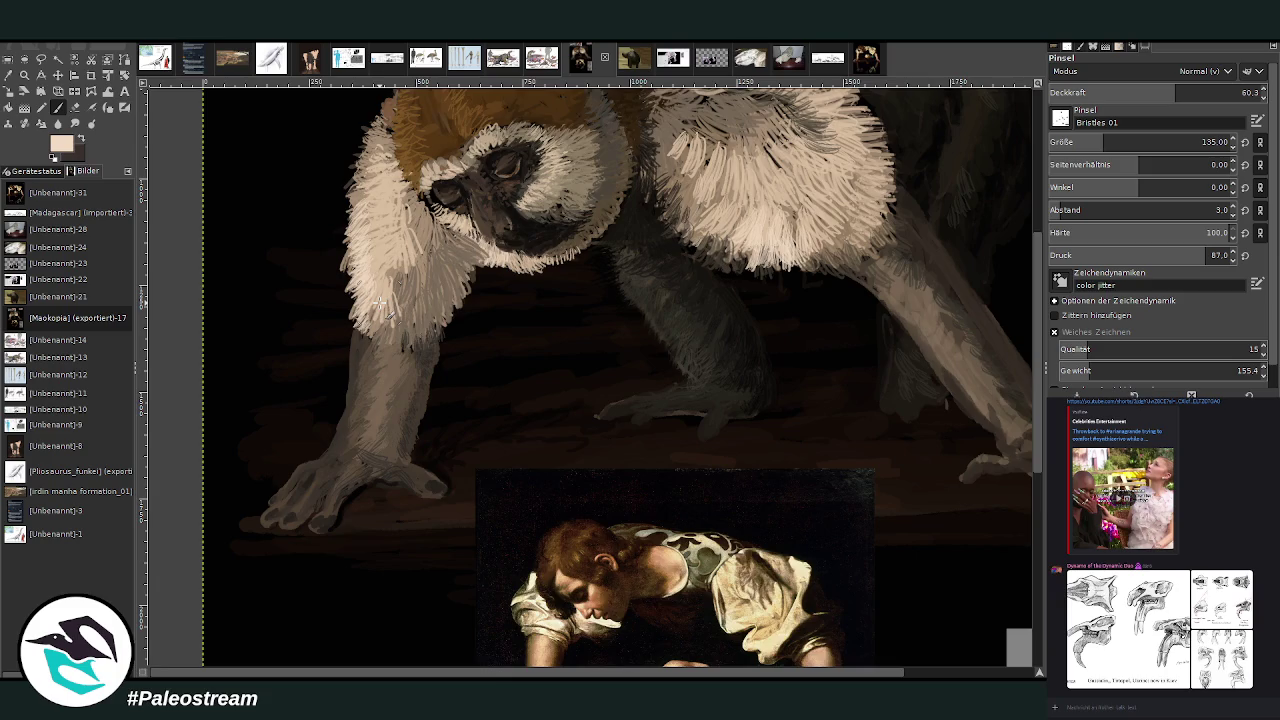
pyautogui.hotkey('shift', 'ctrl', 'j')
pyautogui.click(24, 74)
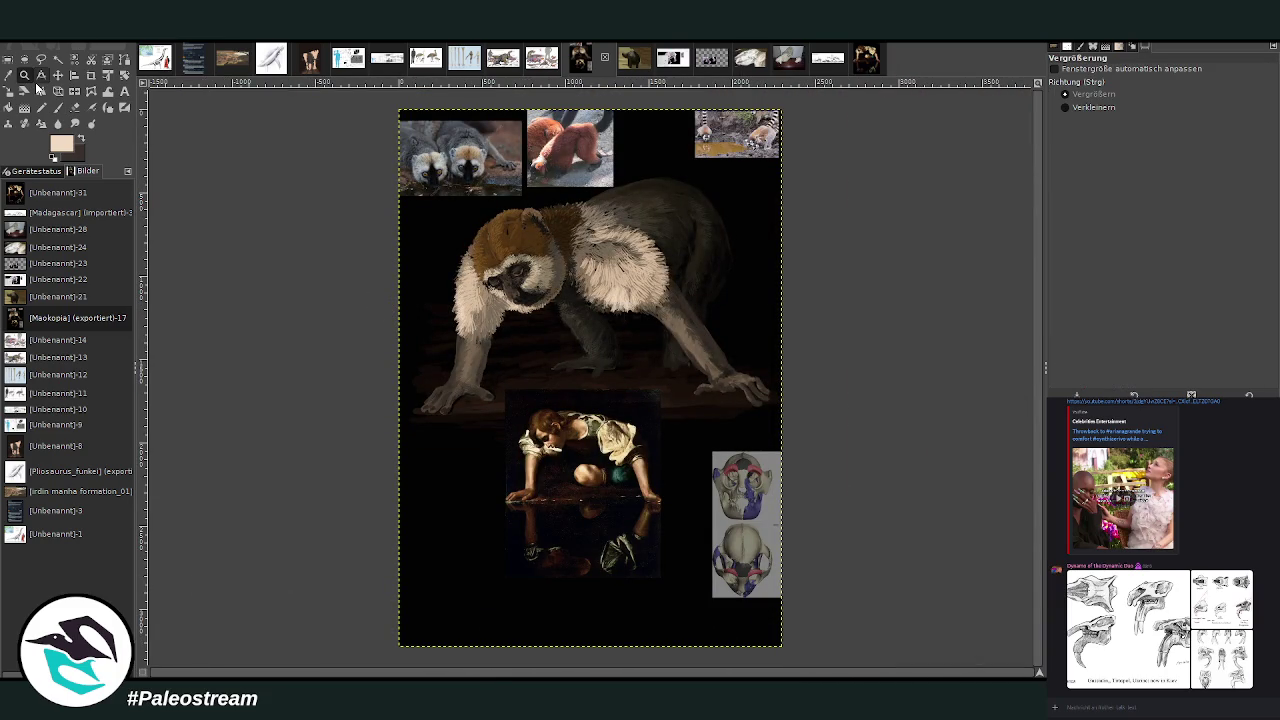
pyautogui.moveTo(470, 222); pyautogui.dragTo(600, 424)
pyautogui.moveTo(480, 152)
pyautogui.mouseDown()
pyautogui.moveTo(560, 265)
pyautogui.moveTo(685, 515)
pyautogui.mouseUp()
pyautogui.click(8, 74)
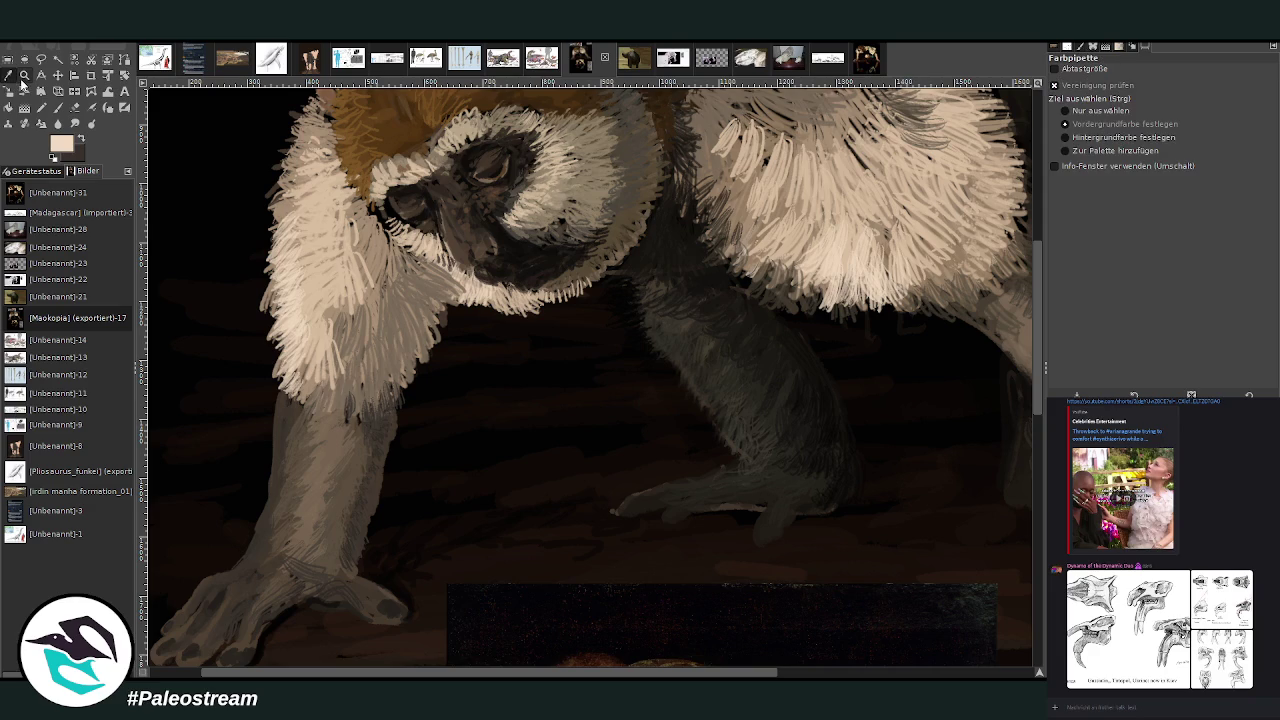
# Pick dark brown from the face and darken the chin fur and the muzzle below the eye.
pyautogui.click(460, 243)
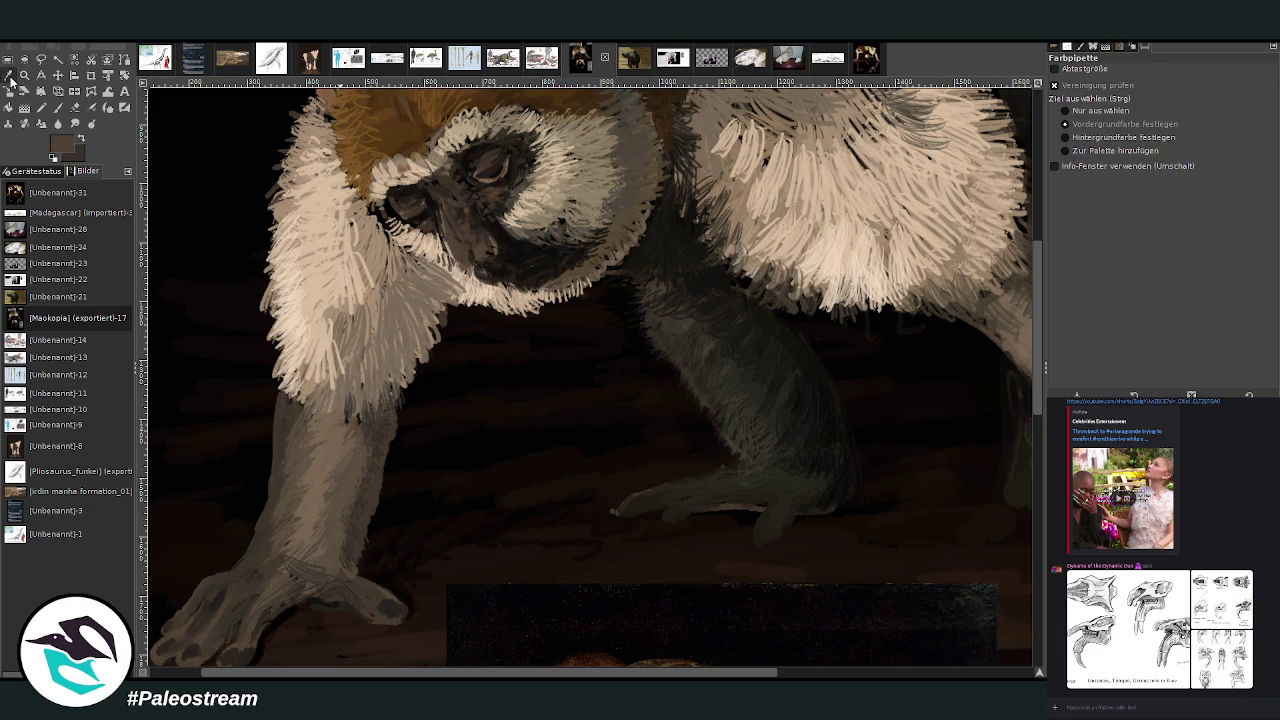
pyautogui.click(57, 107)
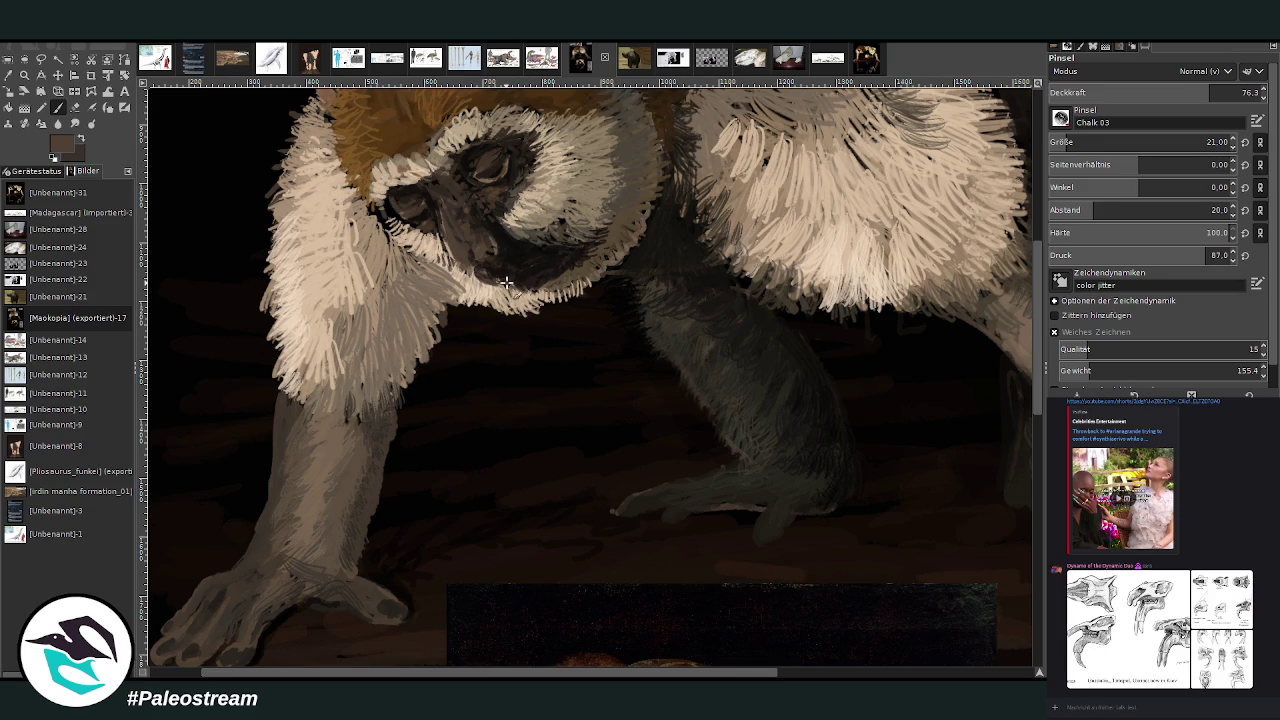
pyautogui.moveTo(513, 288); pyautogui.dragTo(533, 277)
pyautogui.keyDown('ctrl'); pyautogui.click(1030, 425); pyautogui.keyUp('ctrl')
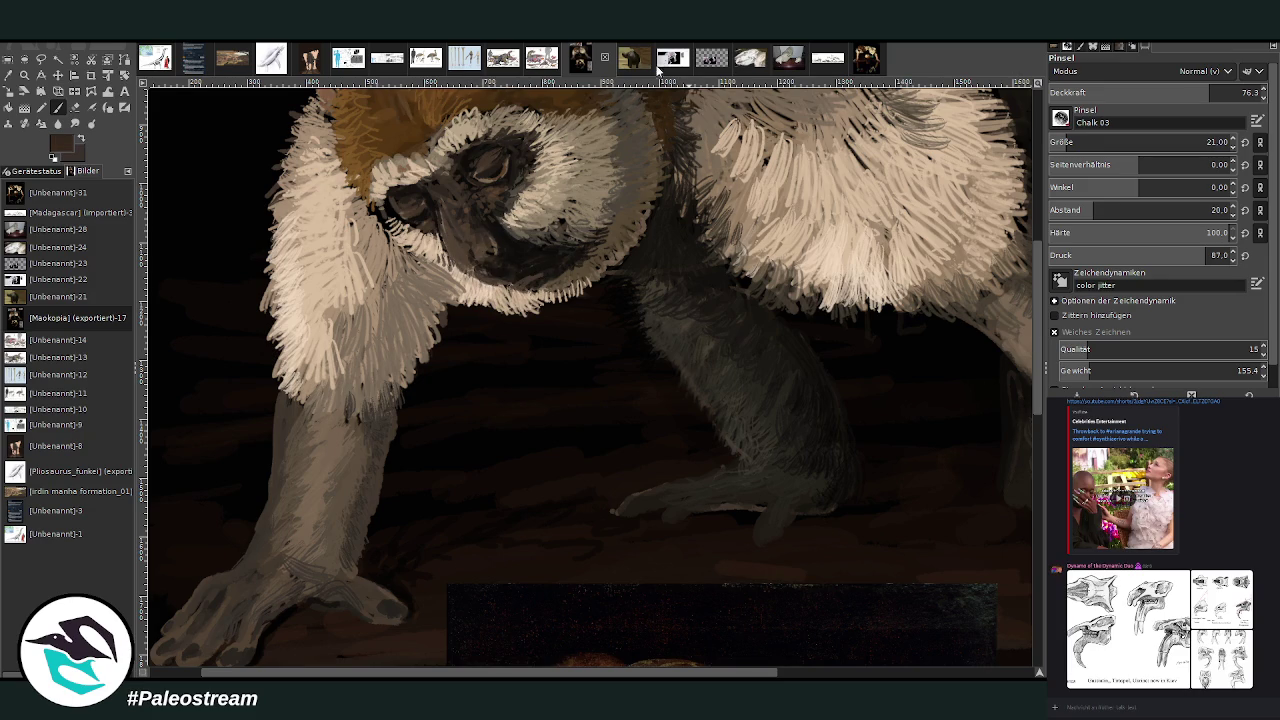
pyautogui.moveTo(495, 238); pyautogui.dragTo(499, 191)
# Darken the eye and refine the surrounding tones with browns at 90.2 opacity.
pyautogui.keyDown('ctrl'); pyautogui.click(1028, 425); pyautogui.keyUp('ctrl')
pyautogui.moveTo(525, 166); pyautogui.dragTo(492, 183)
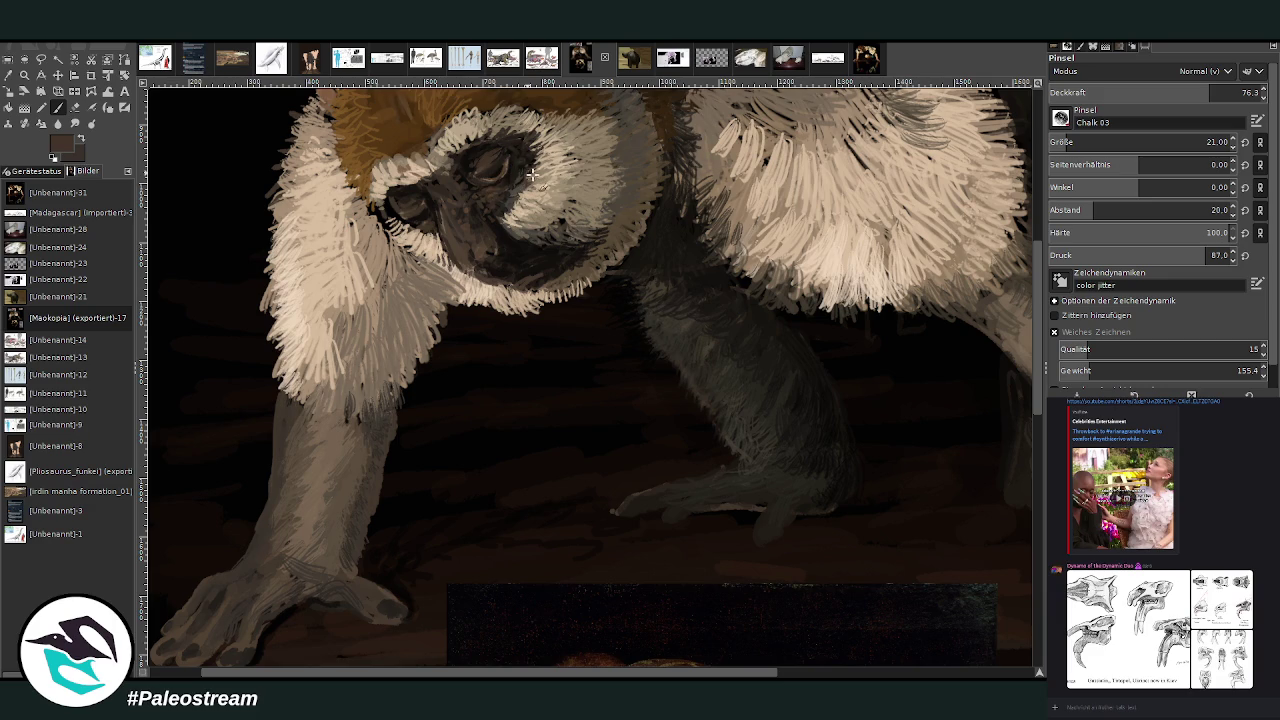
pyautogui.keyDown('ctrl'); pyautogui.click(1007, 437); pyautogui.keyUp('ctrl')
pyautogui.moveTo(1104, 95); pyautogui.dragTo(1212, 92)
pyautogui.moveTo(508, 158); pyautogui.dragTo(469, 189)
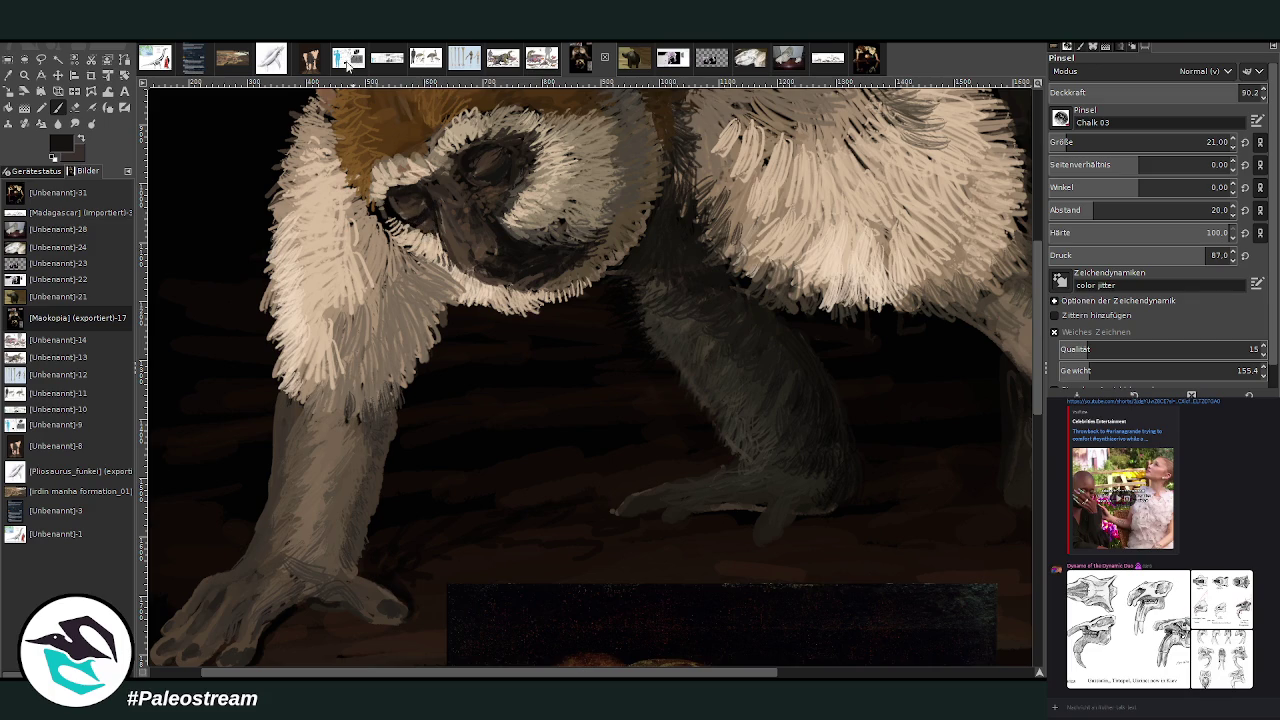
pyautogui.keyDown('ctrl'); pyautogui.click(500, 196); pyautogui.keyUp('ctrl')
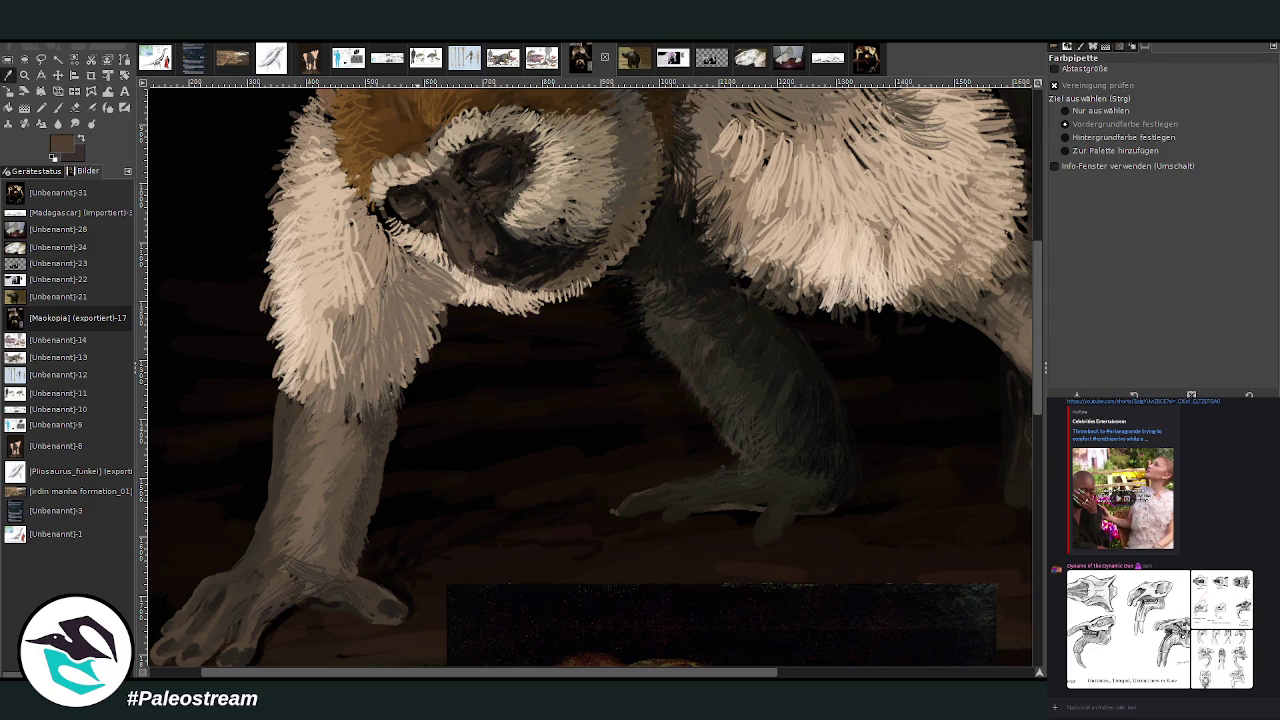
pyautogui.moveTo(490, 165)
pyautogui.mouseDown()
pyautogui.moveTo(402, 212)
pyautogui.moveTo(414, 222)
pyautogui.moveTo(400, 212)
pyautogui.mouseUp()
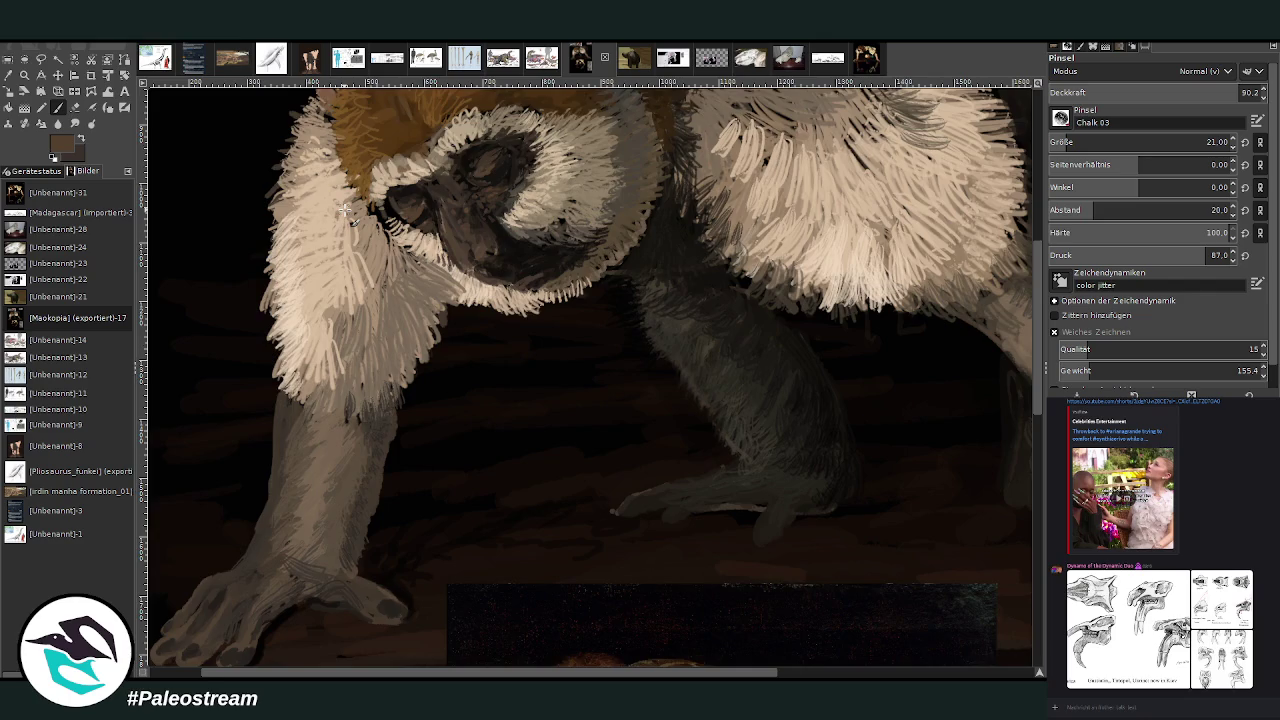
pyautogui.hotkey('ctrl', 'shift', 'j')
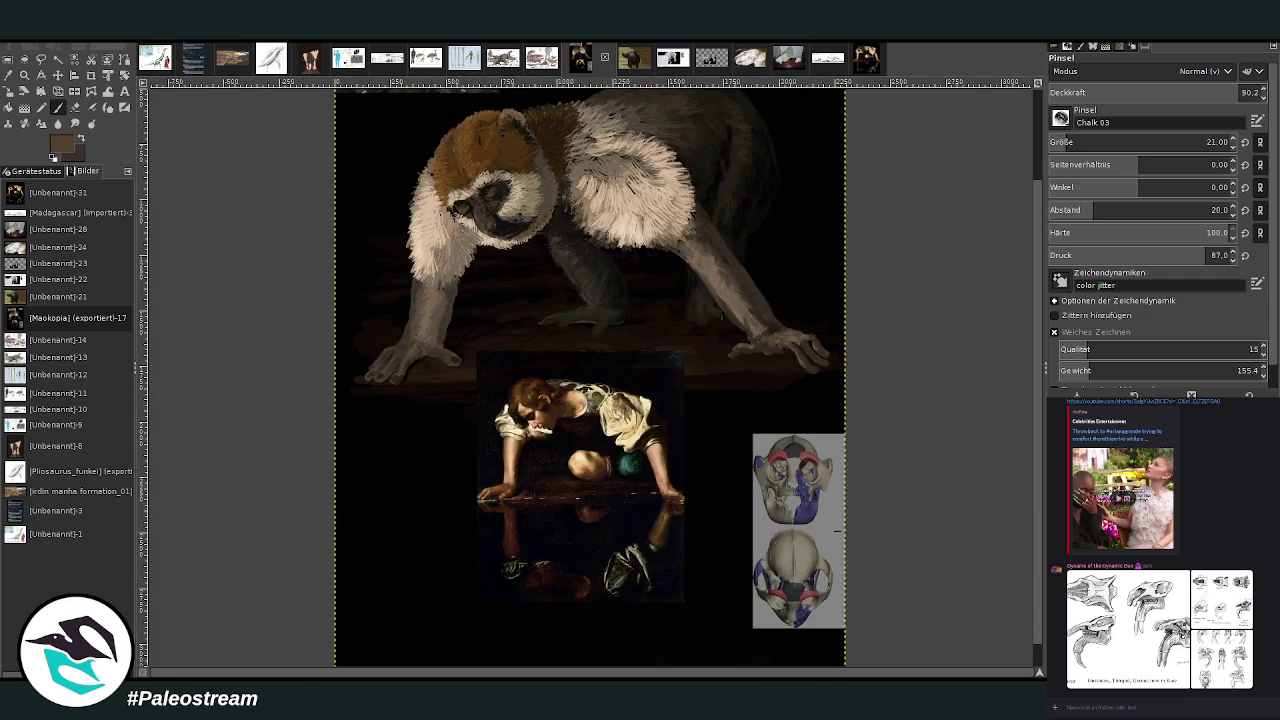
# Highlight the front foot's toes with light beige fur colour at 26.2 opacity.
pyautogui.click(24, 75)
pyautogui.moveTo(422, 133); pyautogui.dragTo(606, 349)
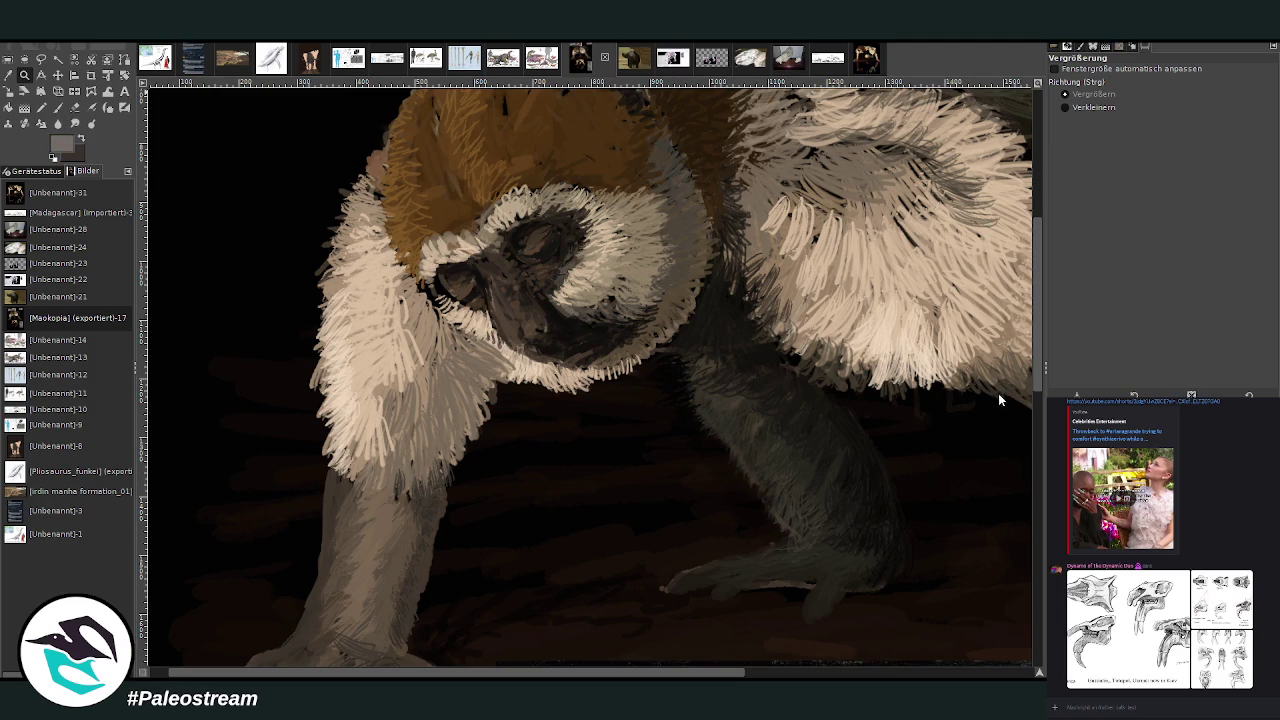
pyautogui.keyDown('ctrl'); pyautogui.click(1000, 365); pyautogui.keyUp('ctrl')
pyautogui.press('p')
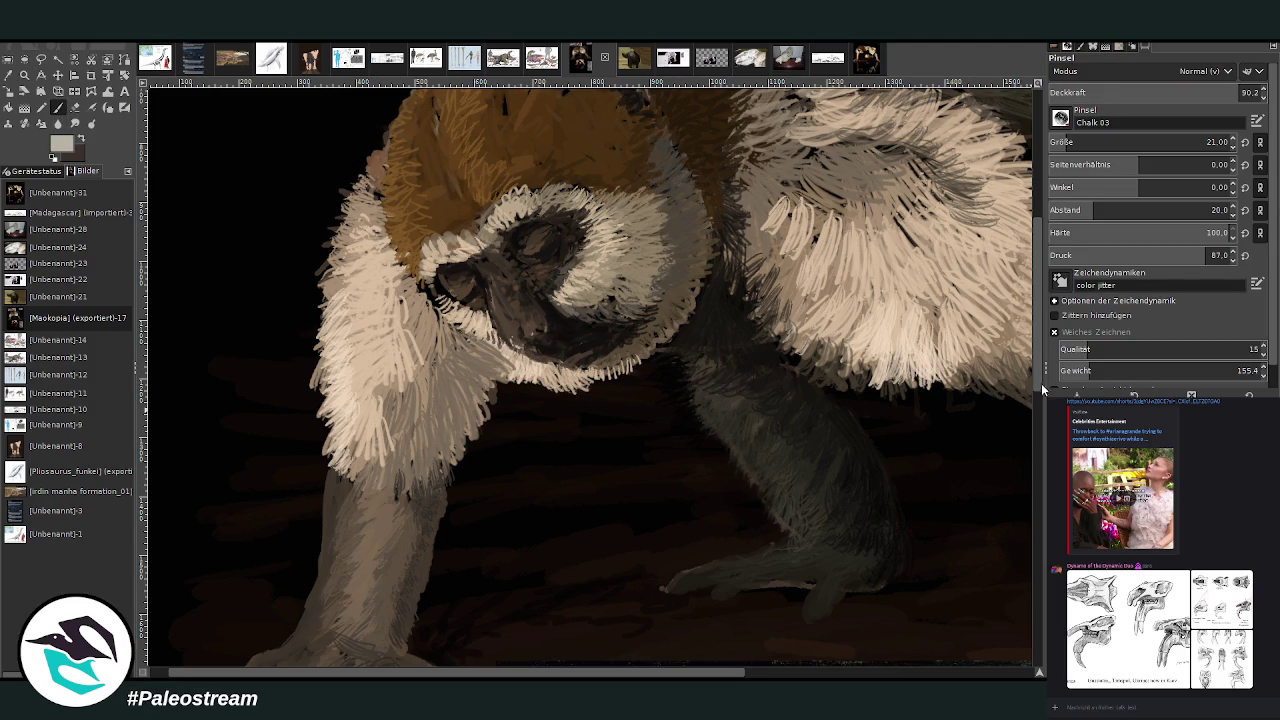
pyautogui.scroll(-5, 1031, 540)
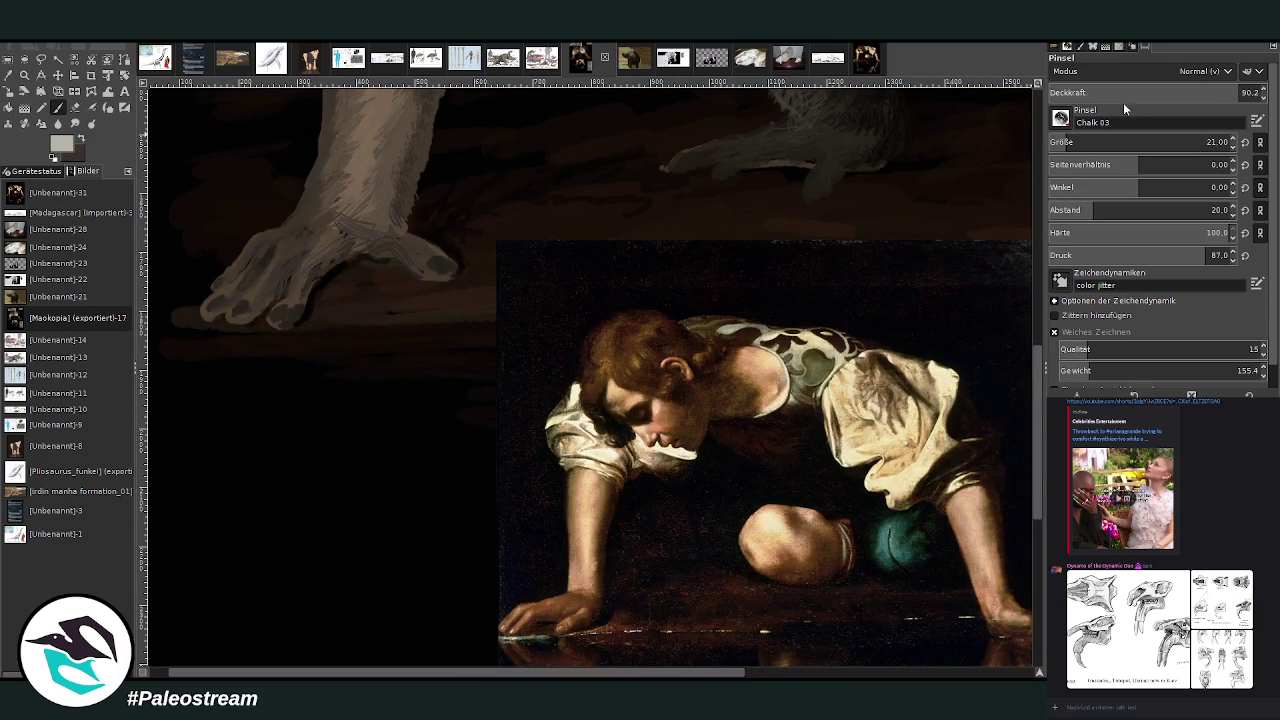
pyautogui.moveTo(1114, 92); pyautogui.dragTo(1100, 92)
pyautogui.moveTo(292, 305); pyautogui.dragTo(268, 322)
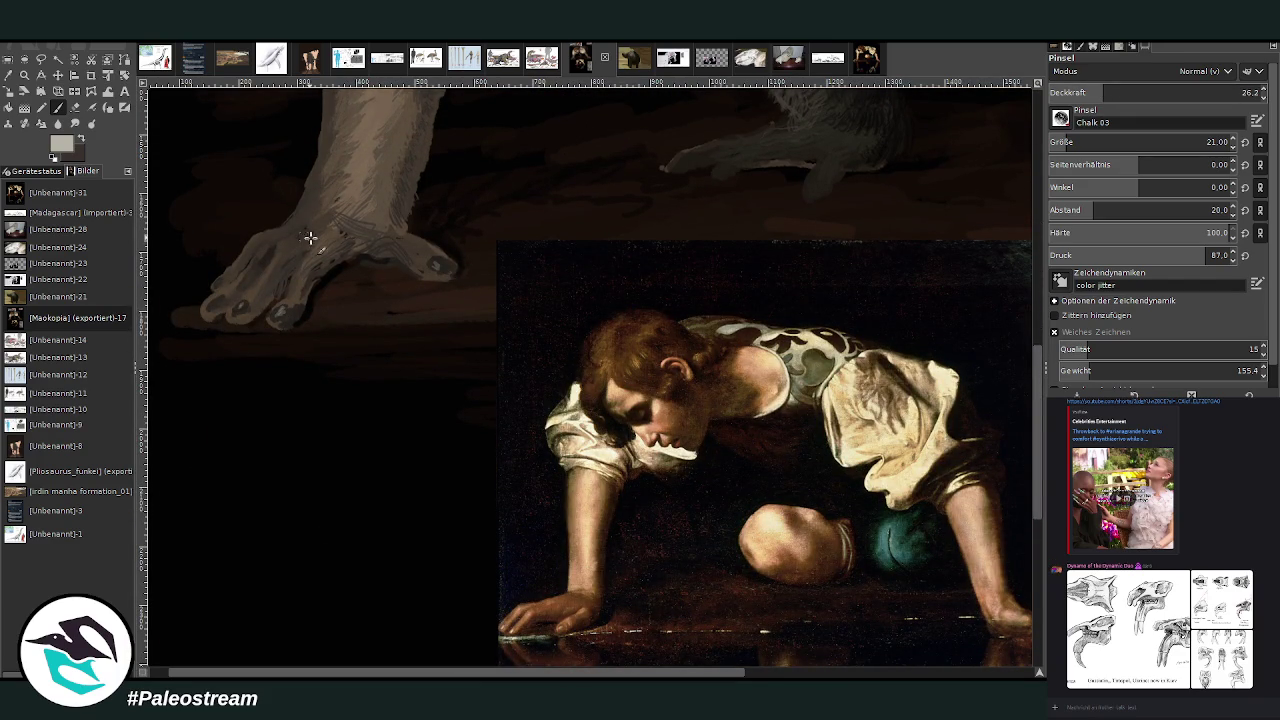
pyautogui.moveTo(268, 272); pyautogui.dragTo(304, 268)
pyautogui.moveTo(559, 666); pyautogui.dragTo(849, 668)
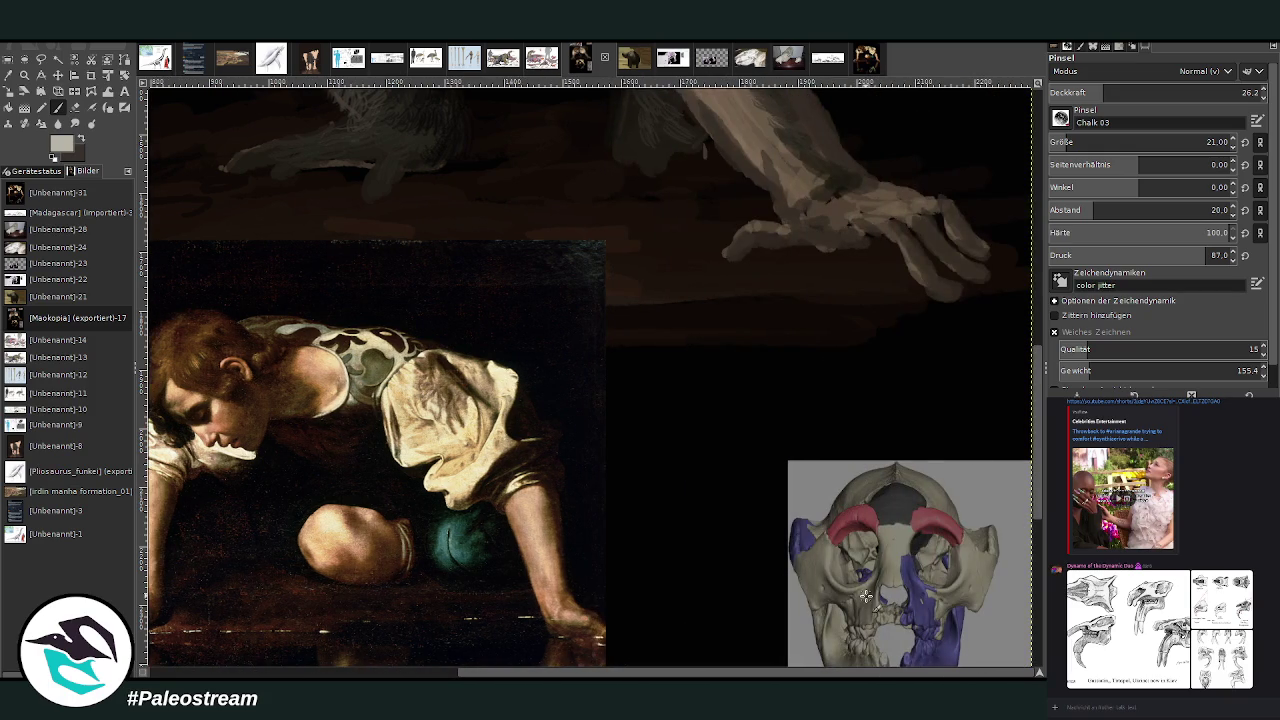
# Pick a dark colour and shade the fingertips and right hand at size 57, 52.7 opacity.
pyautogui.press('o')
pyautogui.click(397, 148)
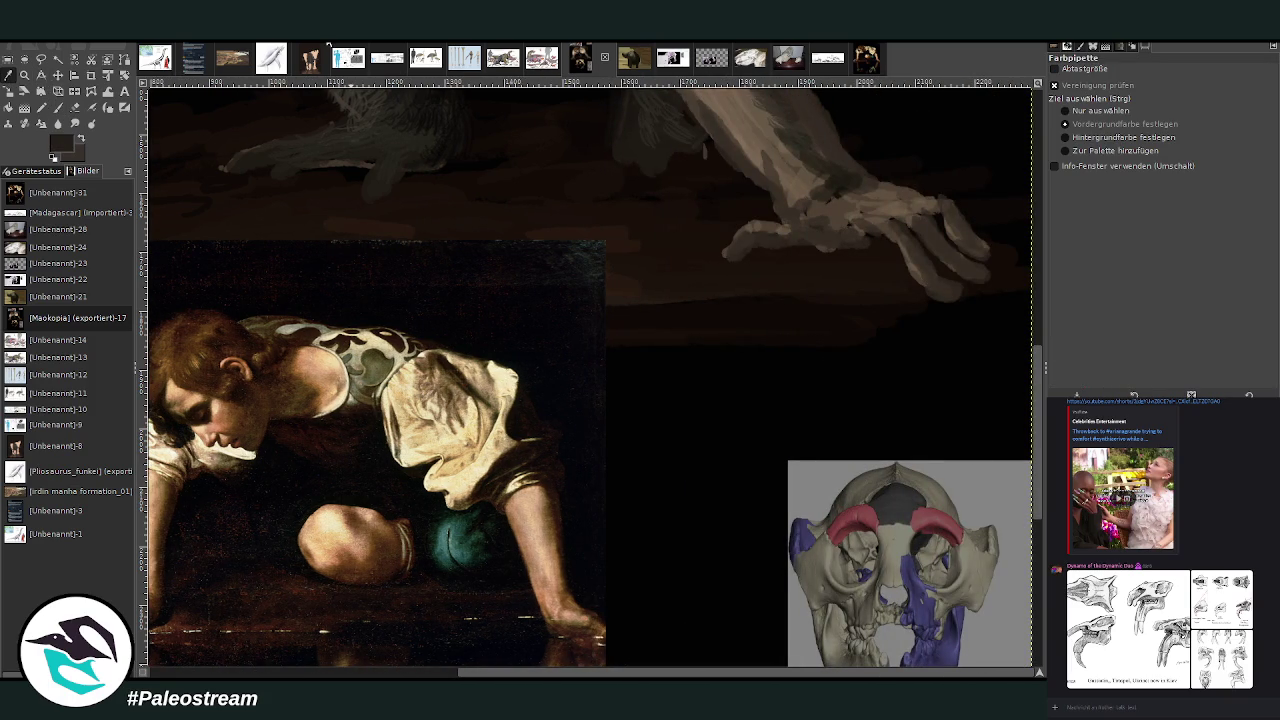
pyautogui.press('p')
pyautogui.click(1068, 141)
pyautogui.click(1161, 92)
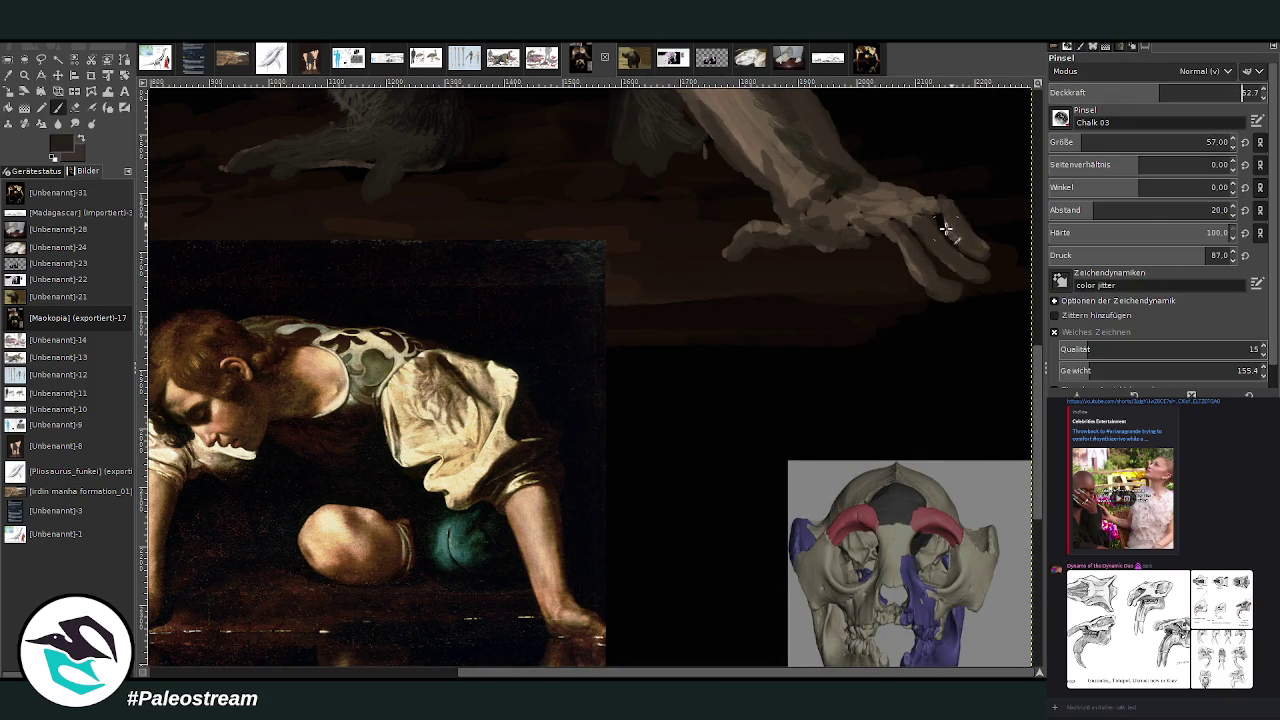
pyautogui.click(903, 261)
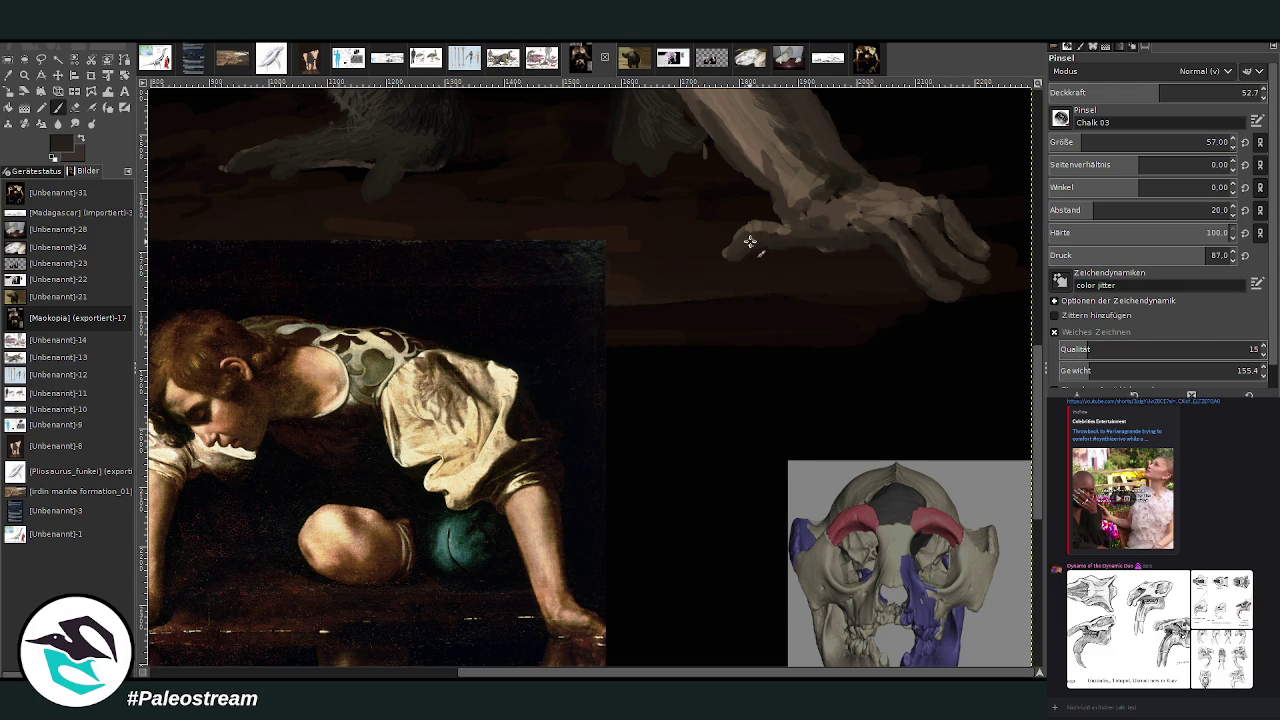
pyautogui.moveTo(832, 230); pyautogui.dragTo(826, 197)
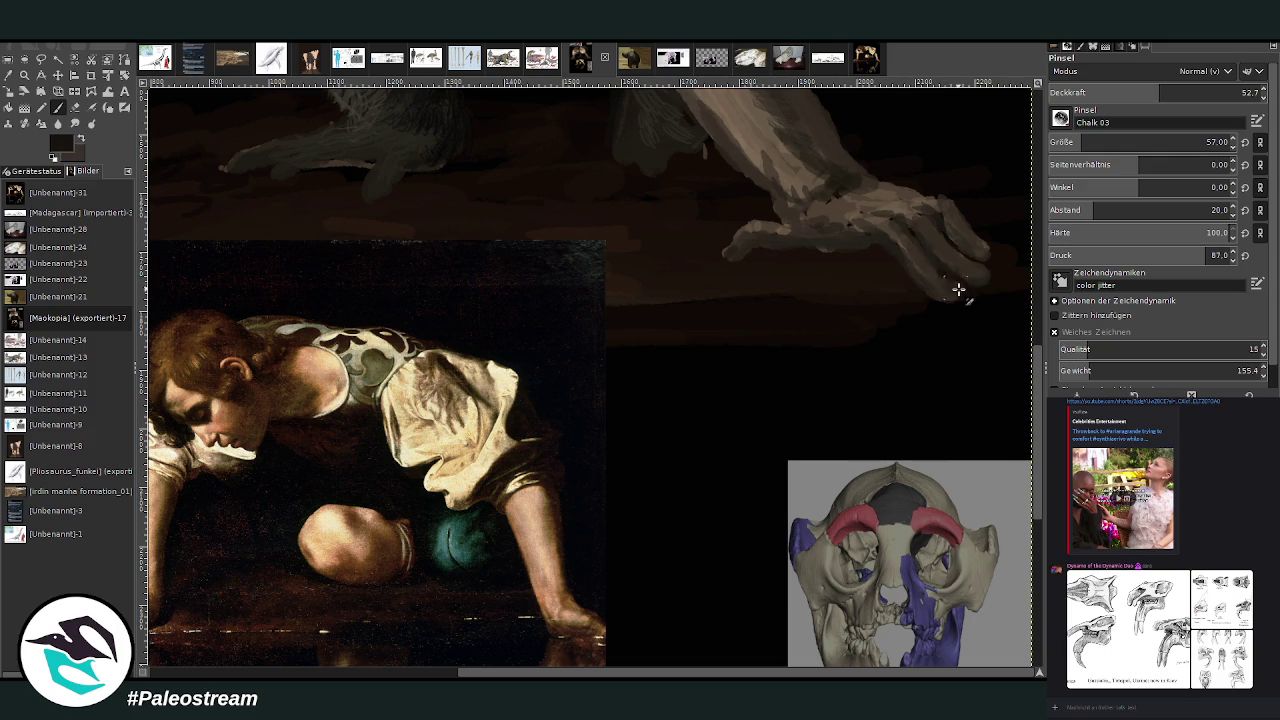
pyautogui.scroll(2, 1034, 357)
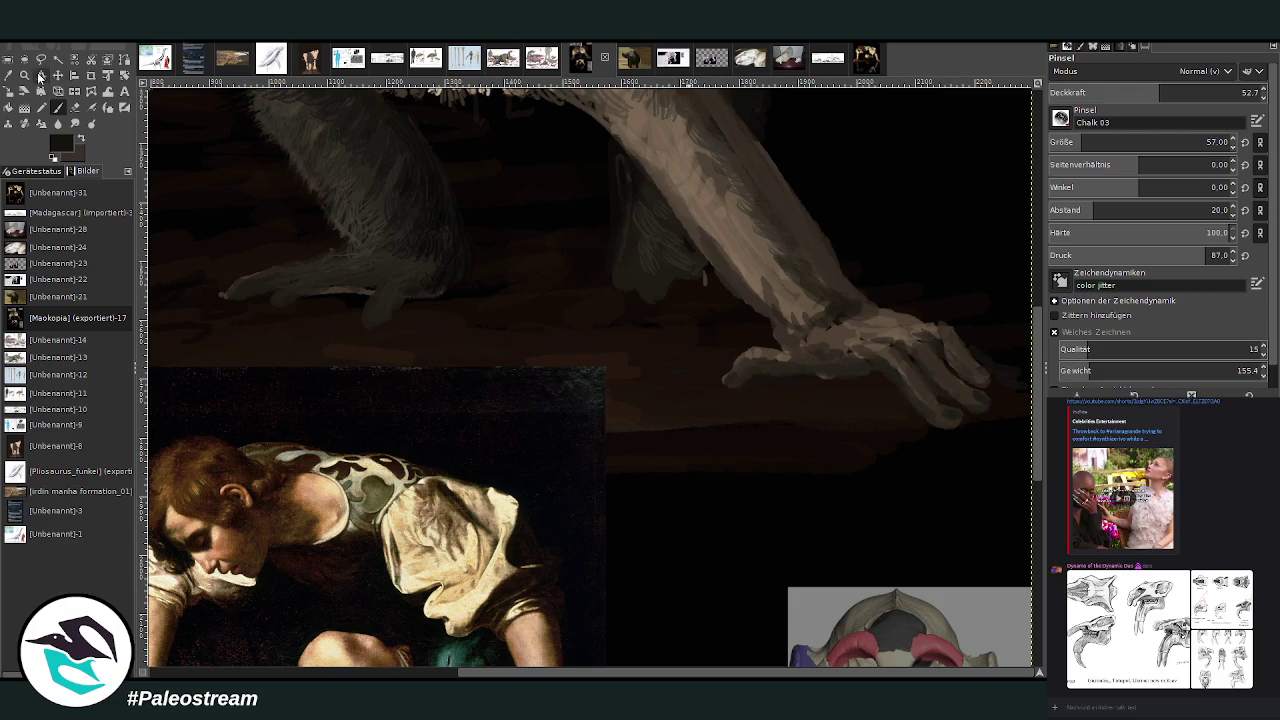
# Pick a darker brown and paint a translucent ledge beneath the hands at 41.6 opacity.
pyautogui.click(10, 76)
pyautogui.click(518, 165)
pyautogui.click(57, 107)
pyautogui.click(1136, 92)
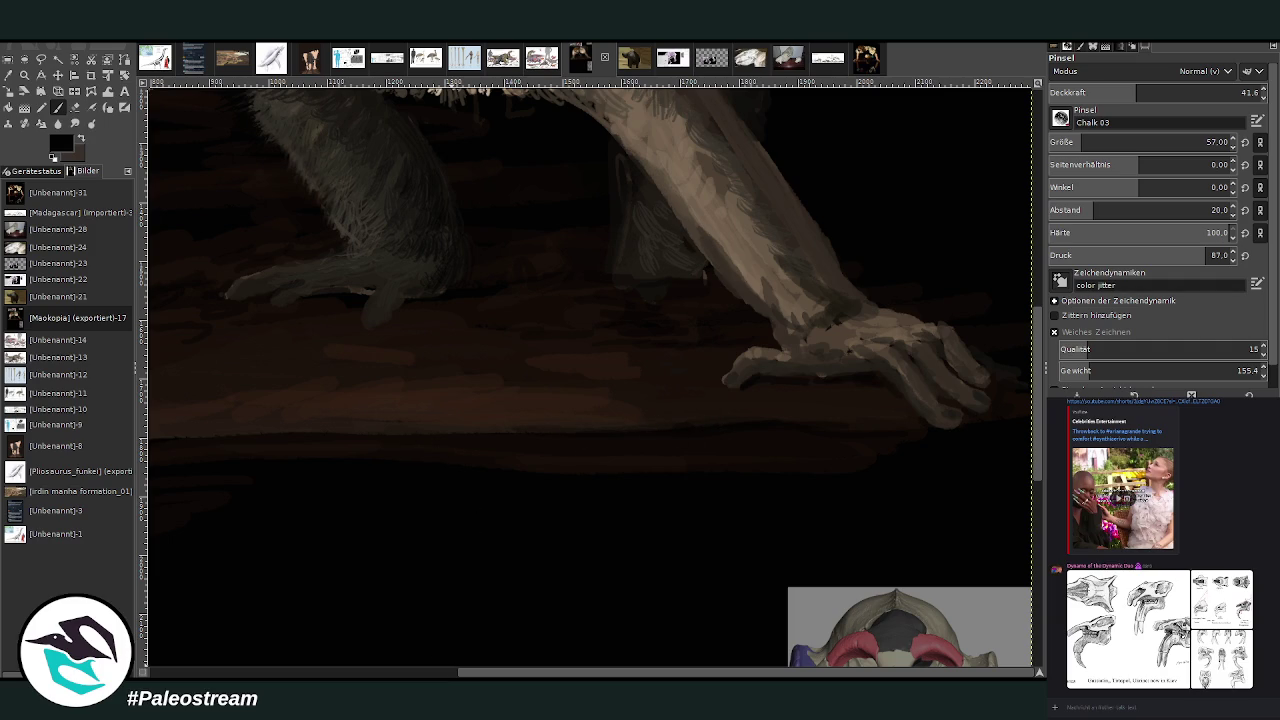
pyautogui.click(432, 675)
pyautogui.scroll(-2, 393, 630)
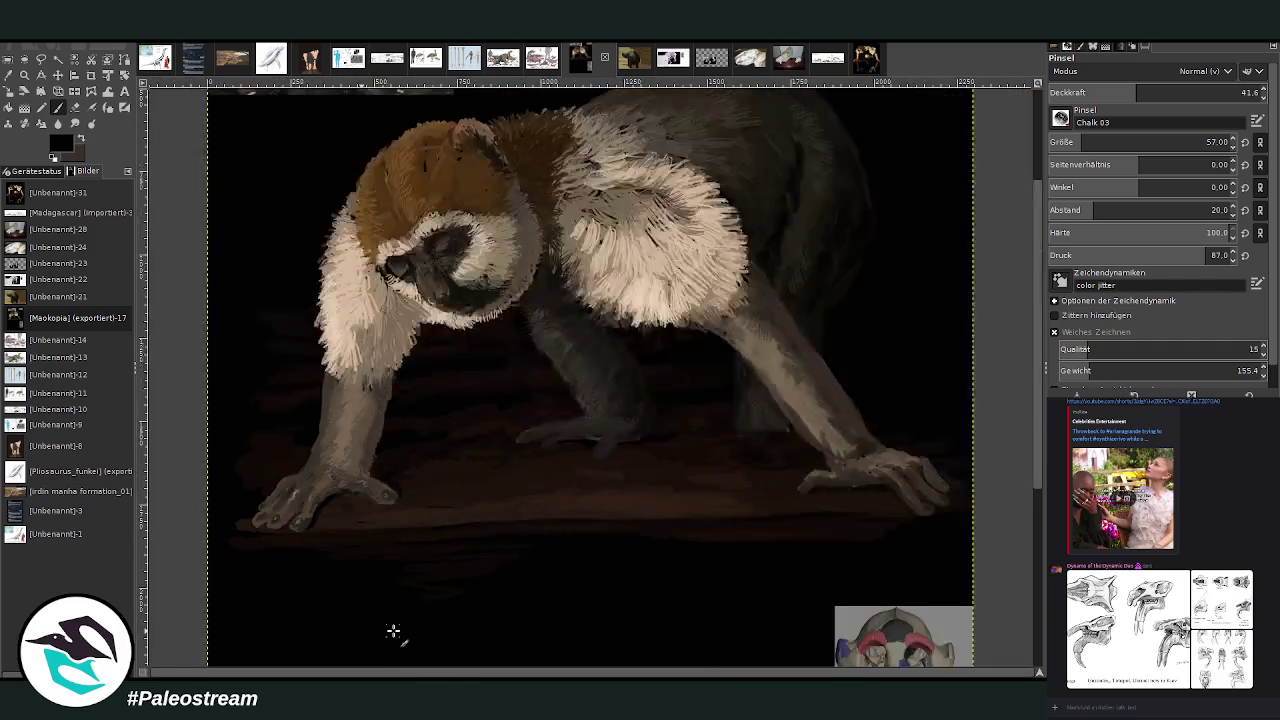
# Zoom in on the lemur's lower body and the water edge.
pyautogui.scroll(-2, 393, 630)
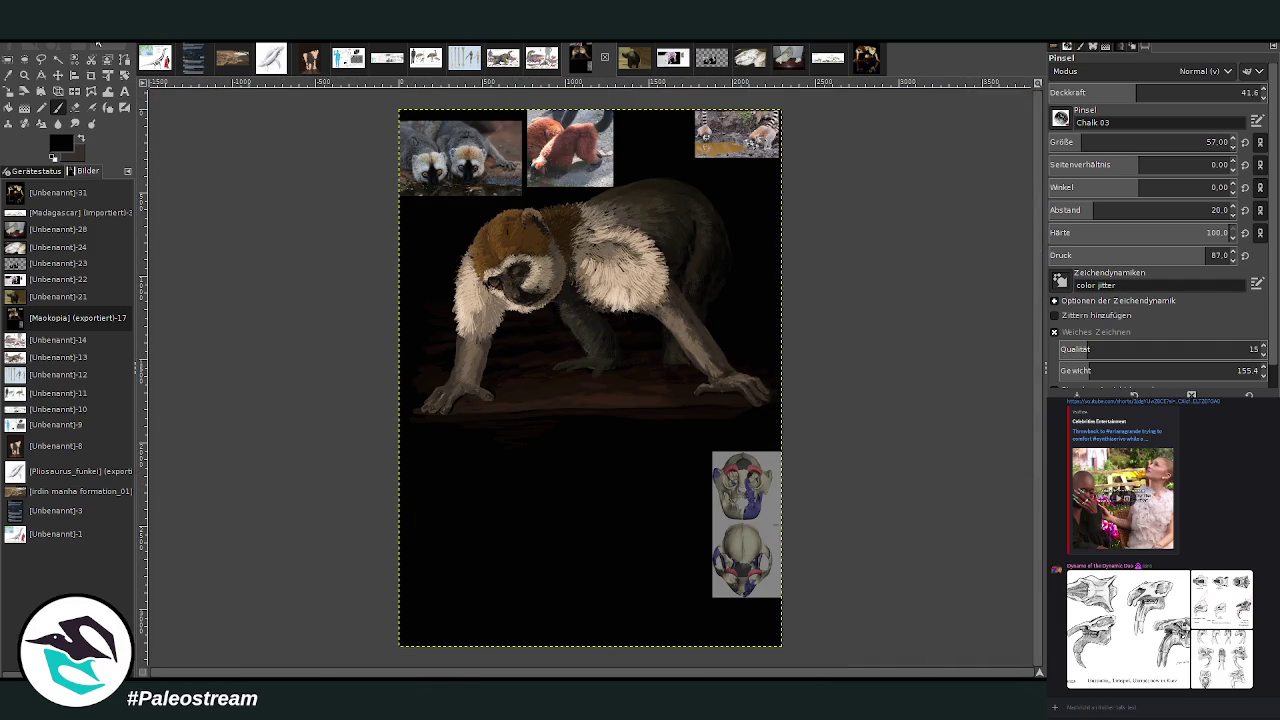
pyautogui.click(24, 75)
pyautogui.moveTo(402, 170); pyautogui.dragTo(750, 565)
pyautogui.moveTo(363, 158); pyautogui.dragTo(800, 604)
# Set up the Paintbrush with a light colour at about 93.1 opacity.
pyautogui.click(57, 107)
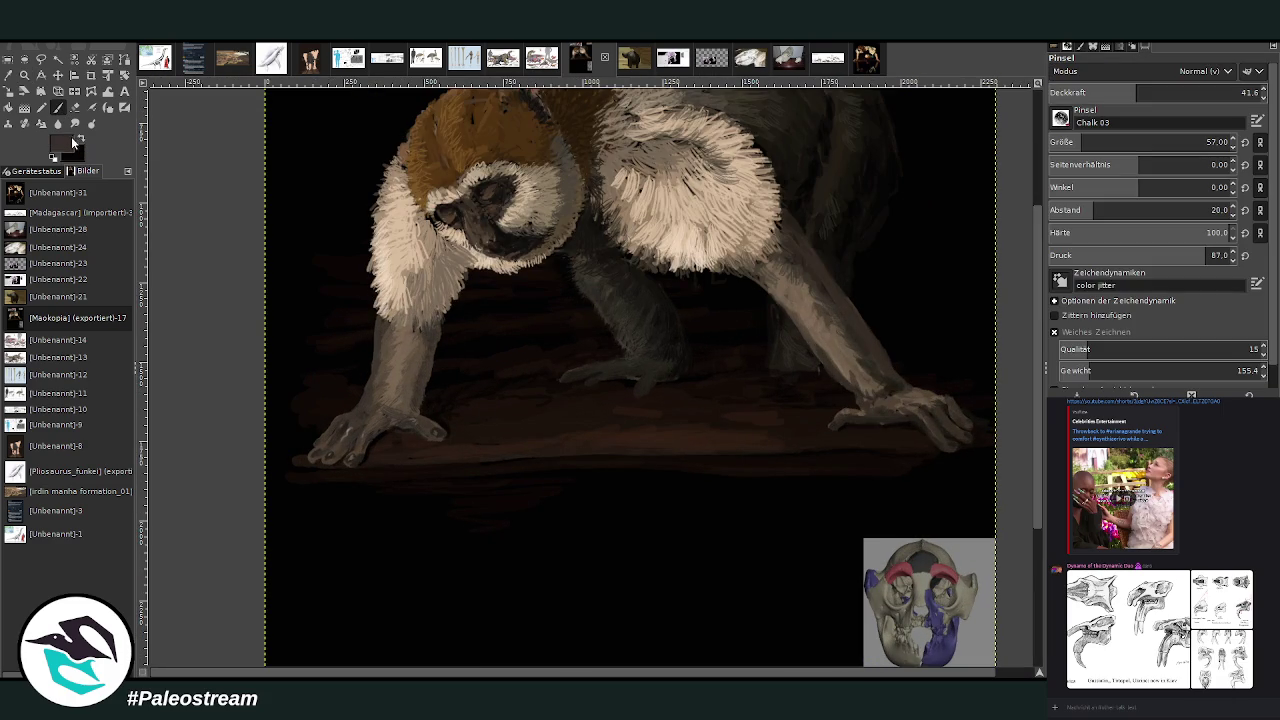
pyautogui.keyDown('ctrl'); pyautogui.click(1000, 330); pyautogui.keyUp('ctrl')
pyautogui.moveTo(1100, 142); pyautogui.dragTo(1095, 142)
pyautogui.click(1245, 88)
pyautogui.moveTo(1245, 88); pyautogui.dragTo(1246, 90)
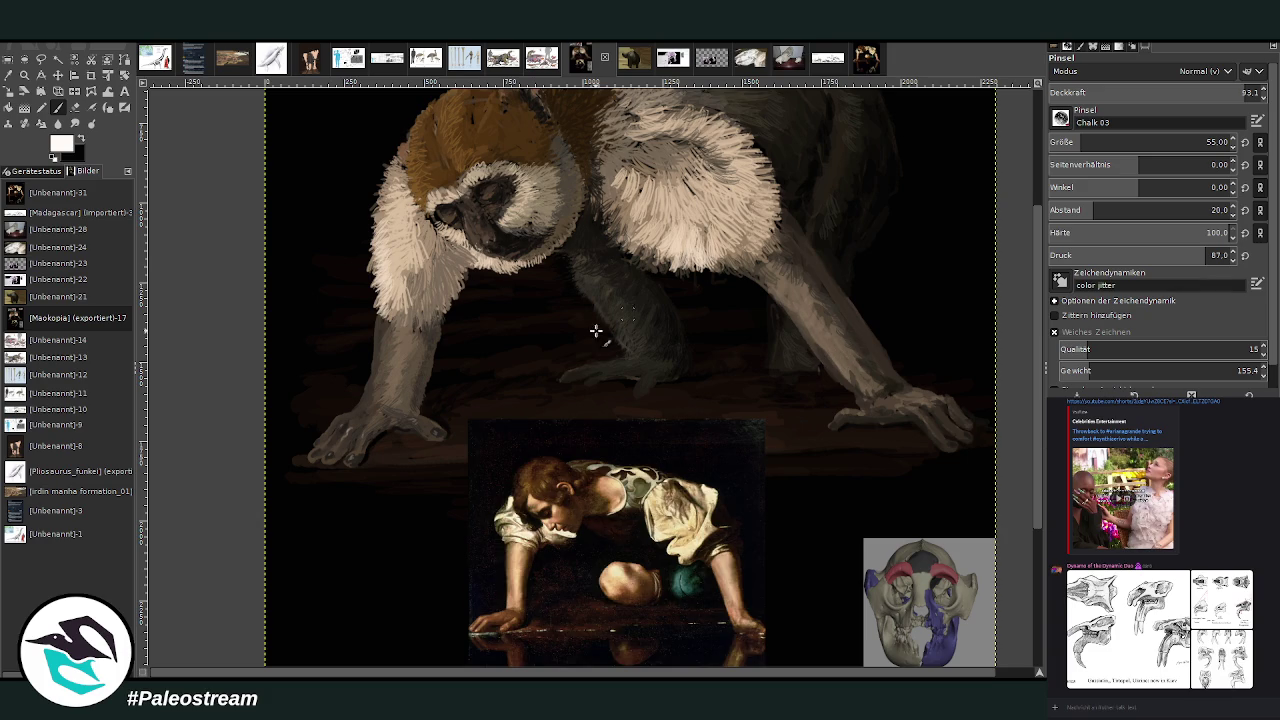
# Reposition the Narcissus reference and dab a light glint on the water edge.
pyautogui.click(57, 75)
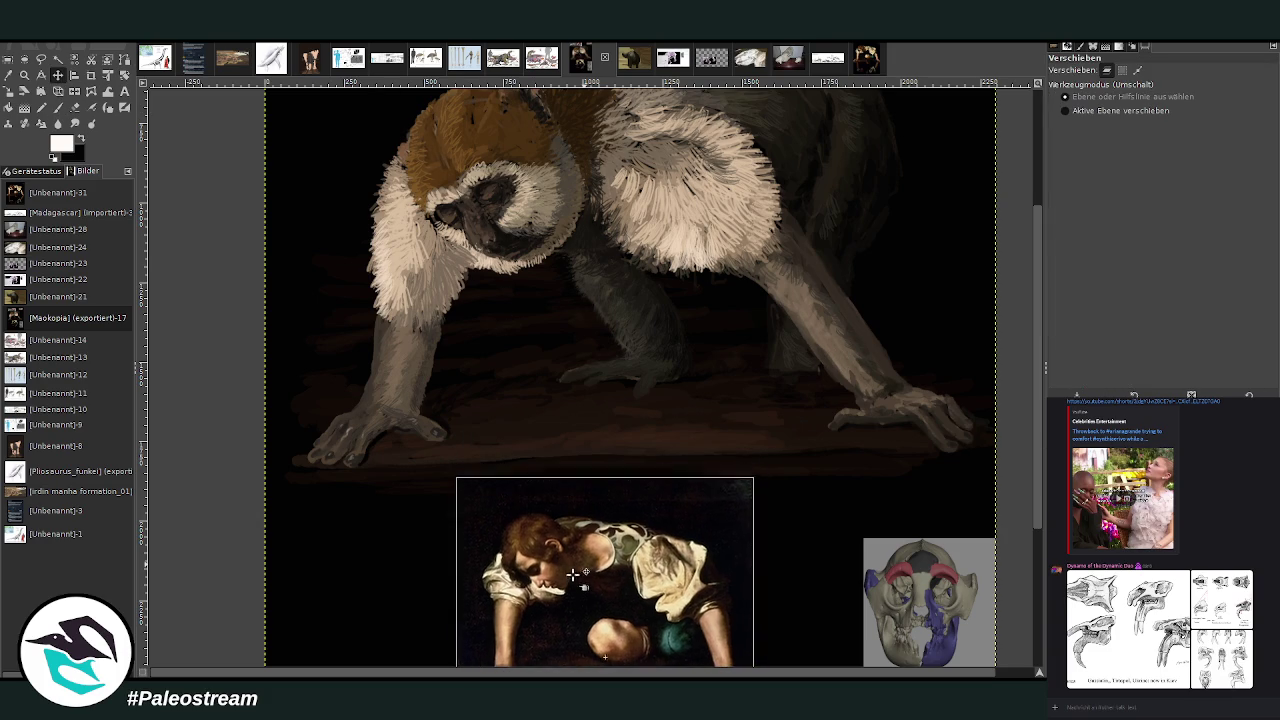
pyautogui.click(57, 107)
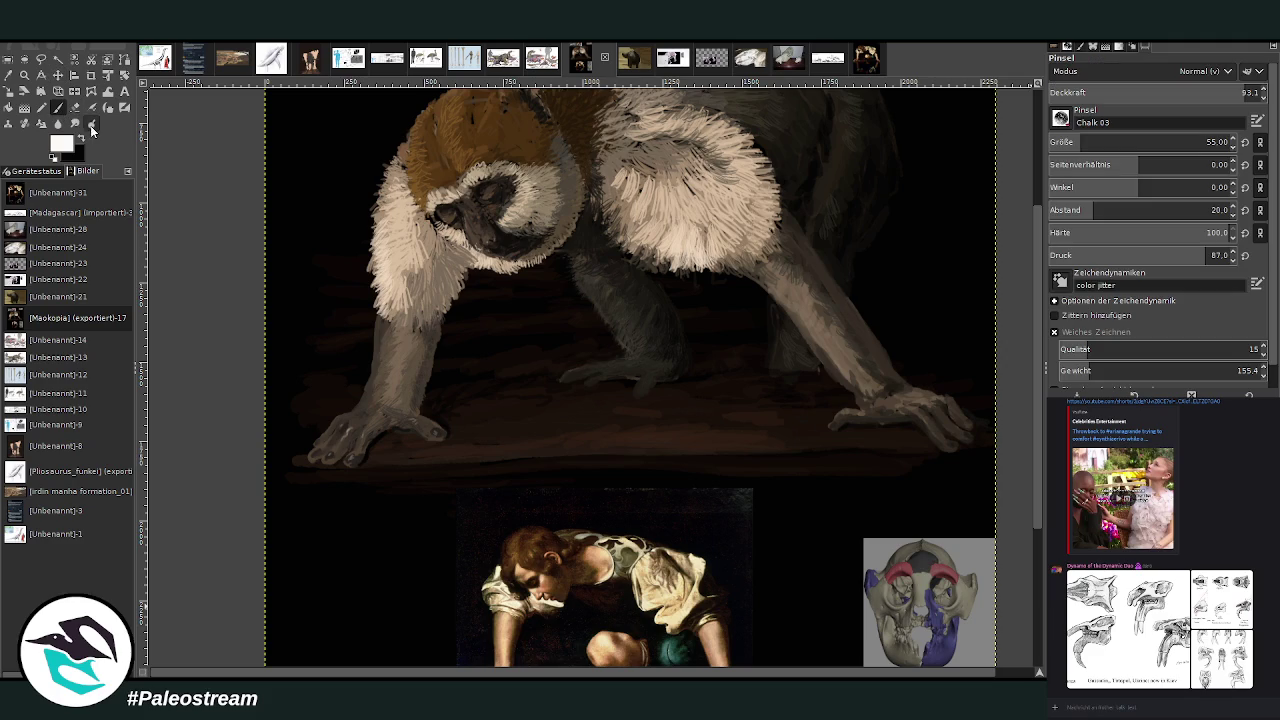
pyautogui.scroll(-2, 1010, 468)
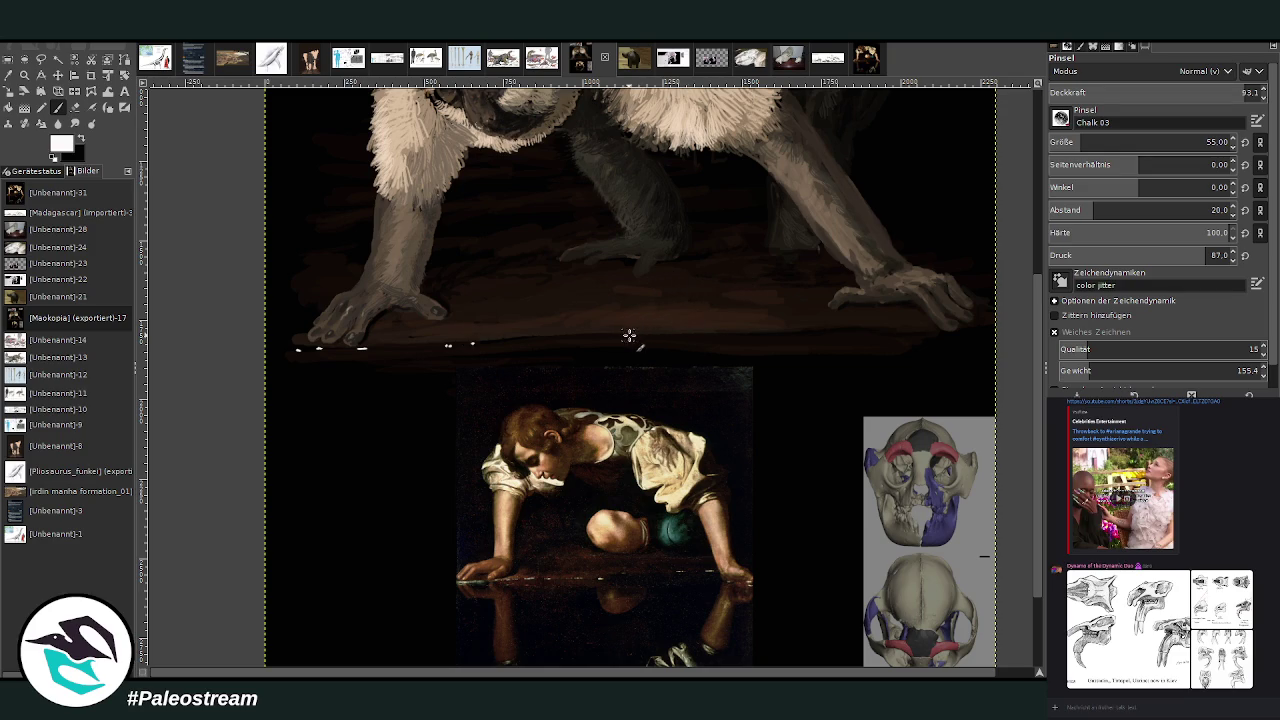
pyautogui.click(796, 327)
# Shrink the brush, lower its opacity, and zoom back onto the water edge.
pyautogui.click(1100, 142)
pyautogui.click(1167, 92)
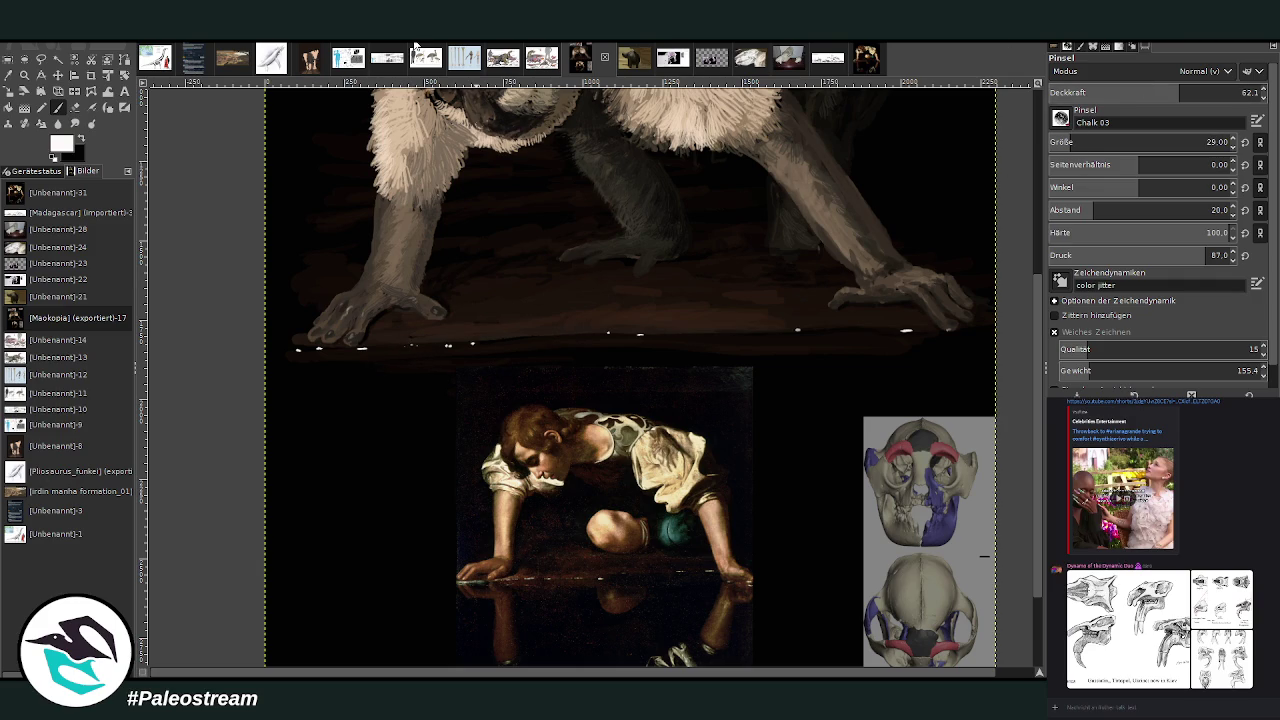
pyautogui.hotkey('ctrl', 'shift', 'j')
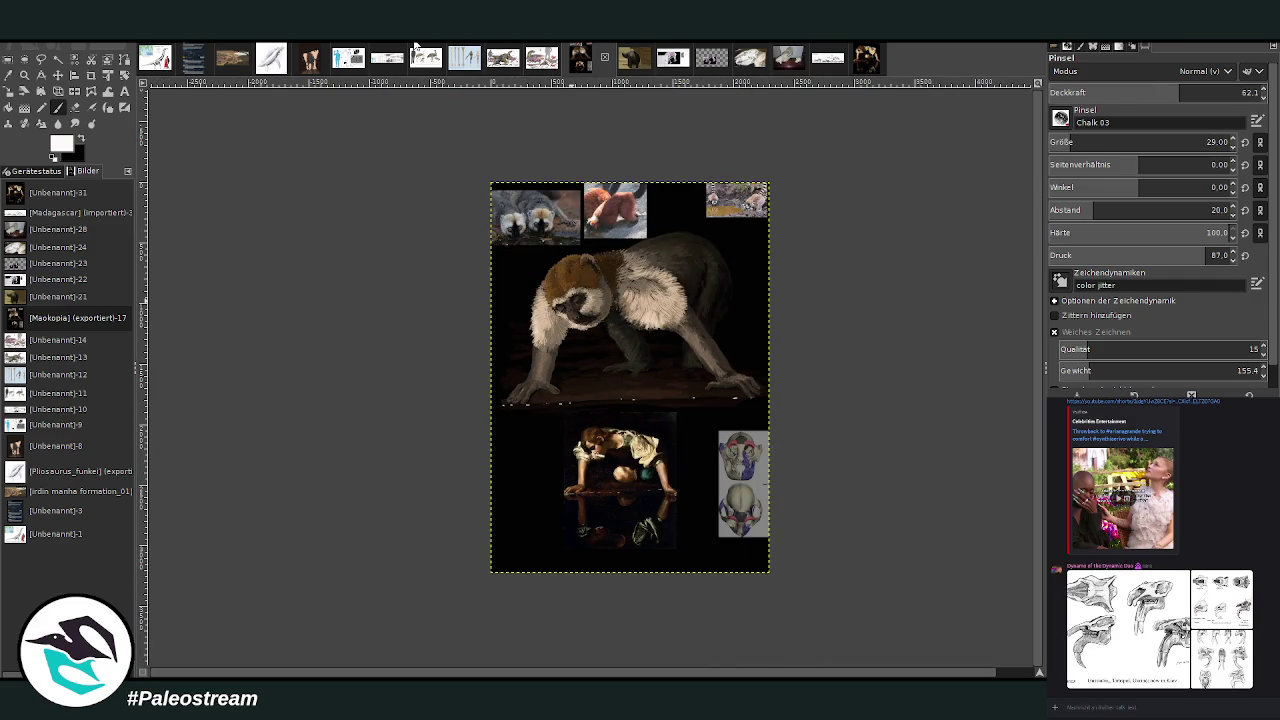
pyautogui.click(24, 75)
pyautogui.click(560, 303)
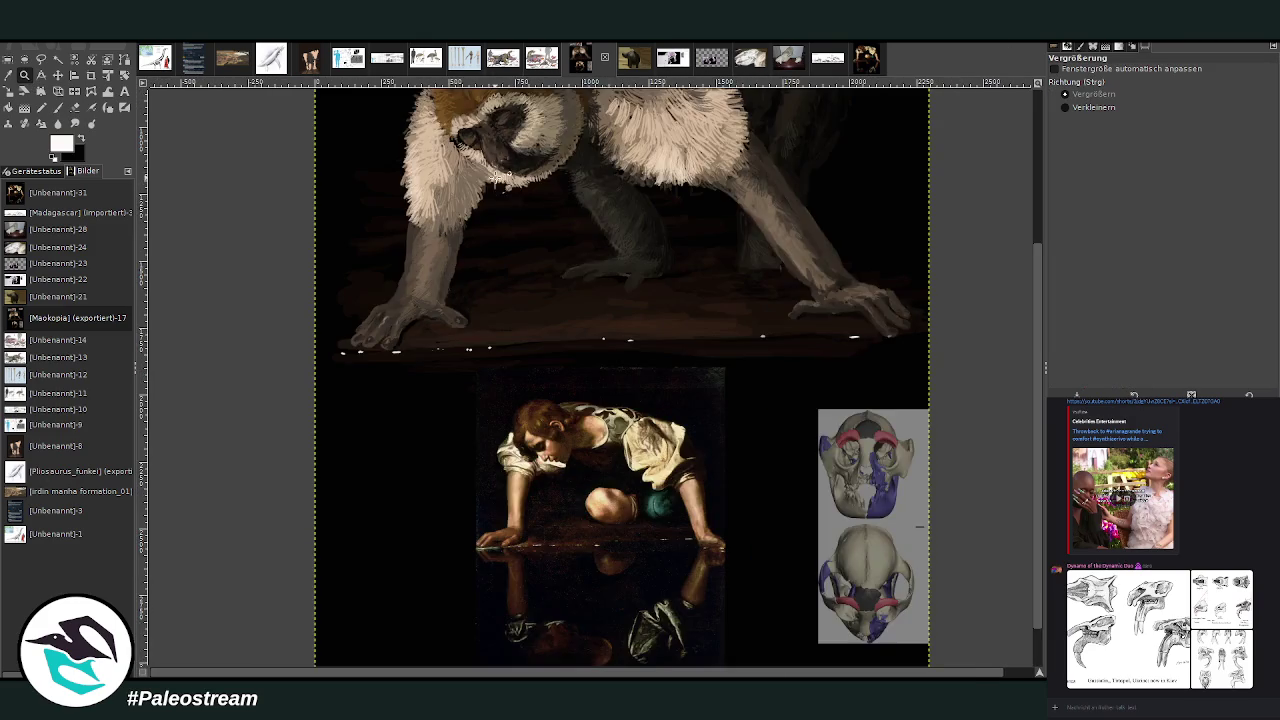
pyautogui.click(662, 637)
pyautogui.click(57, 107)
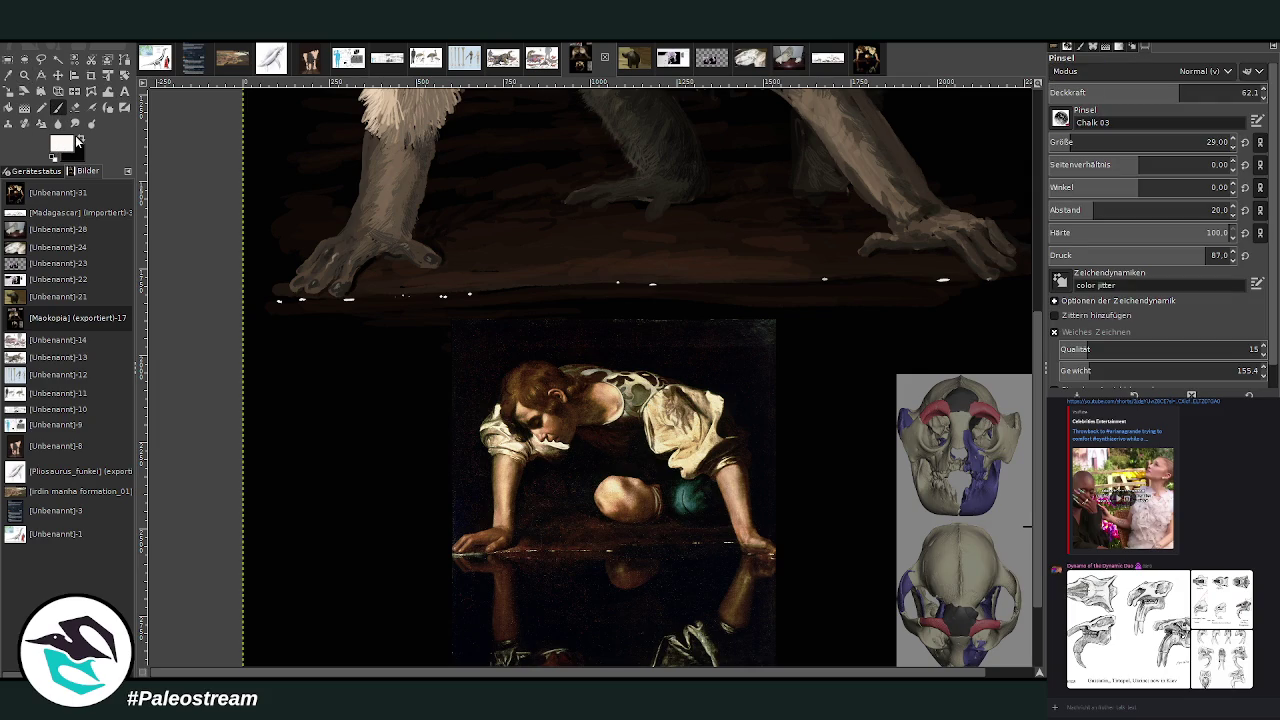
pyautogui.scroll(-8, 1120, 142)
# Set brush opacity to 34.4, then sample a darker greyish brown at 21.5 opacity.
pyautogui.click(1108, 86)
pyautogui.write('34.4')
pyautogui.press('Return')
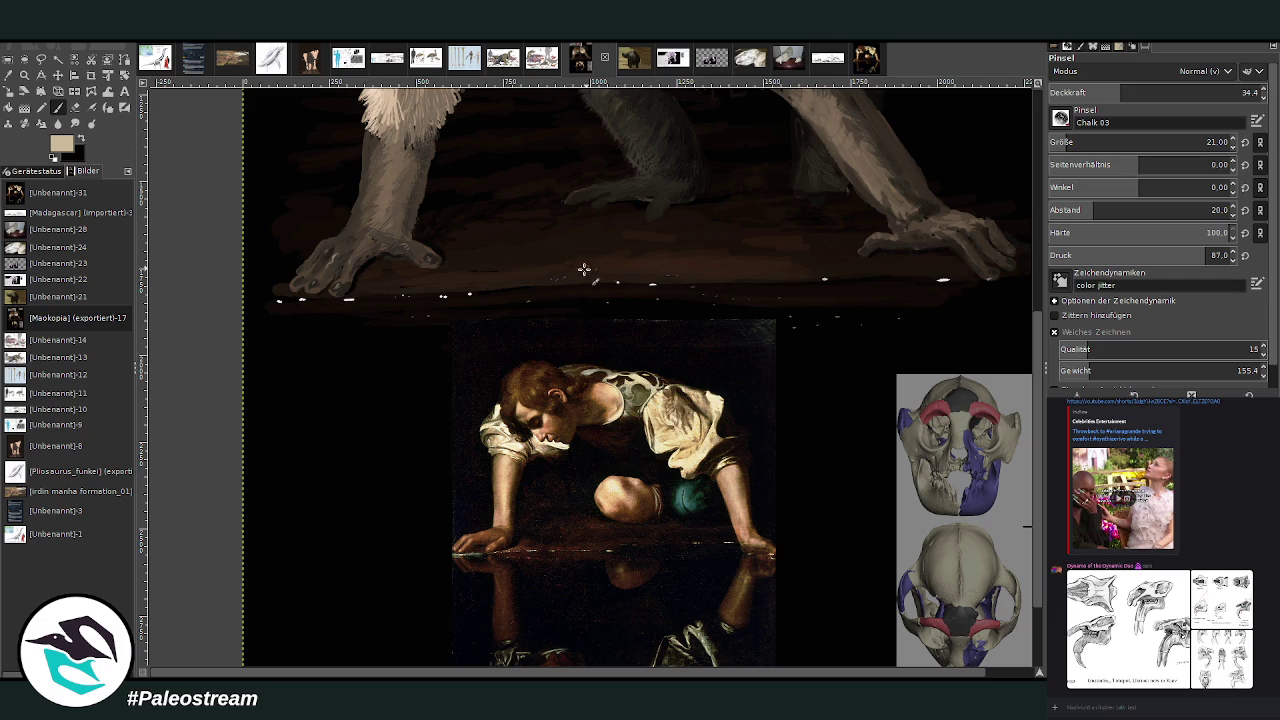
pyautogui.keyDown('ctrl'); pyautogui.click(999, 371); pyautogui.keyUp('ctrl')
pyautogui.keyDown('ctrl'); pyautogui.click(1011, 409); pyautogui.keyUp('ctrl')
pyautogui.click(1098, 92)
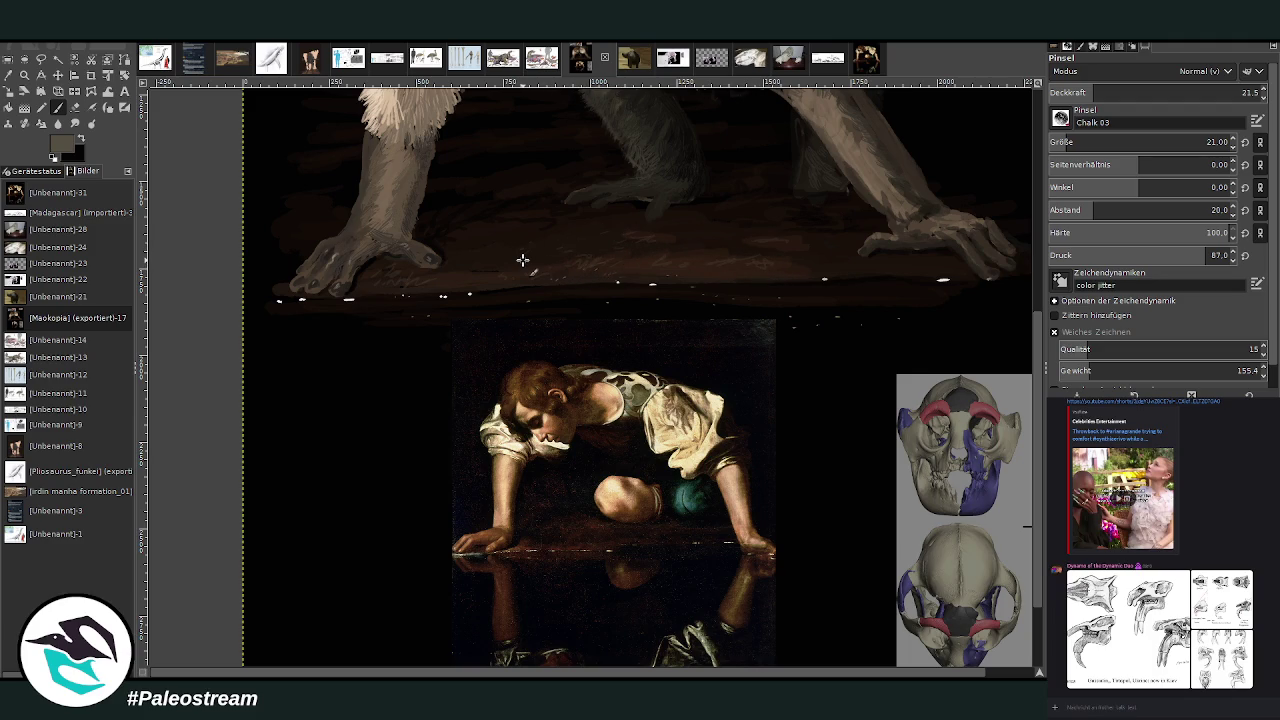
# Zoom to frame the whole composition on screen.
pyautogui.scroll(-3, 522, 260)
pyautogui.scroll(-1, 522, 260)
pyautogui.press('z')
pyautogui.moveTo(506, 233); pyautogui.dragTo(702, 524)
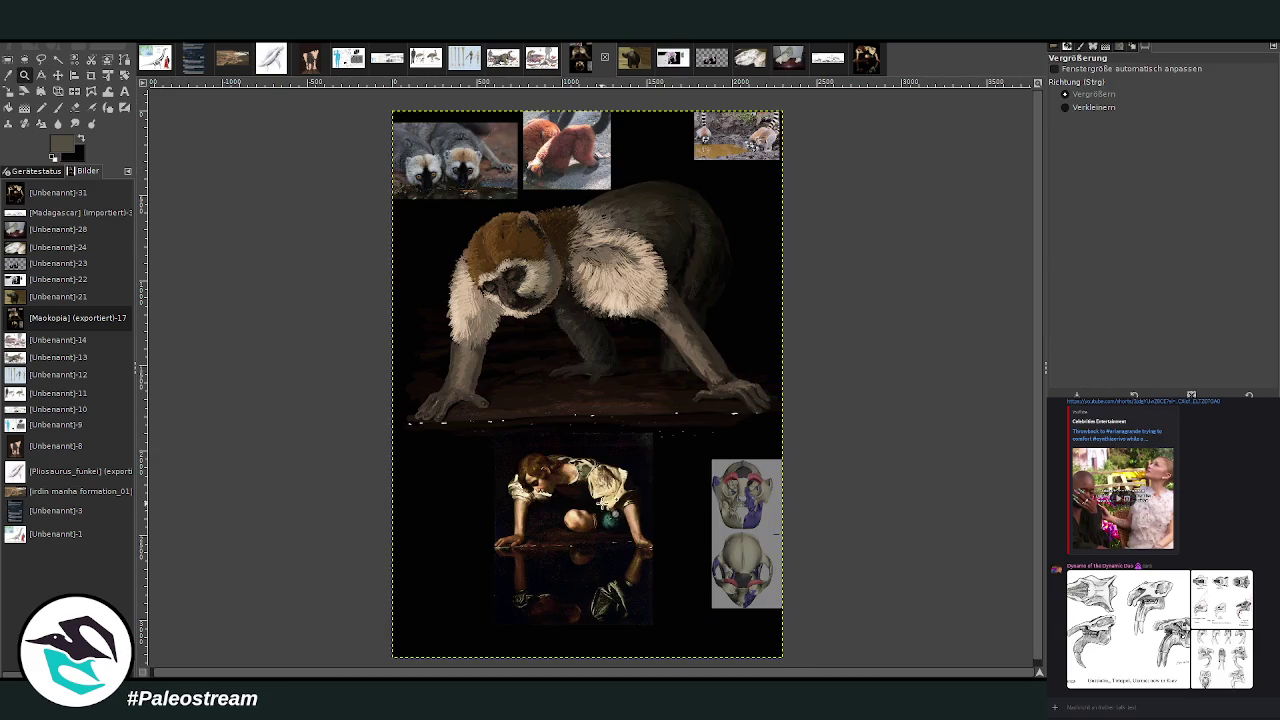
# Undo the Narcissus paste, flip the lemur copy vertically, and move it below the ledge.
pyautogui.hotkey('ctrl', 'z')
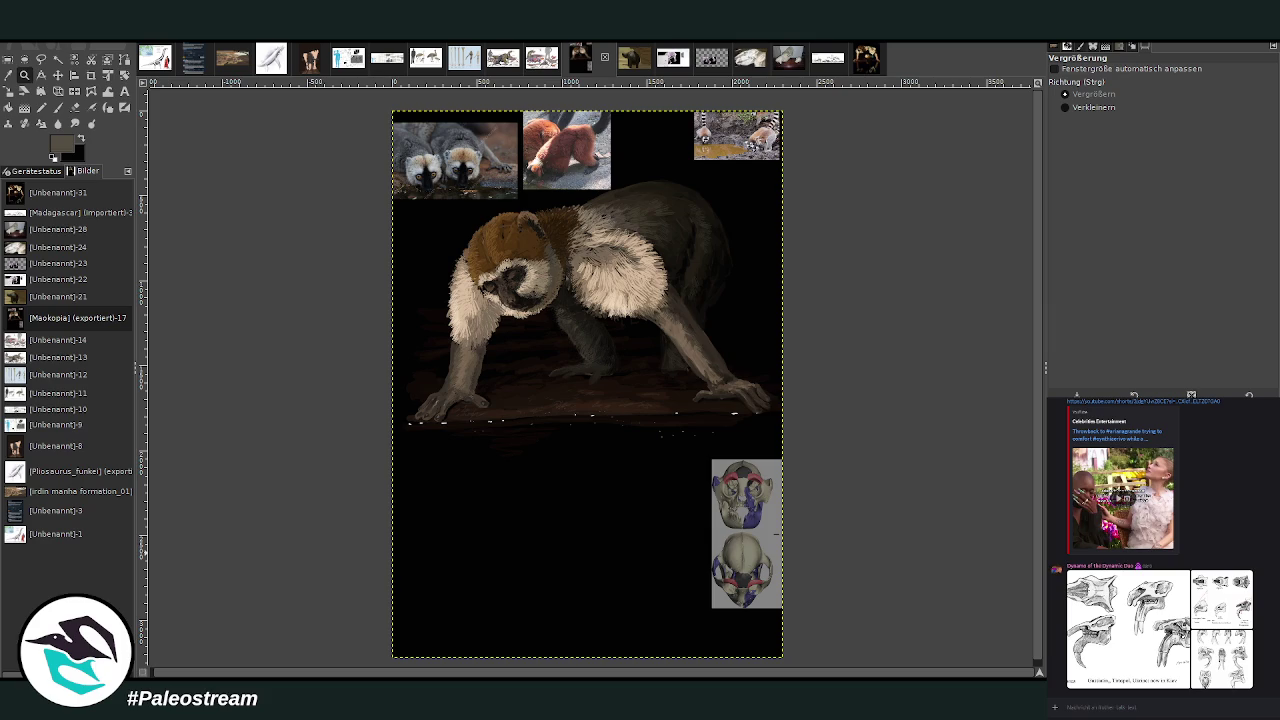
pyautogui.press('m')
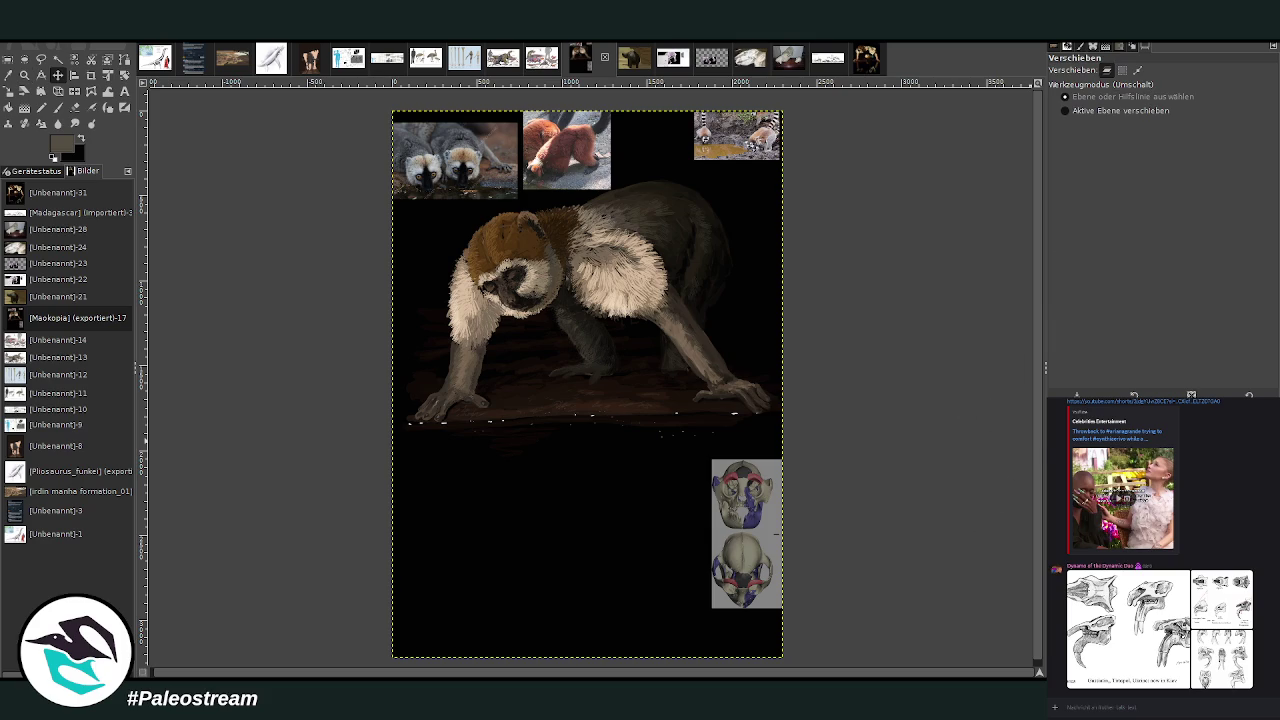
pyautogui.hotkey('shift', 'f')
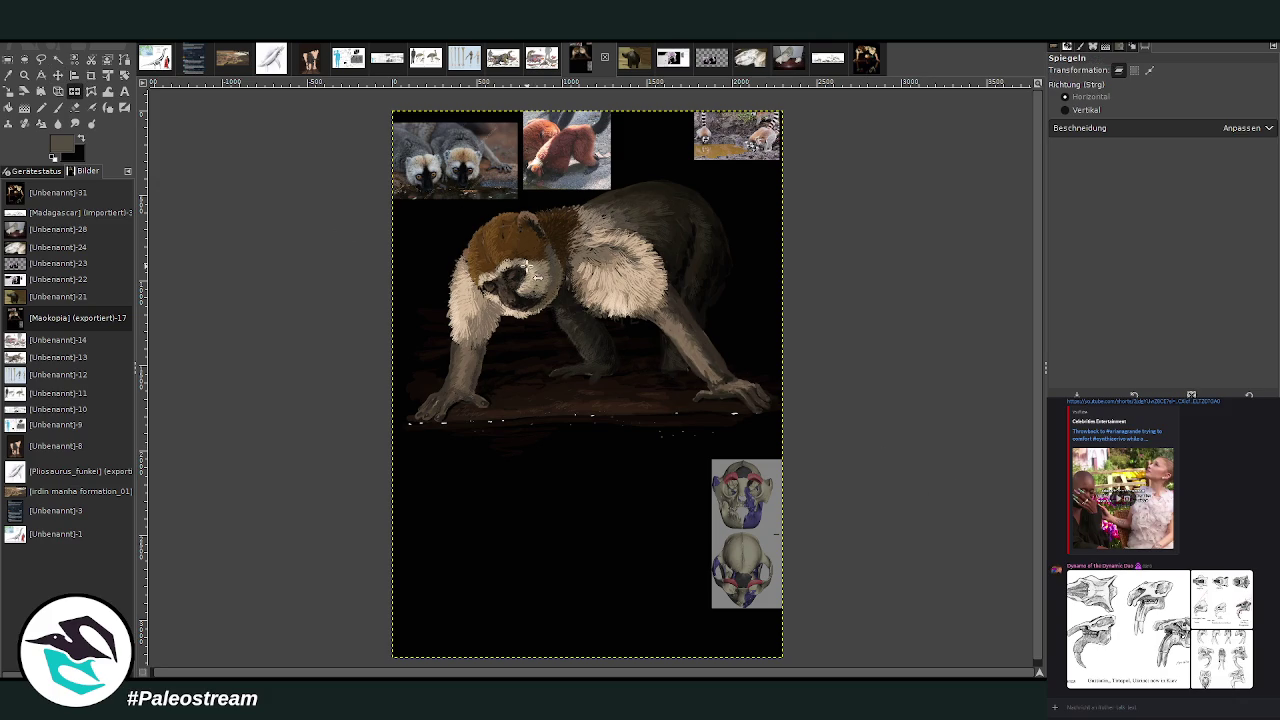
pyautogui.click(1064, 111)
pyautogui.click(688, 311)
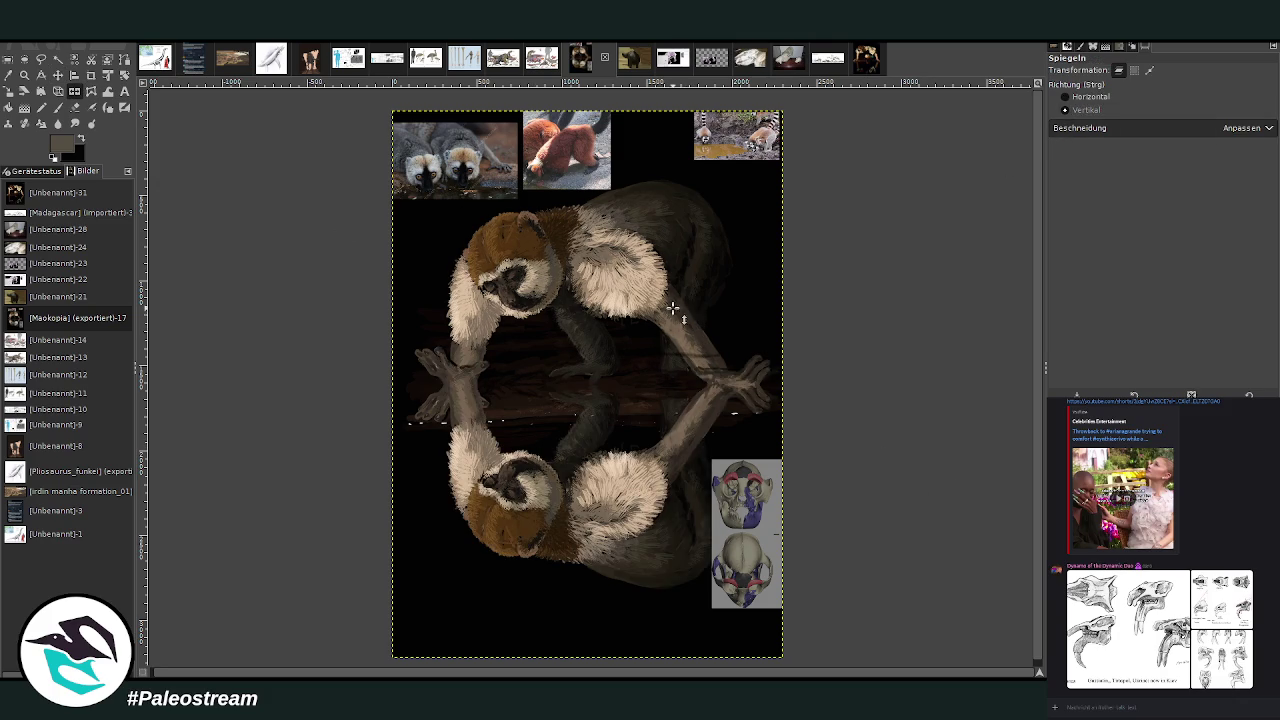
pyautogui.click(58, 75)
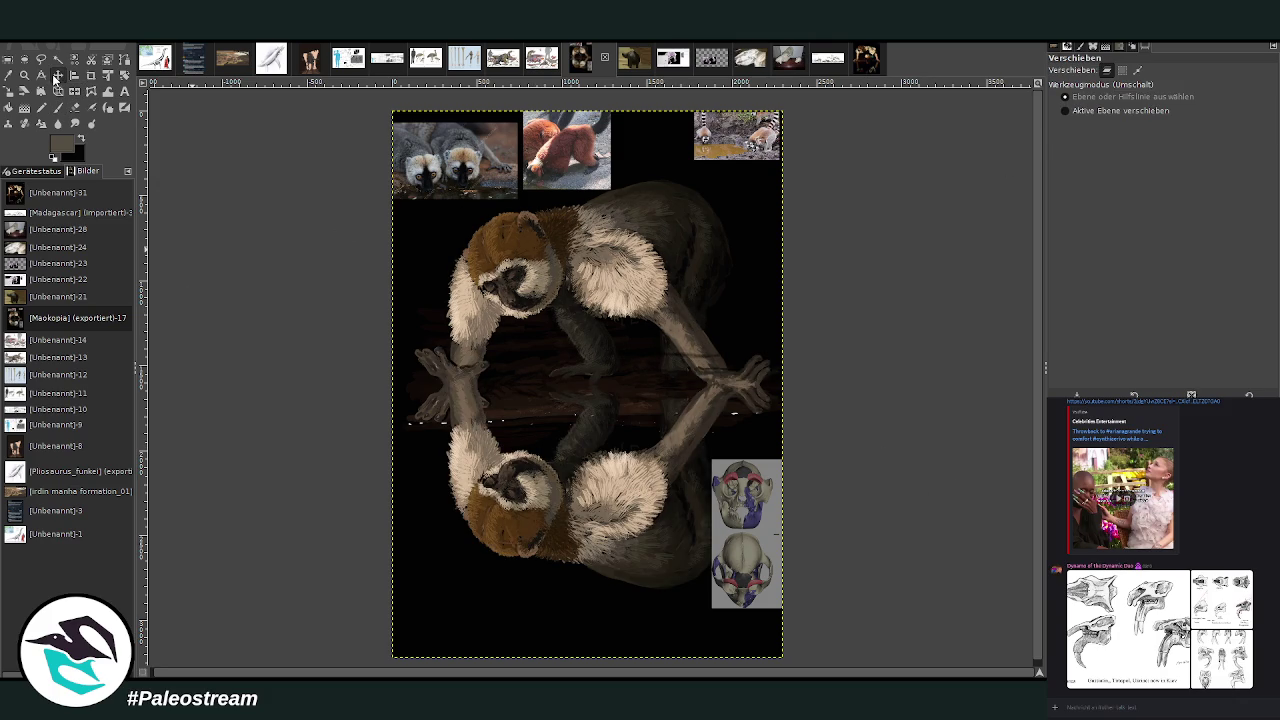
pyautogui.moveTo(527, 483)
pyautogui.mouseDown()
pyautogui.moveTo(520, 521)
pyautogui.moveTo(537, 535)
pyautogui.mouseUp()
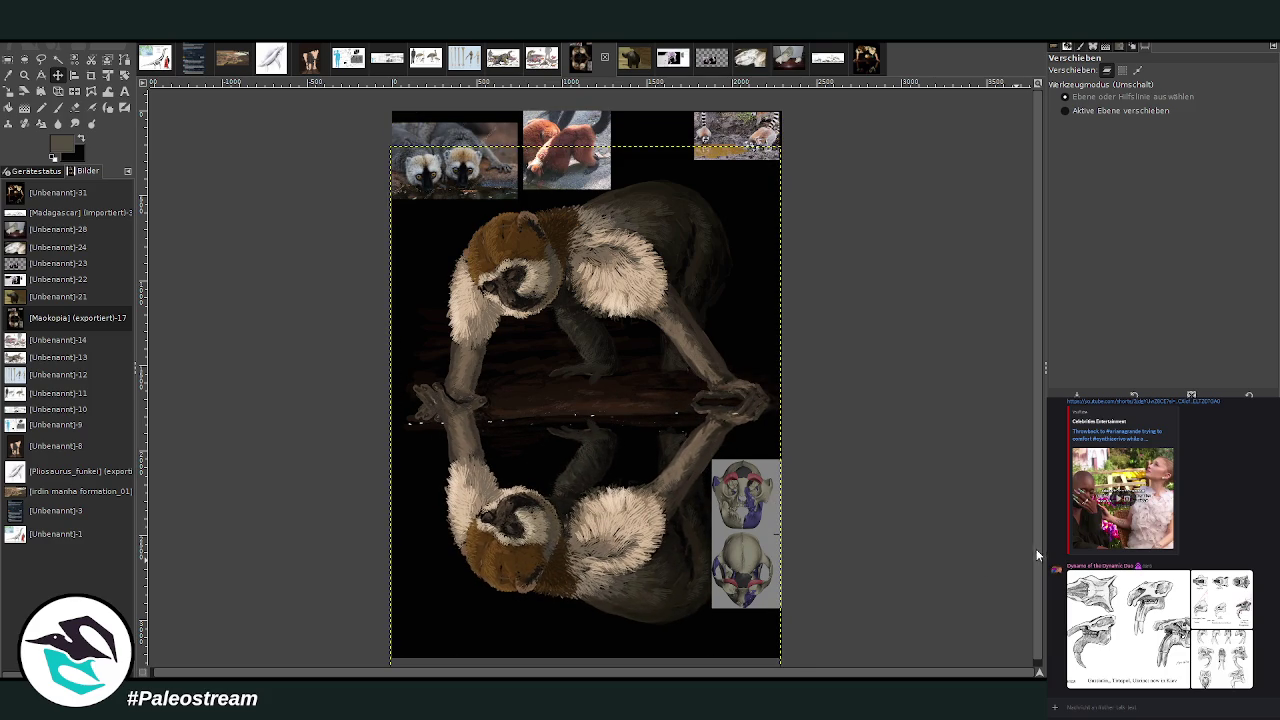
# Briefly re-paste the Narcissus for comparison, remove it, and set Warp Transform size near 862.
pyautogui.hotkey('ctrl', 'v')
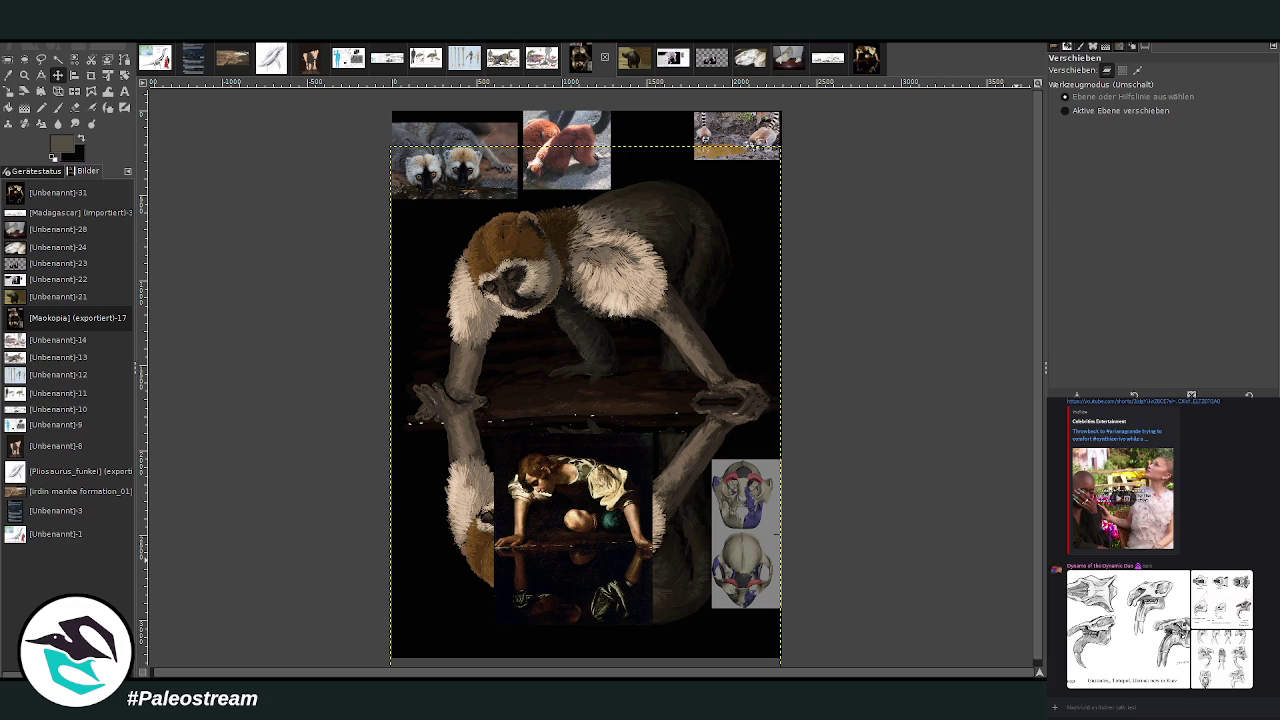
pyautogui.hotkey('ctrl', 'z')
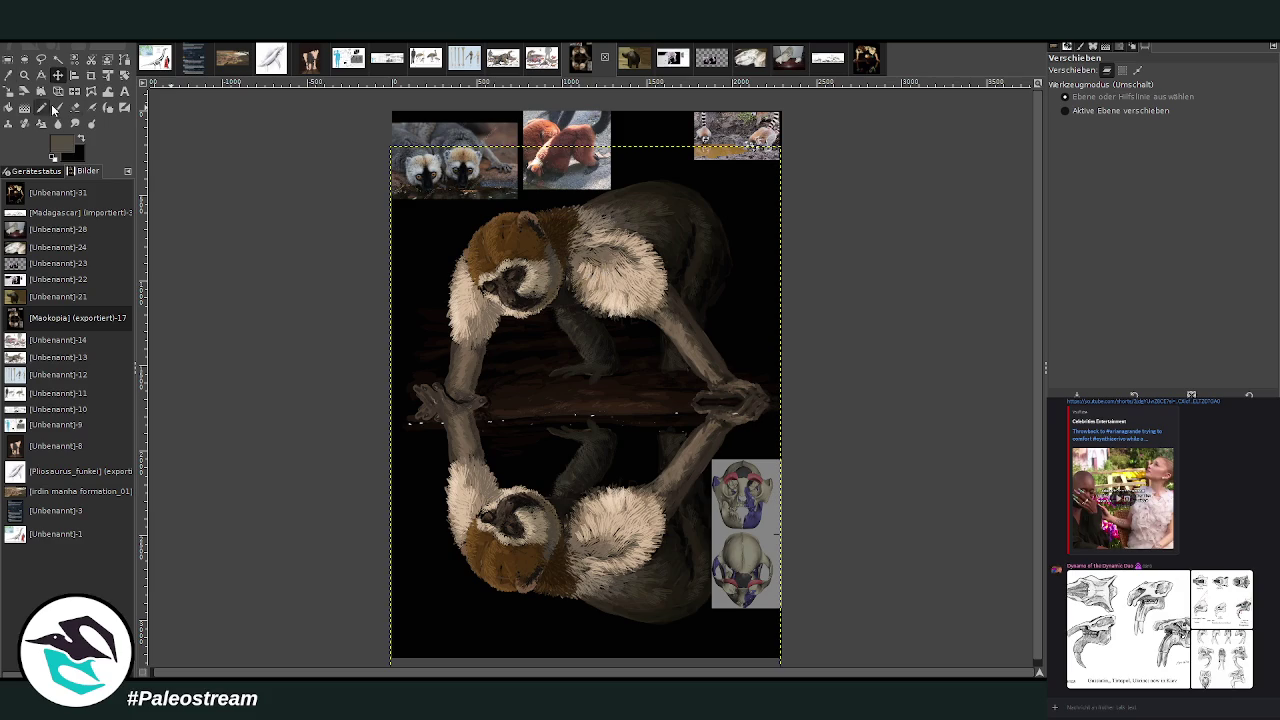
pyautogui.click(92, 92)
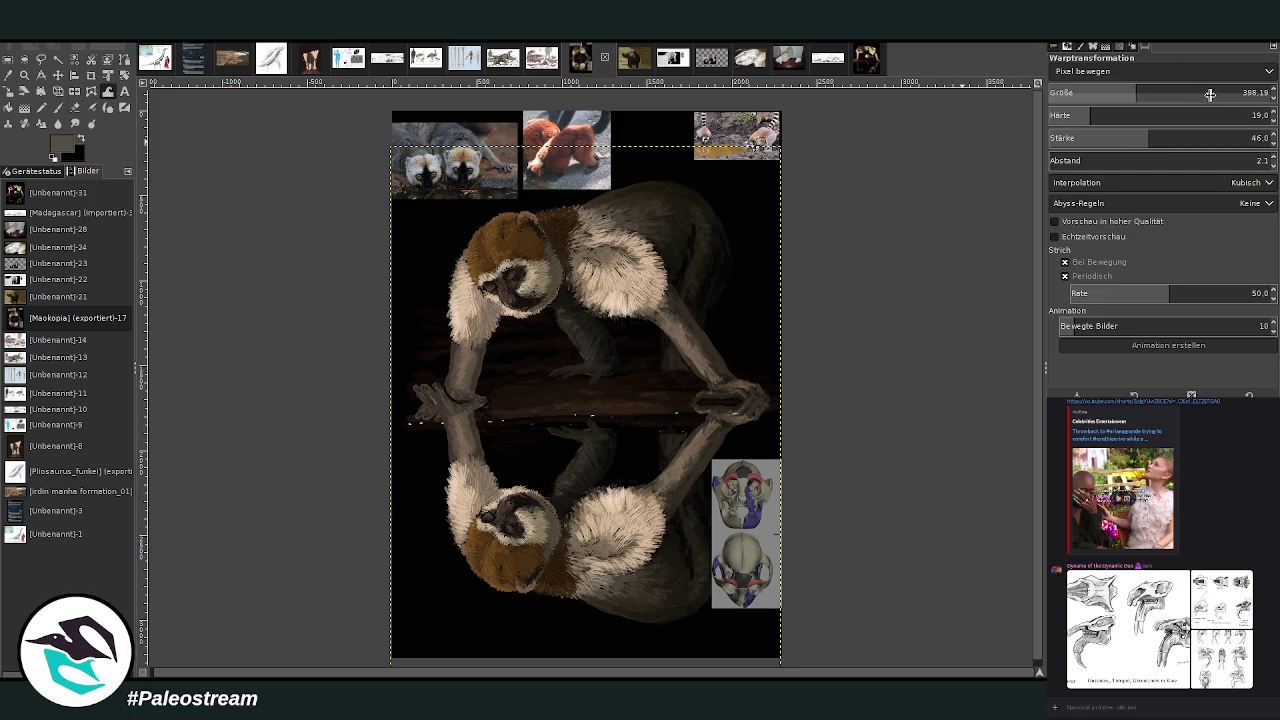
pyautogui.moveTo(1213, 98); pyautogui.dragTo(1240, 96)
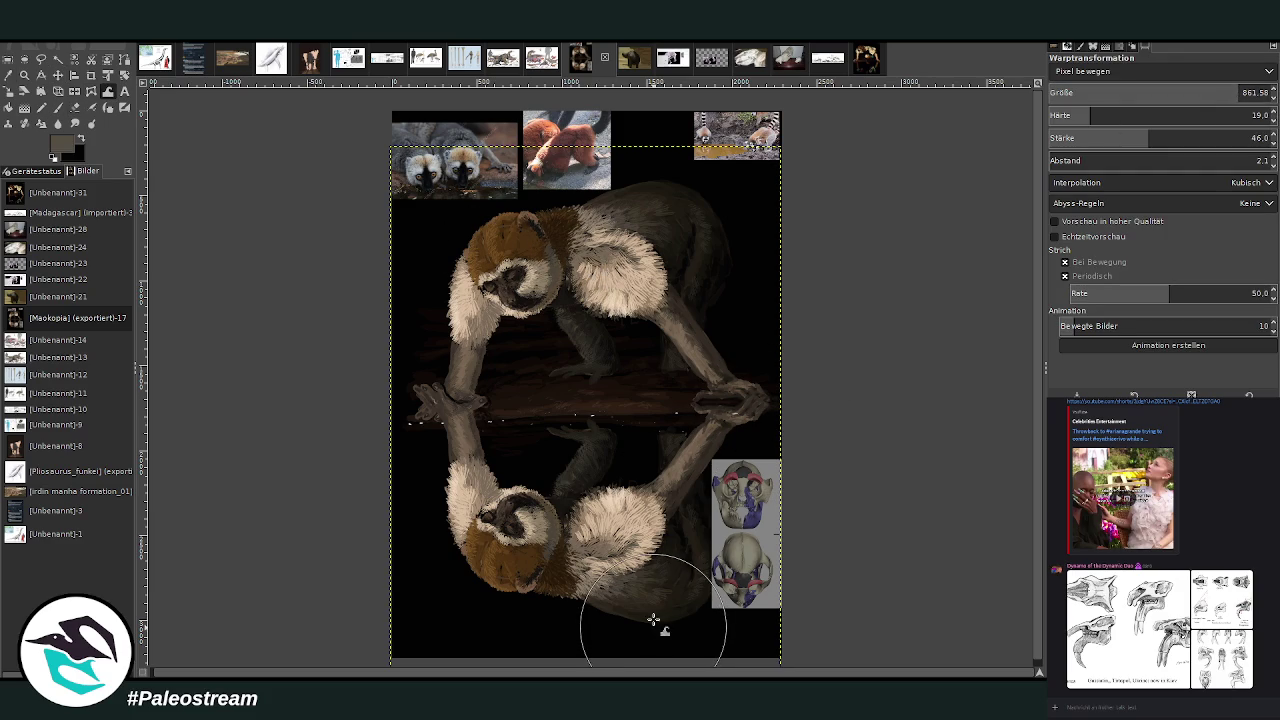
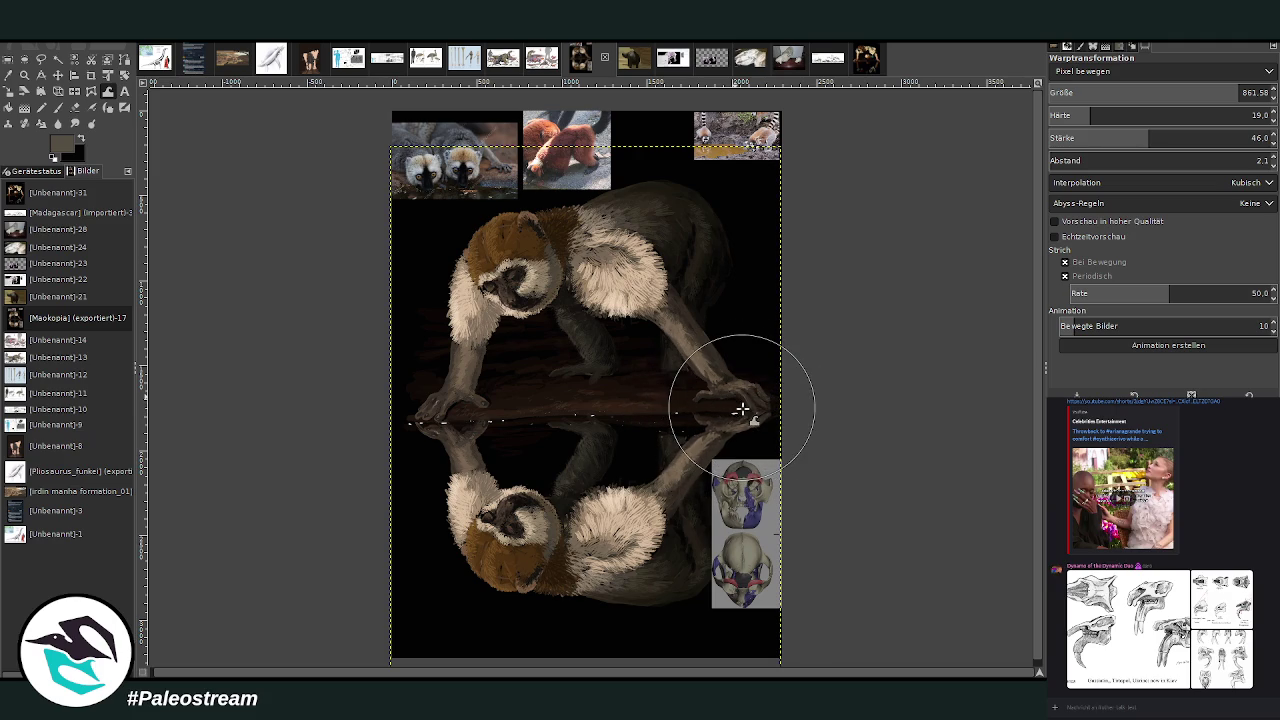
# Warp the lemur's hand slightly into place.
pyautogui.moveTo(763, 410)
pyautogui.mouseDown()
pyautogui.moveTo(771, 392)
pyautogui.moveTo(774, 424)
pyautogui.mouseUp()
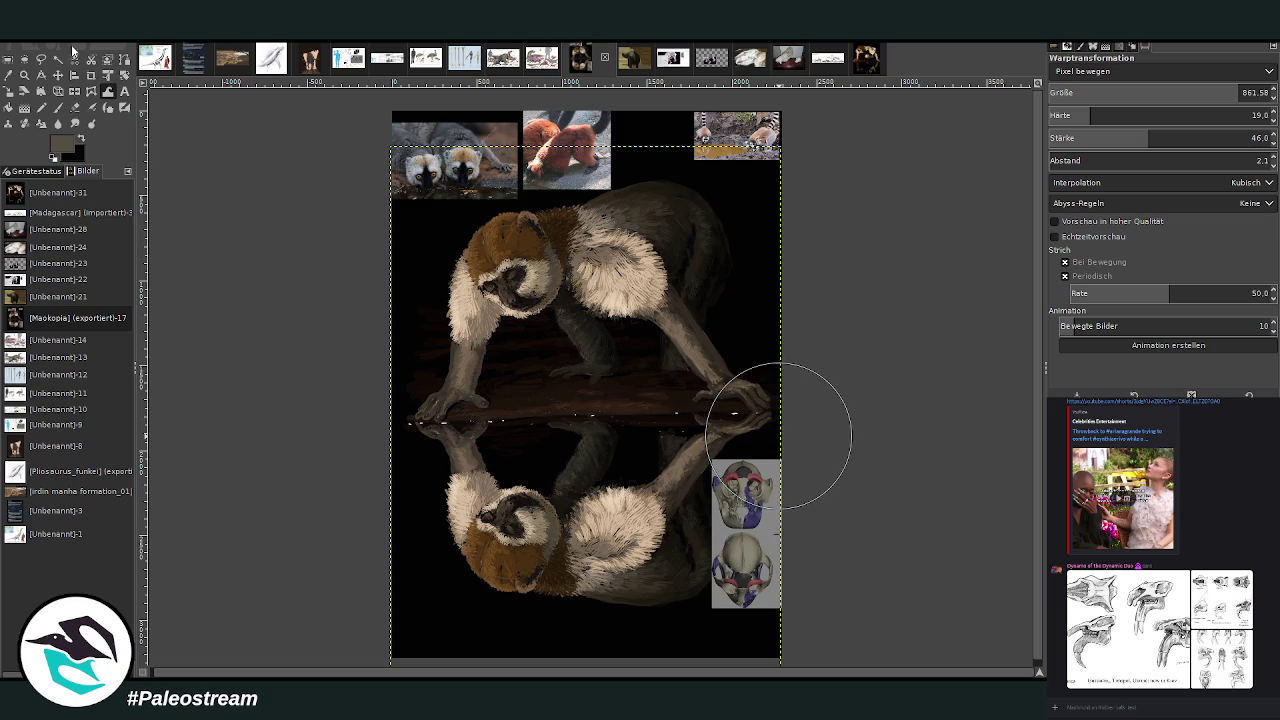
pyautogui.press('z')
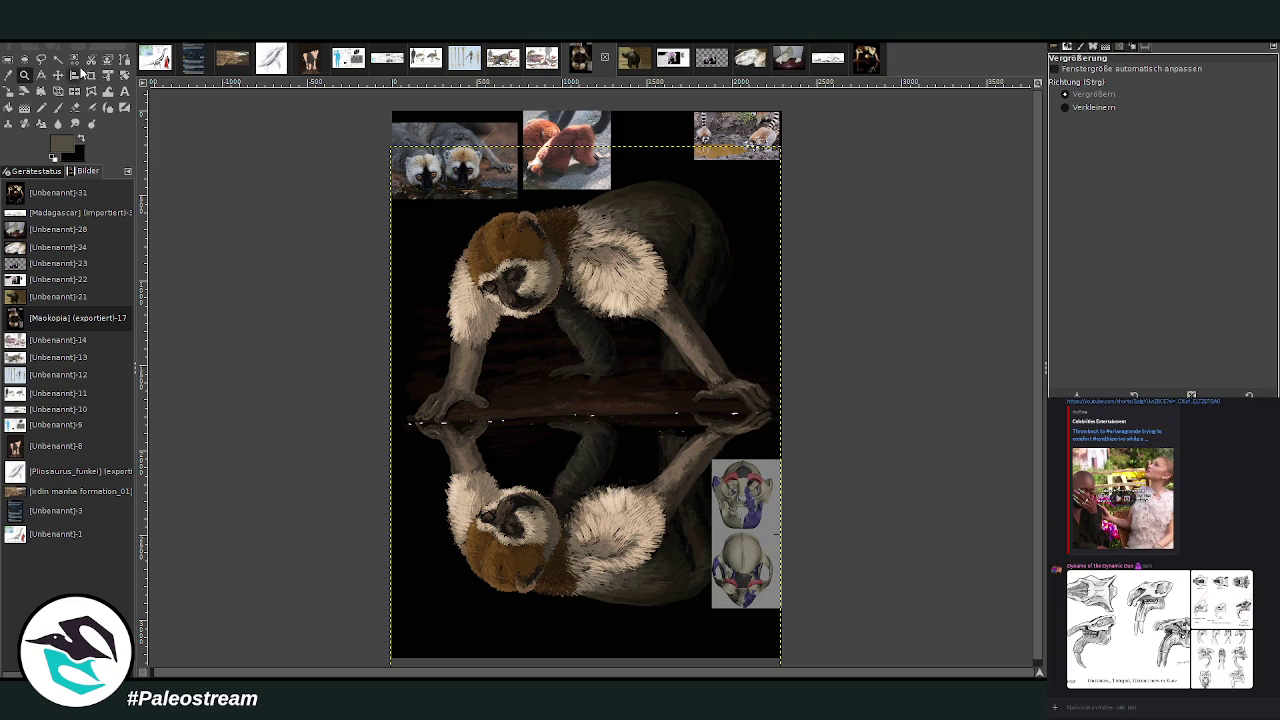
pyautogui.click(74, 91)
# Narrow the reflection's bottom edge with a slight perspective correction, then zoom in on it.
pyautogui.click(58, 91)
pyautogui.click(440, 540)
pyautogui.moveTo(406, 647); pyautogui.dragTo(414, 643)
pyautogui.moveTo(706, 634); pyautogui.dragTo(713, 640)
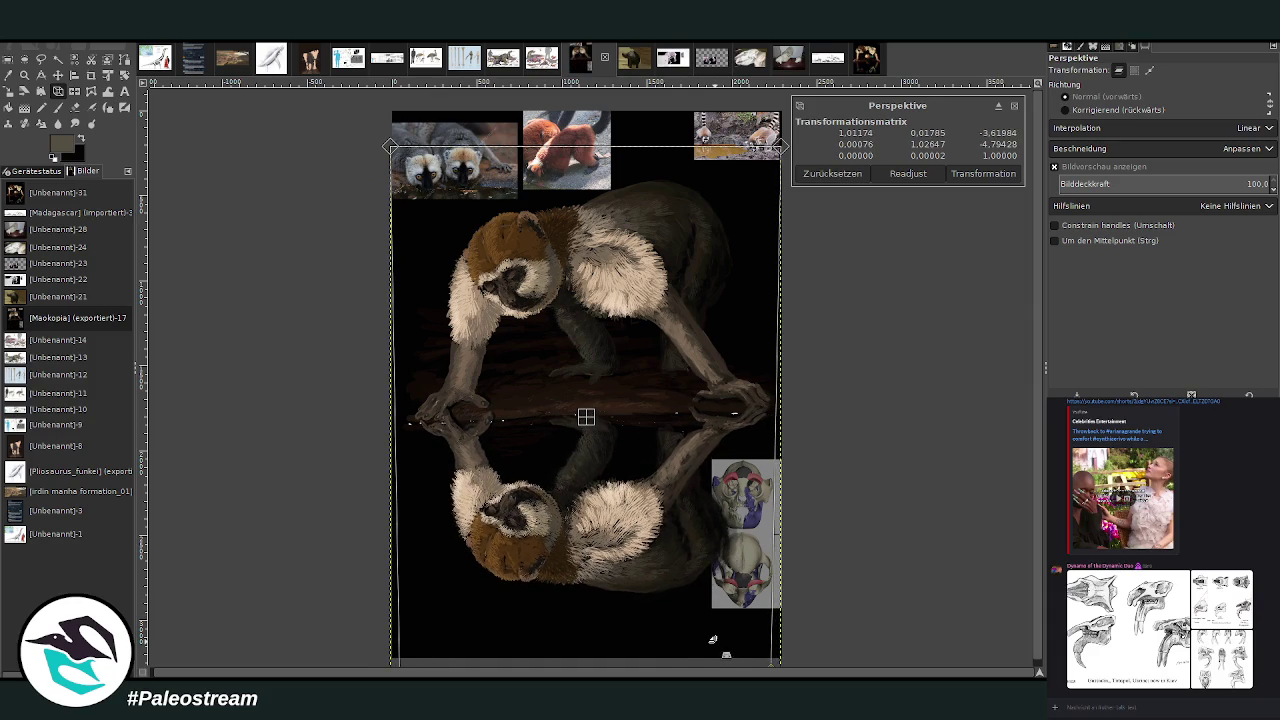
pyautogui.press('Return')
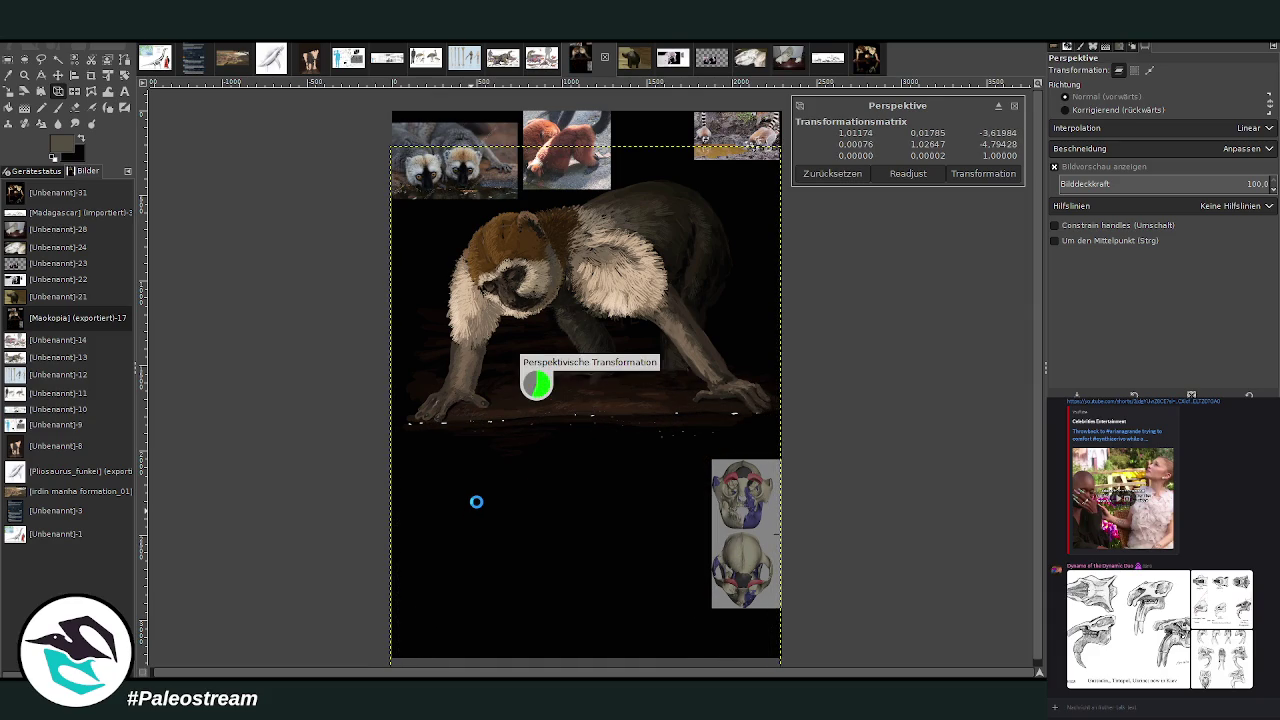
pyautogui.press('z')
pyautogui.moveTo(386, 234); pyautogui.dragTo(766, 600)
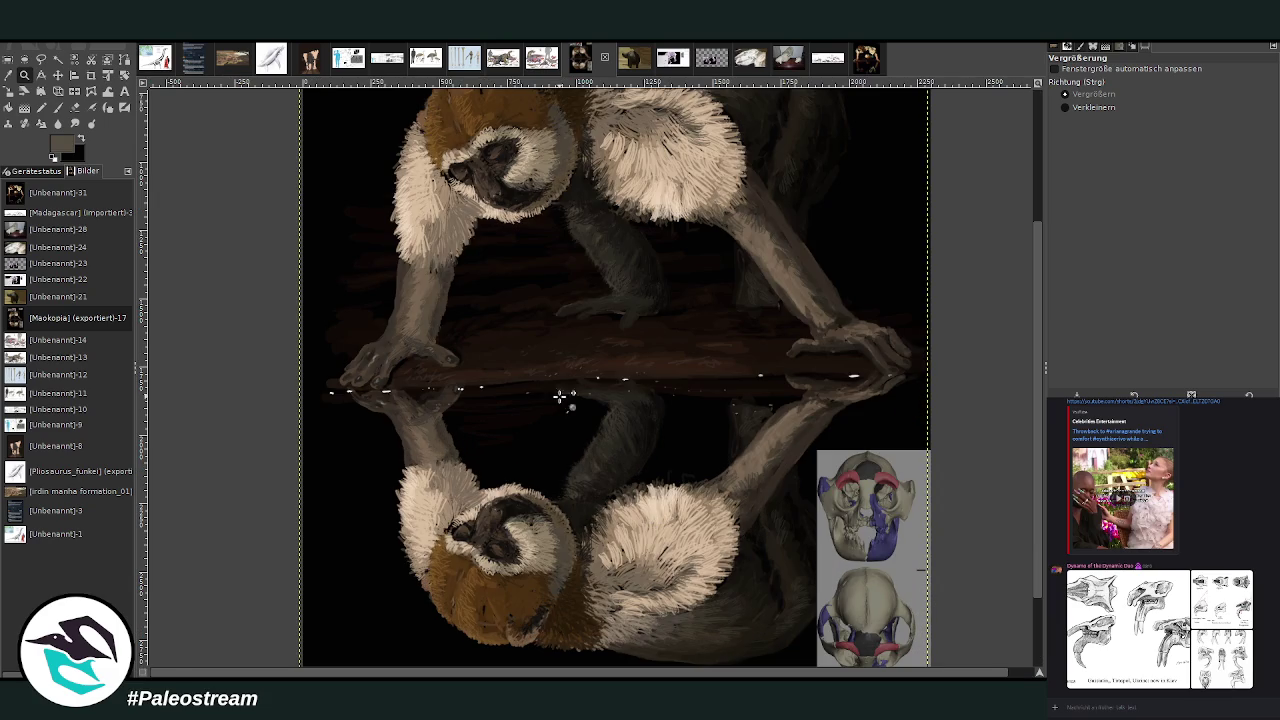
# Set up a soft eraser at opacity 27.1 and size 572.
pyautogui.click(75, 107)
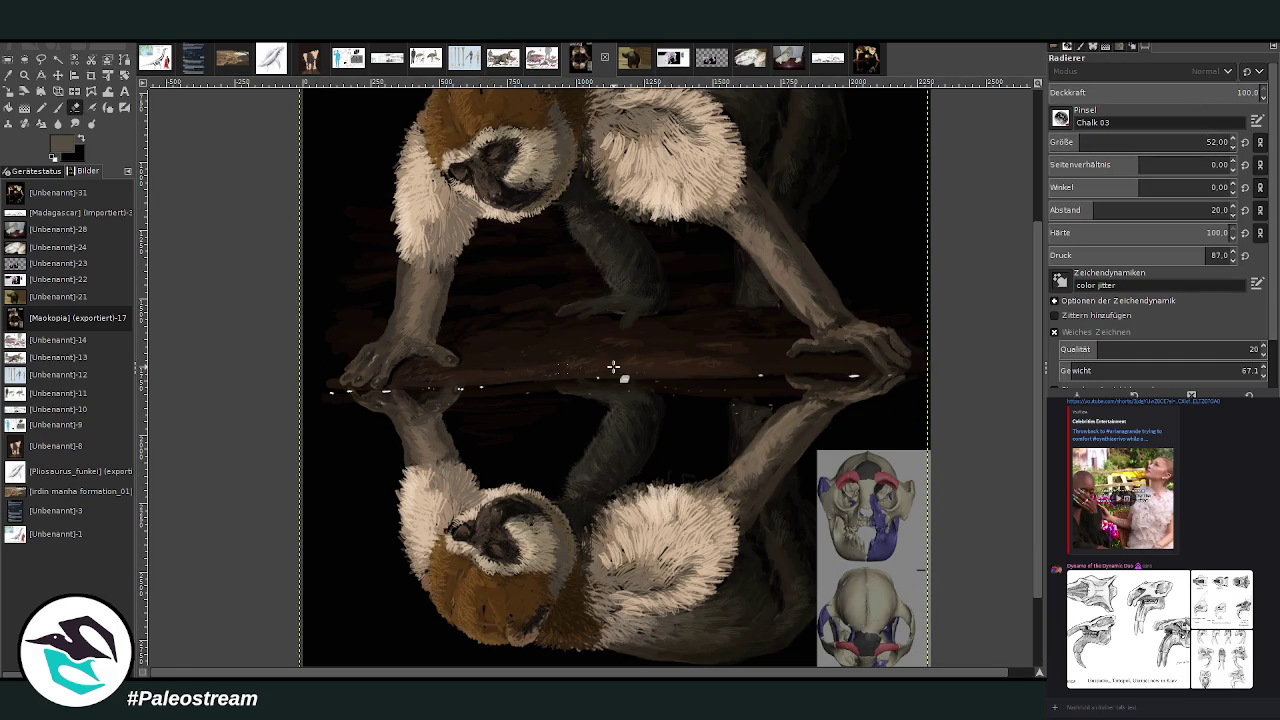
pyautogui.click(1098, 142)
pyautogui.click(1198, 92)
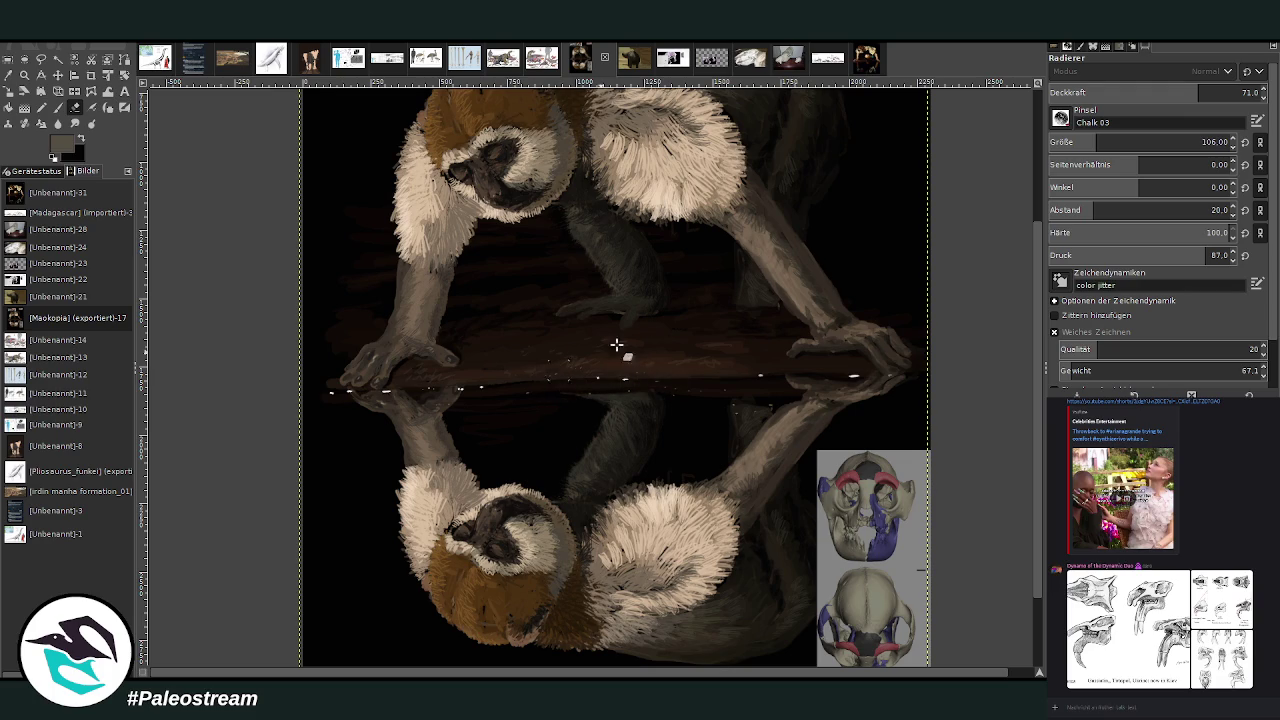
pyautogui.click(1095, 232)
pyautogui.click(1201, 142)
pyautogui.moveTo(1160, 92); pyautogui.dragTo(1243, 92)
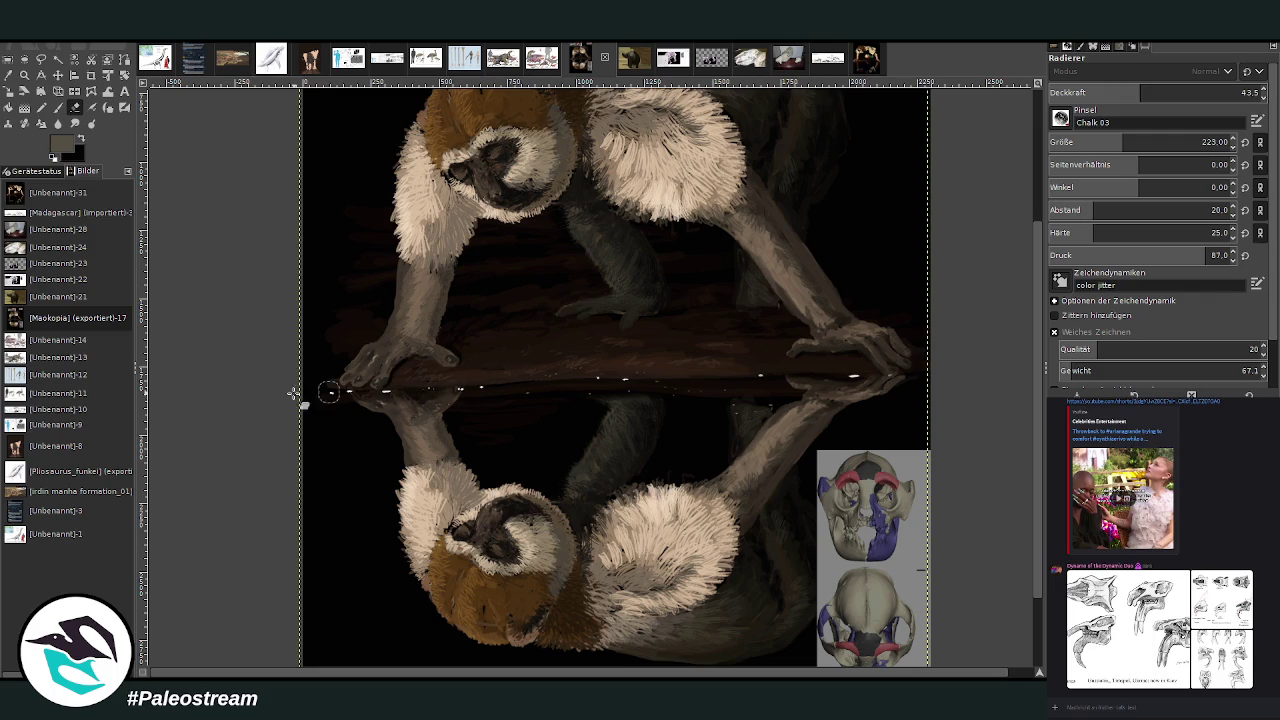
pyautogui.click(1106, 92)
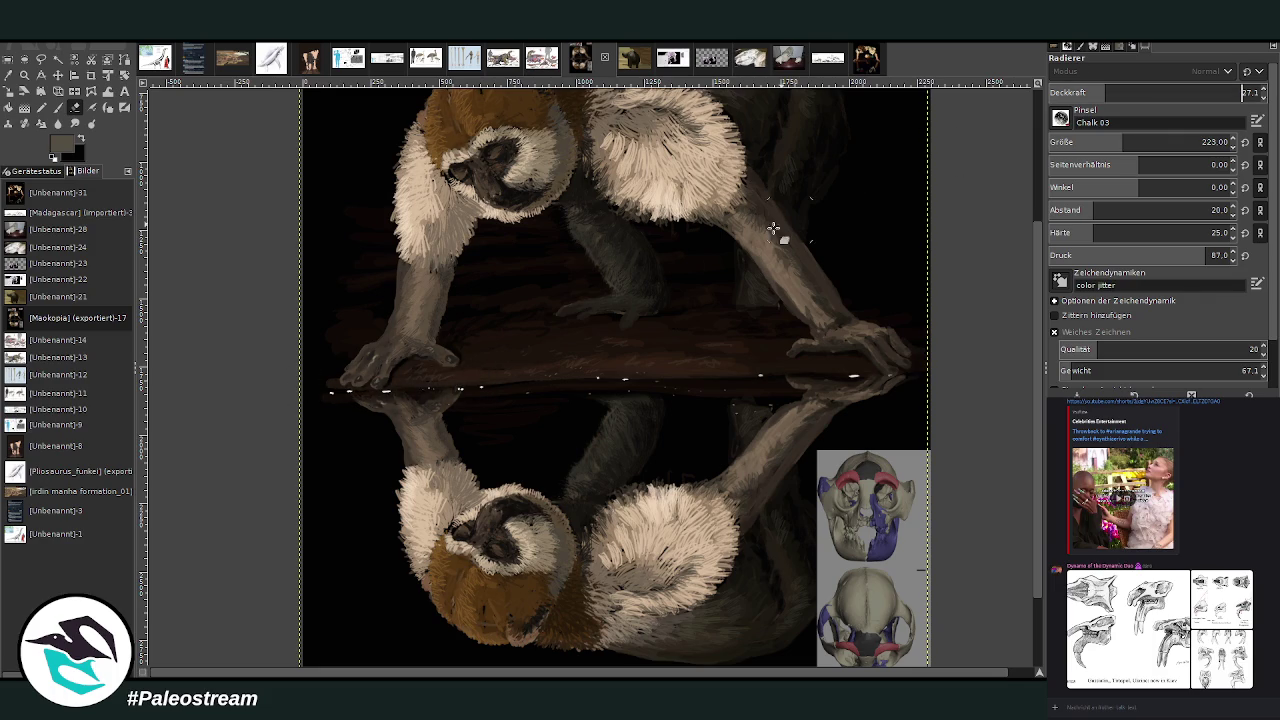
pyautogui.click(1202, 142)
pyautogui.scroll(-3, 874, 238)
# Fade the reflected lemur's face, fur, arm and face highlight, enlarging the eraser to 957.
pyautogui.moveTo(410, 360); pyautogui.dragTo(540, 500)
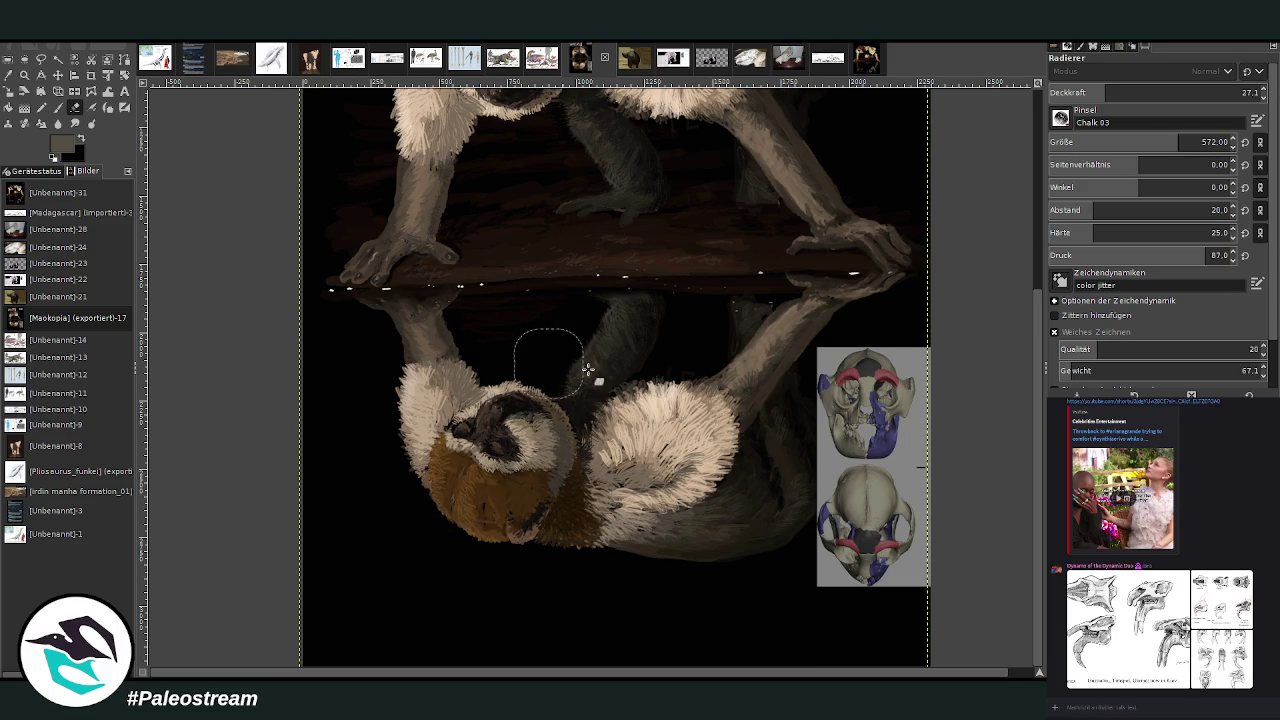
pyautogui.moveTo(561, 289); pyautogui.dragTo(827, 487)
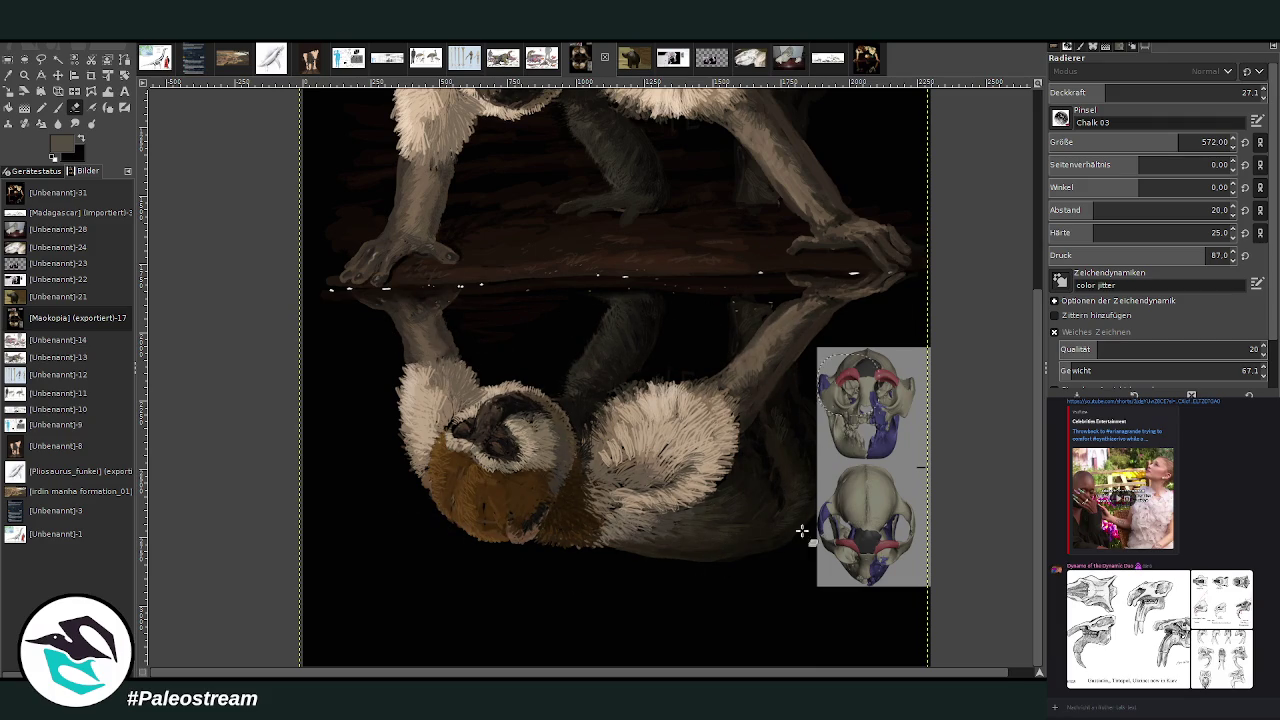
pyautogui.click(1201, 142)
pyautogui.moveTo(790, 298)
pyautogui.mouseDown()
pyautogui.moveTo(489, 512)
pyautogui.moveTo(400, 529)
pyautogui.mouseUp()
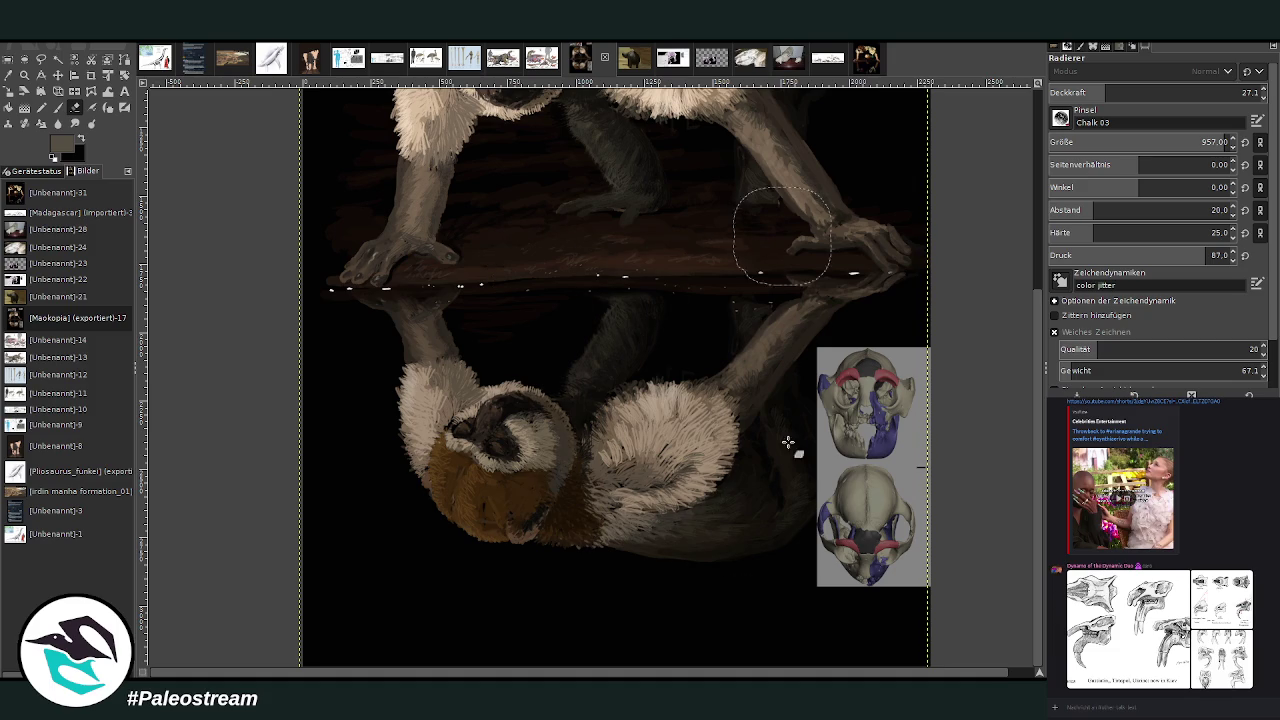
pyautogui.moveTo(659, 377)
pyautogui.mouseDown()
pyautogui.moveTo(531, 314)
pyautogui.moveTo(394, 351)
pyautogui.moveTo(493, 453)
pyautogui.mouseUp()
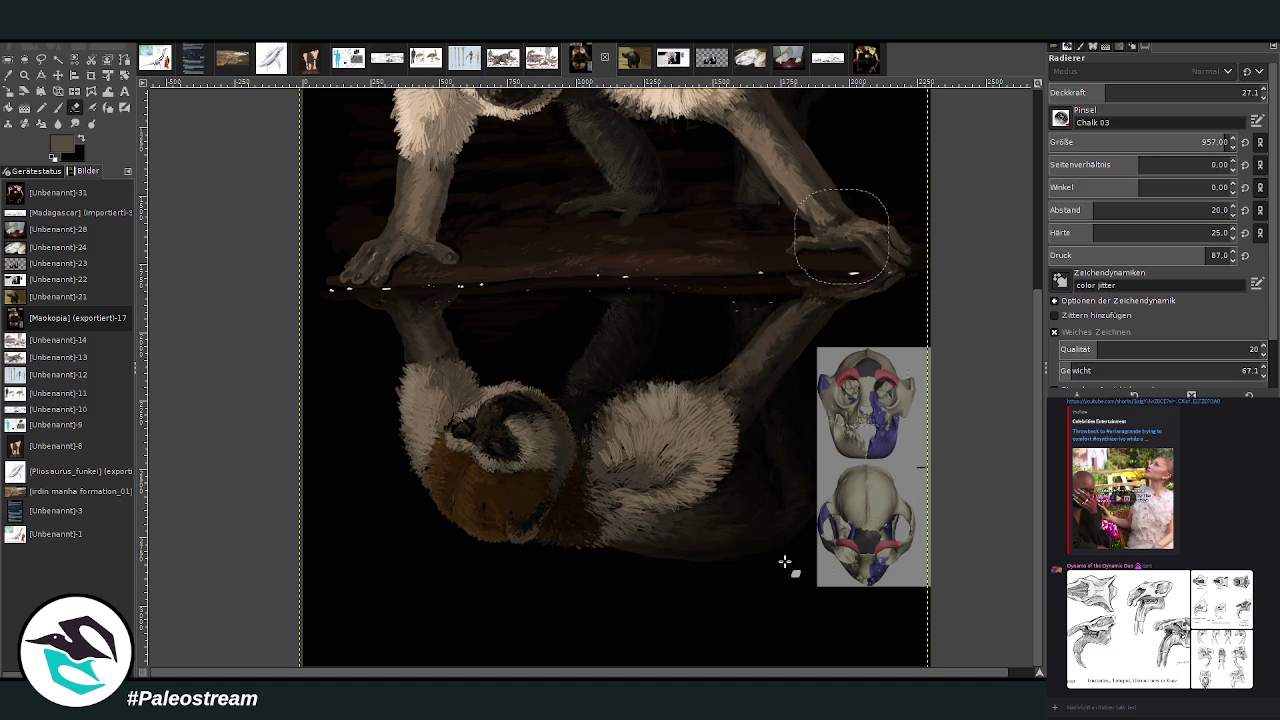
pyautogui.moveTo(487, 435)
pyautogui.mouseDown()
pyautogui.moveTo(600, 543)
pyautogui.moveTo(729, 500)
pyautogui.moveTo(800, 529)
pyautogui.moveTo(825, 405)
pyautogui.mouseUp()
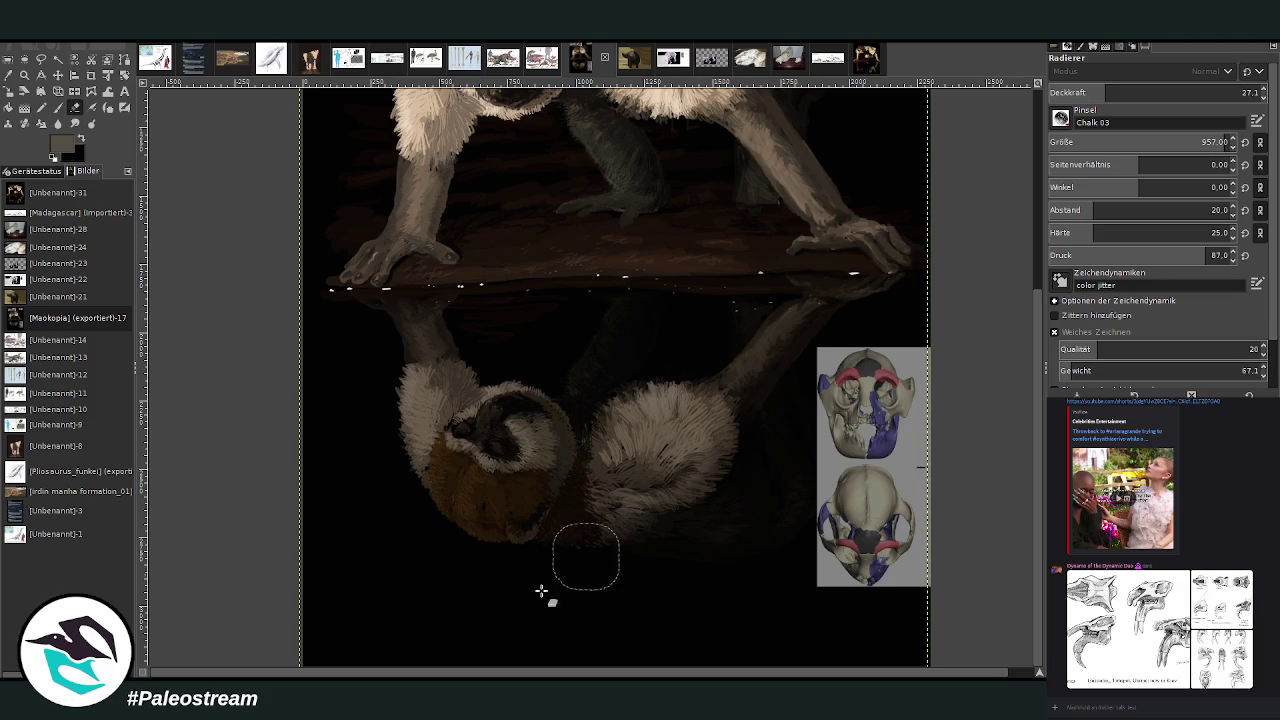
pyautogui.press('-')
pyautogui.press('-')
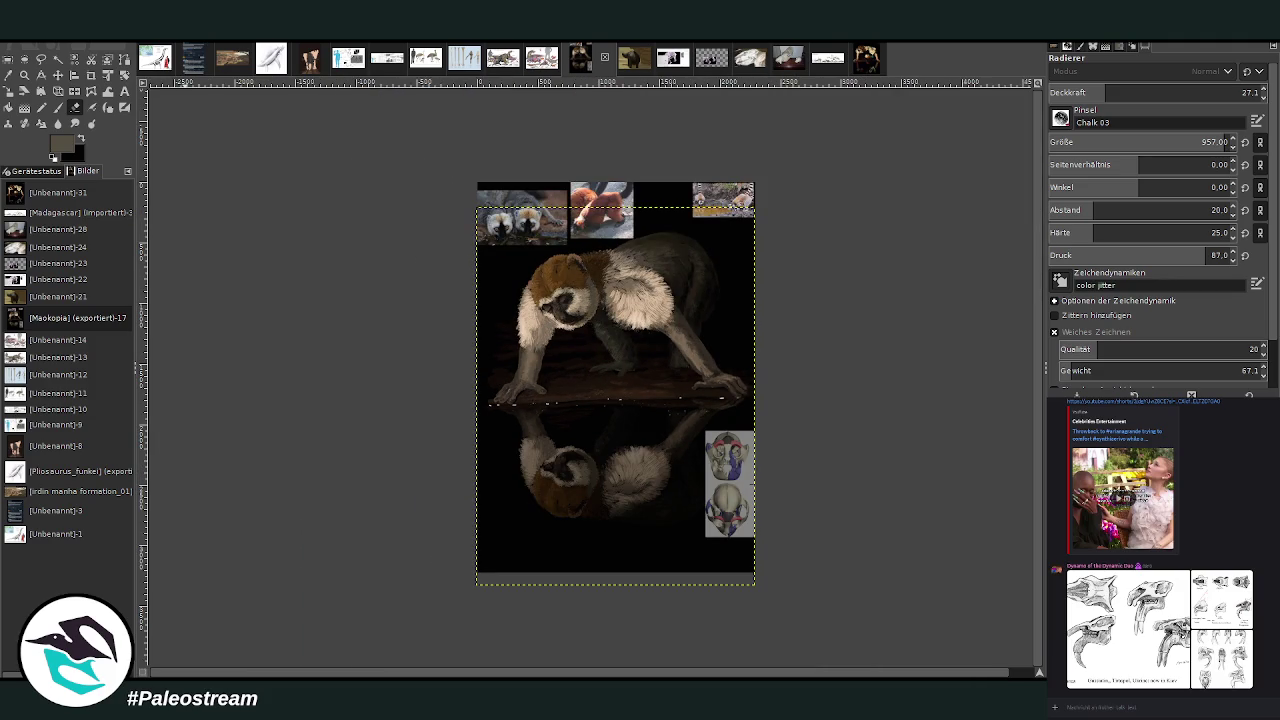
# Zoom in and briefly paste the Narcissus painting for comparison, then remove it.
pyautogui.click(24, 75)
pyautogui.moveTo(449, 186); pyautogui.dragTo(751, 557)
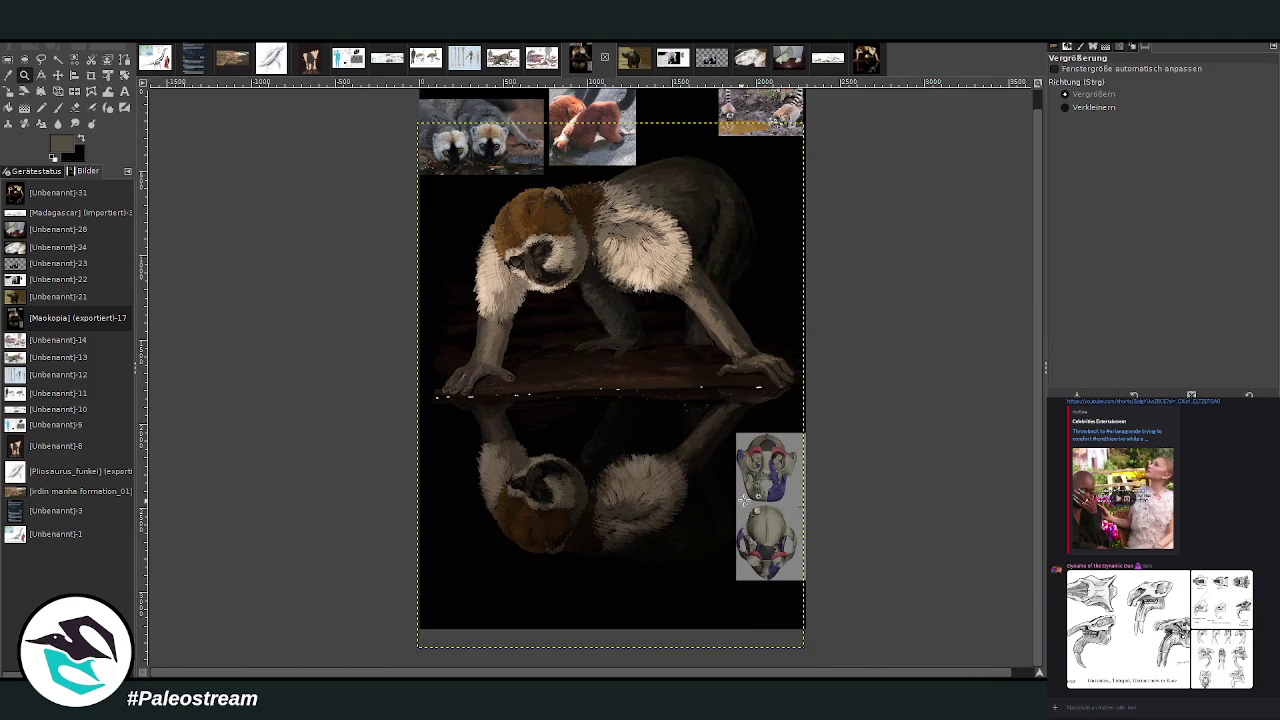
pyautogui.hotkey('ctrl', 'v')
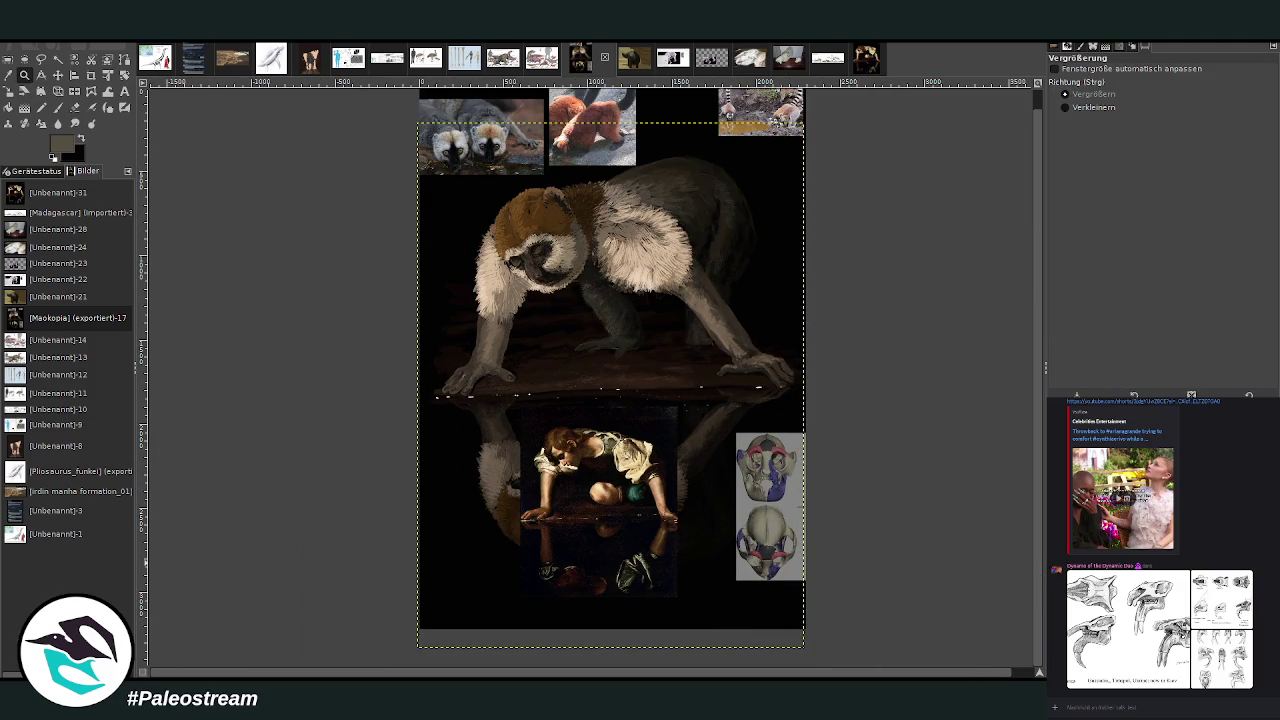
pyautogui.hotkey('ctrl', 'z')
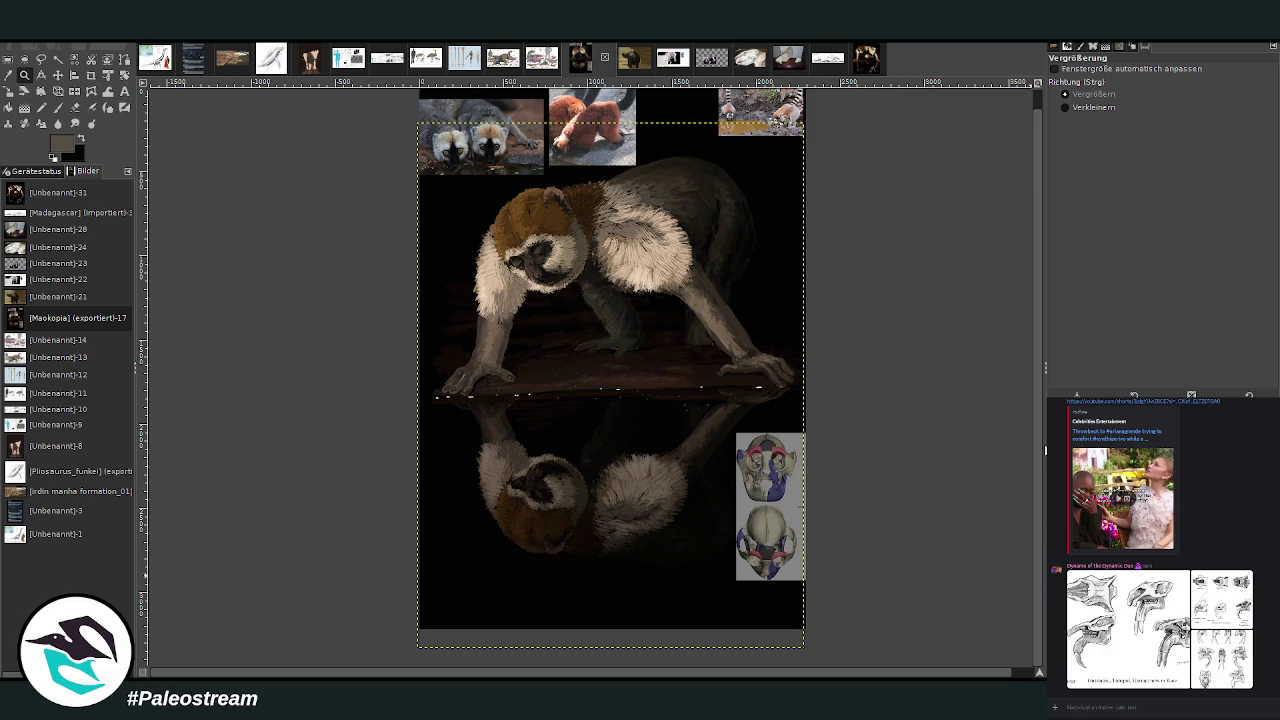
# Lightly erase the reflected fur further, then zoom back in on the lemur.
pyautogui.click(75, 107)
pyautogui.moveTo(594, 518); pyautogui.dragTo(630, 490)
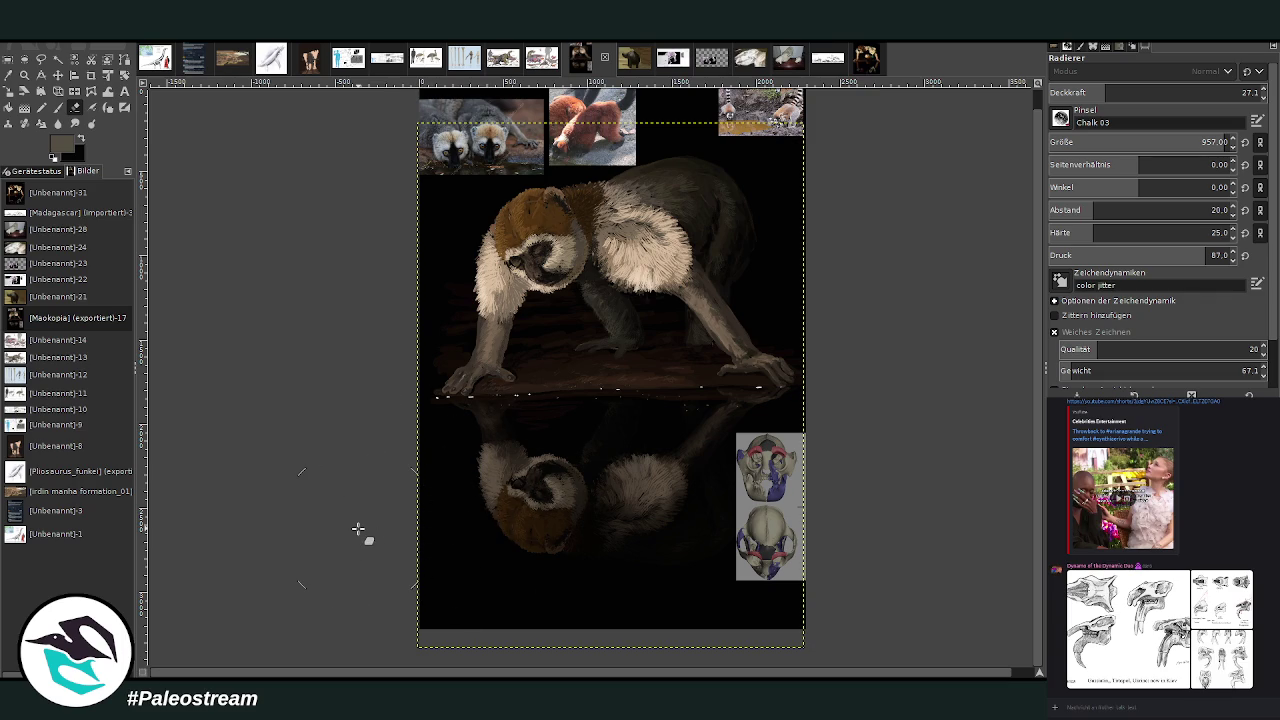
pyautogui.click(25, 75)
pyautogui.moveTo(420, 224); pyautogui.dragTo(694, 552)
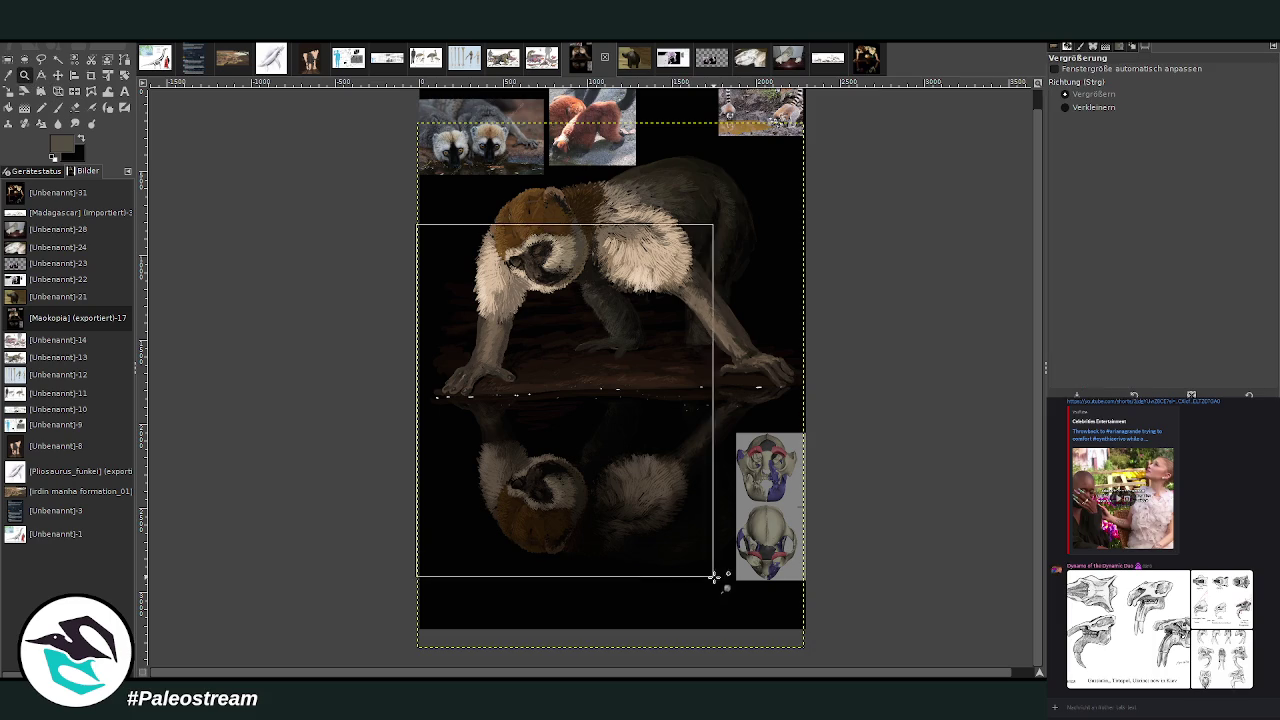
pyautogui.click(74, 123)
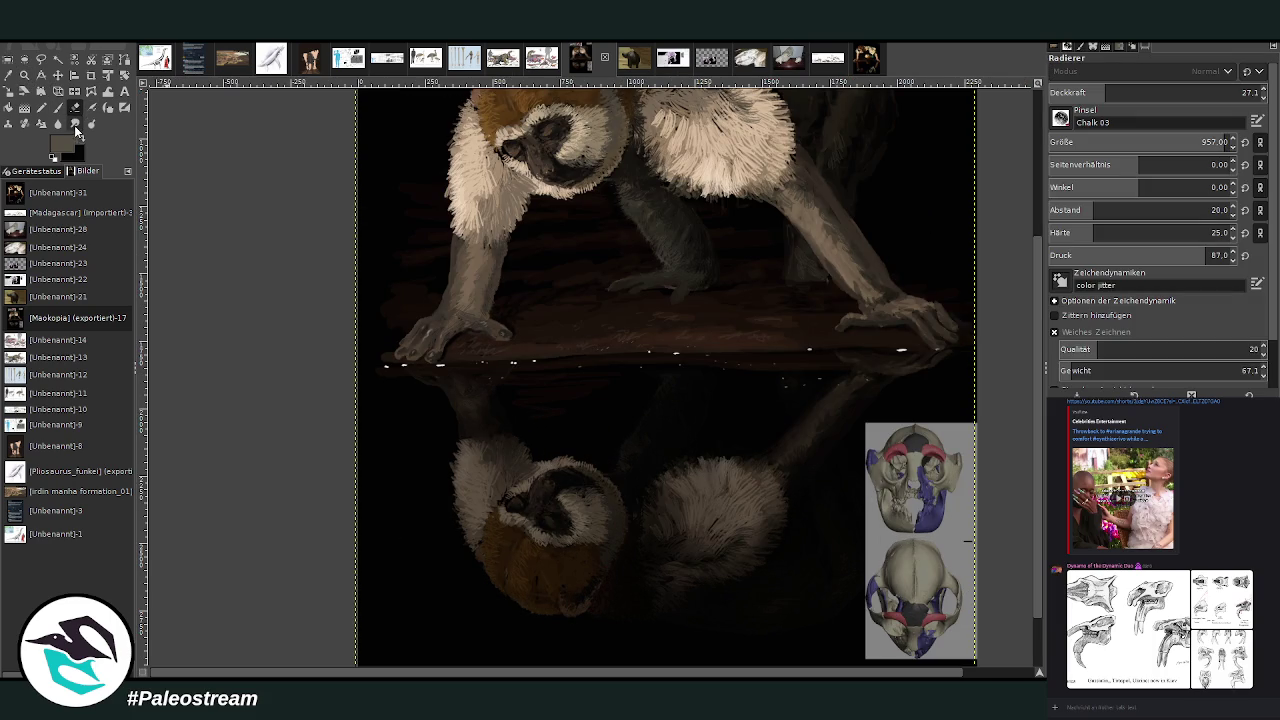
# Set the smudge brush to size 258 and eraser opacity to 61.5, then zoom out.
pyautogui.moveTo(1200, 142); pyautogui.dragTo(1075, 142)
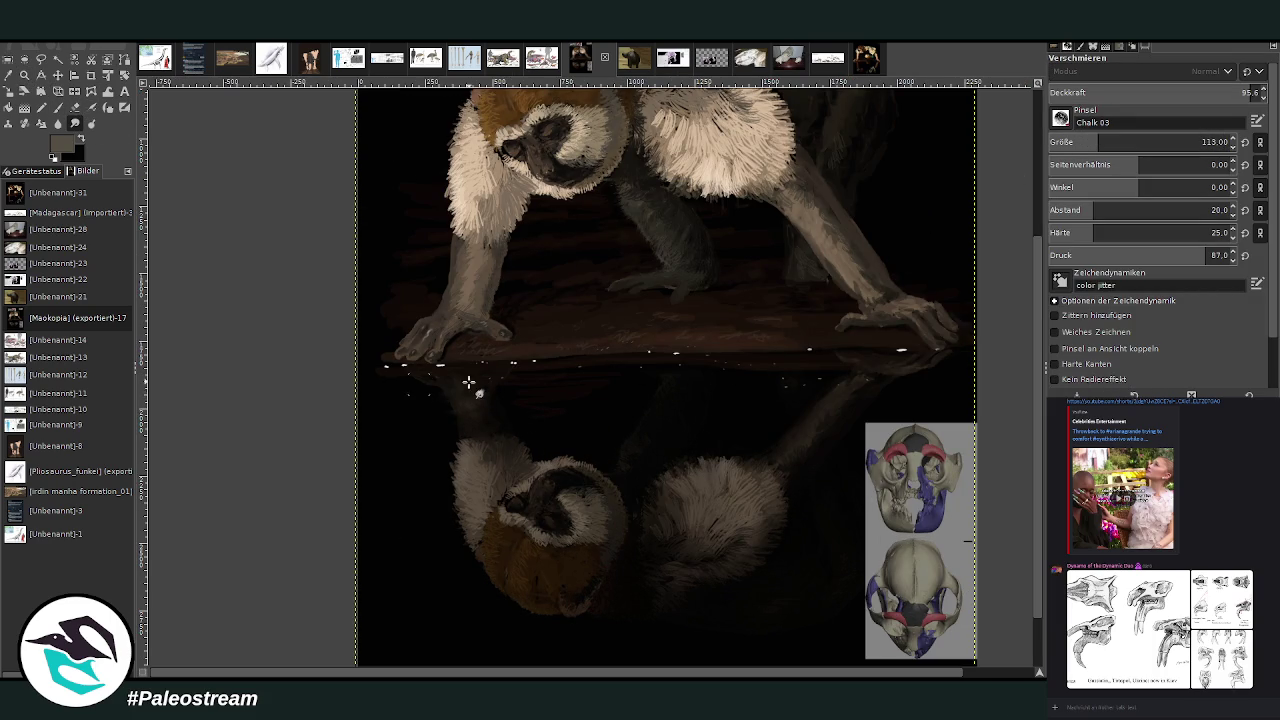
pyautogui.click(1202, 142)
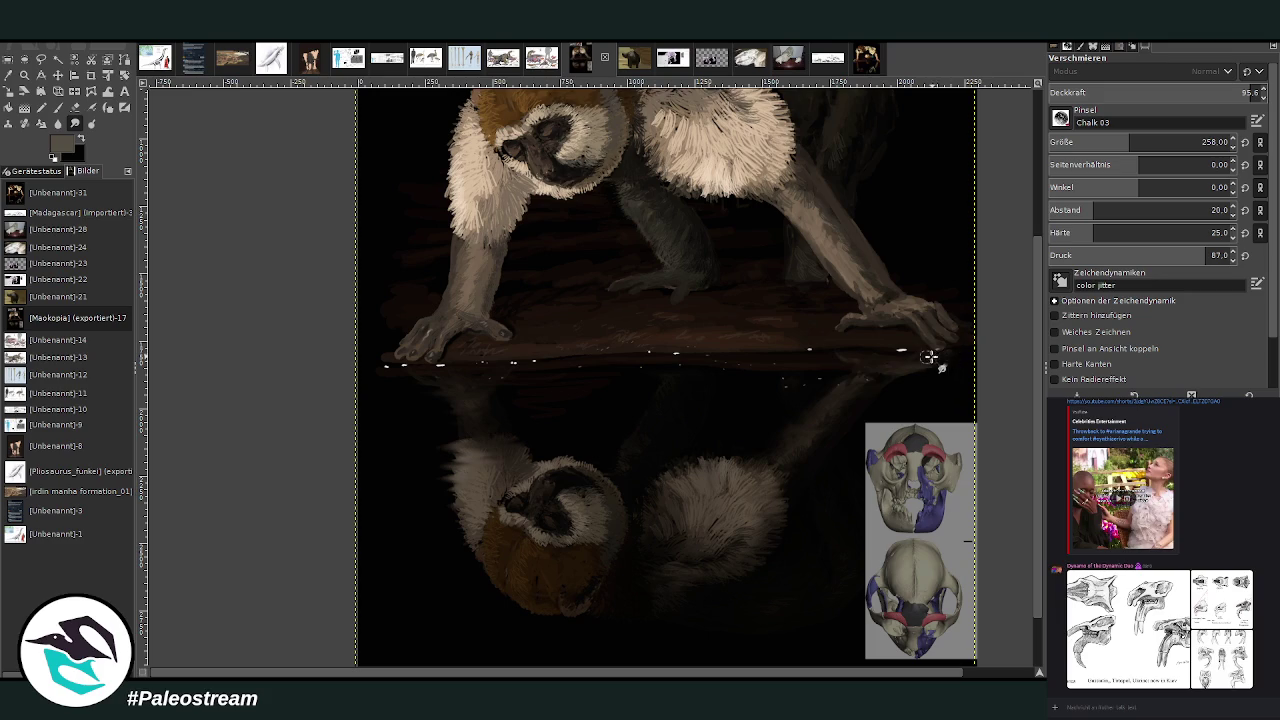
pyautogui.click(75, 107)
pyautogui.click(1201, 92)
pyautogui.press('Return')
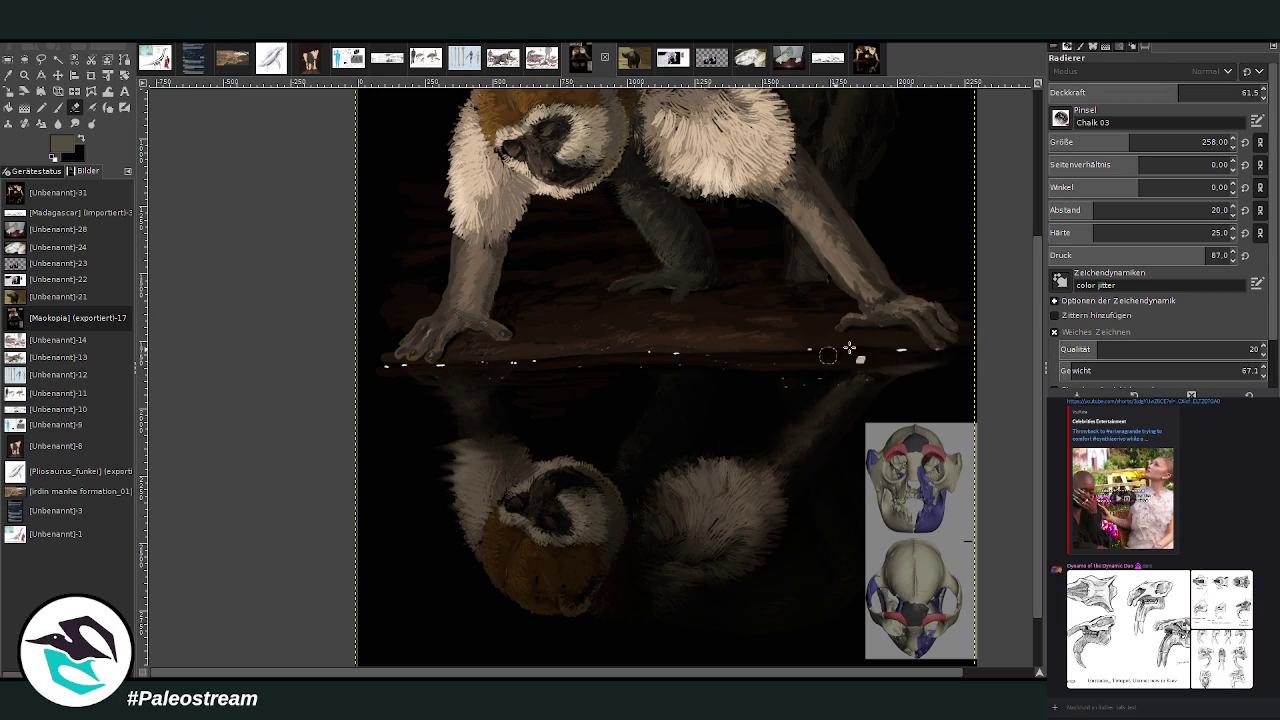
pyautogui.scroll(-2, 157, 100)
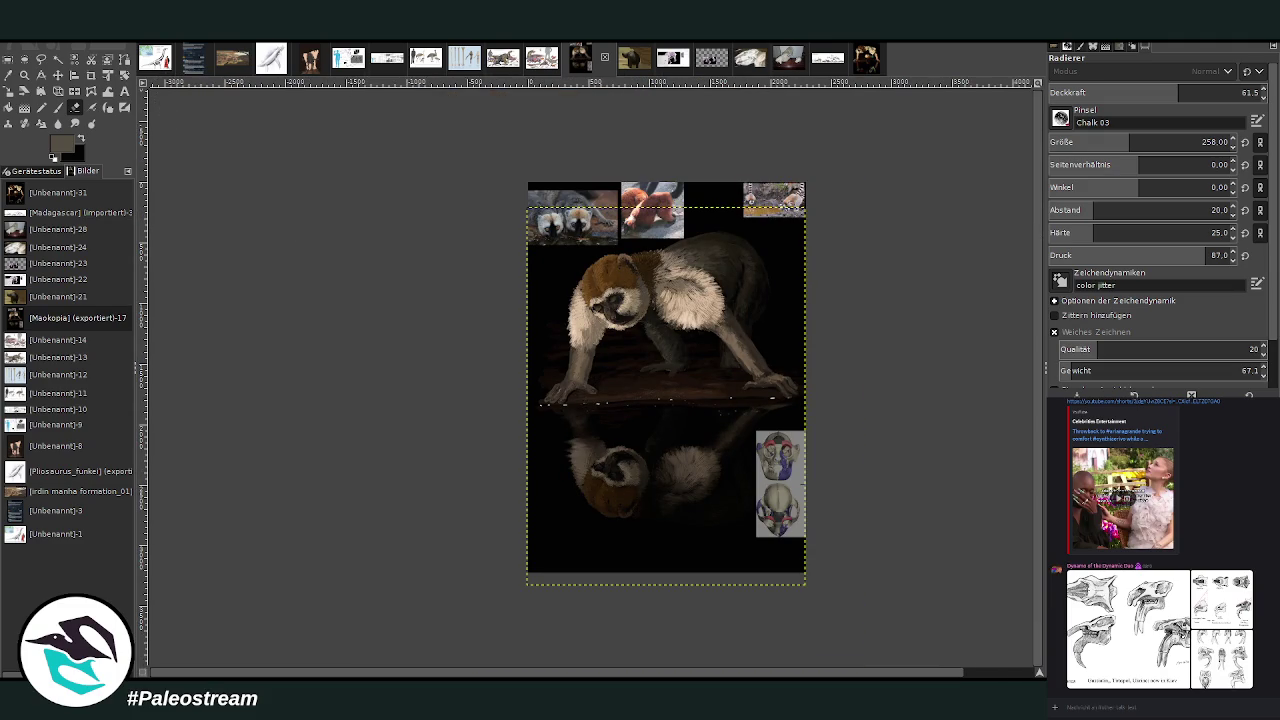
# Try shifting the painting layer with the Move tool, undoing each shift.
pyautogui.click(57, 75)
pyautogui.moveTo(593, 484); pyautogui.dragTo(596, 491)
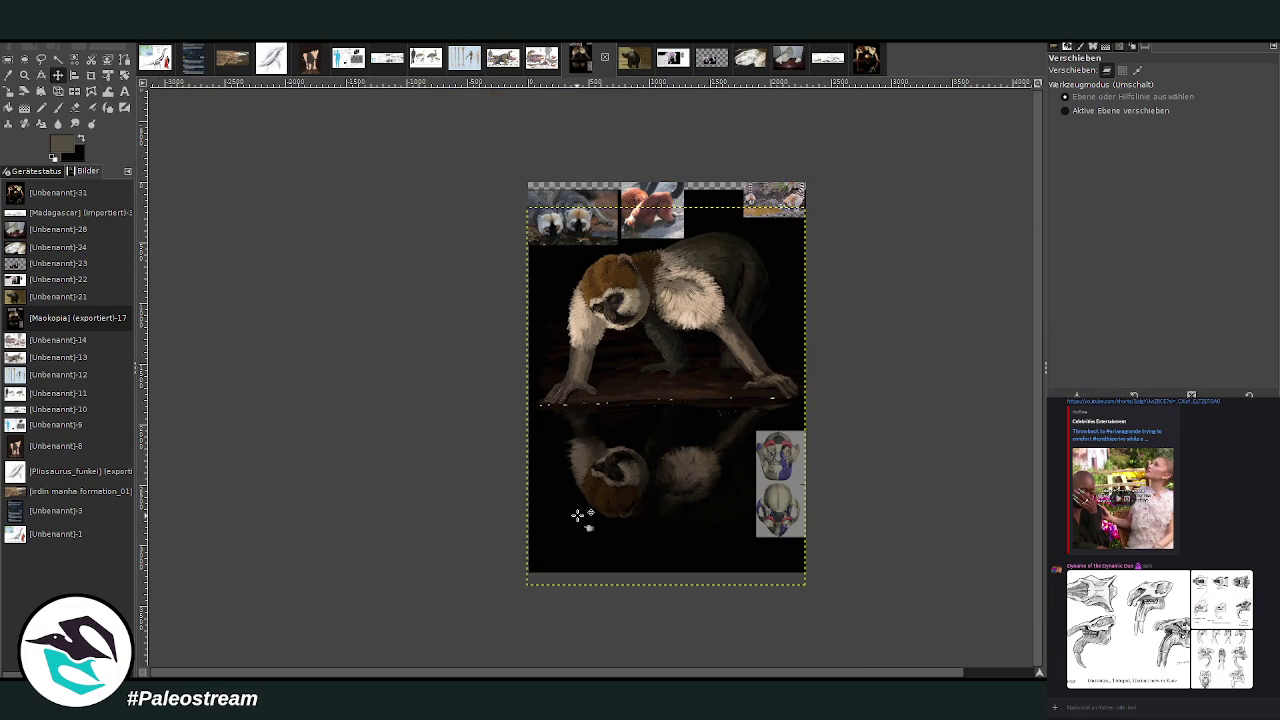
pyautogui.hotkey('ctrl', 'z')
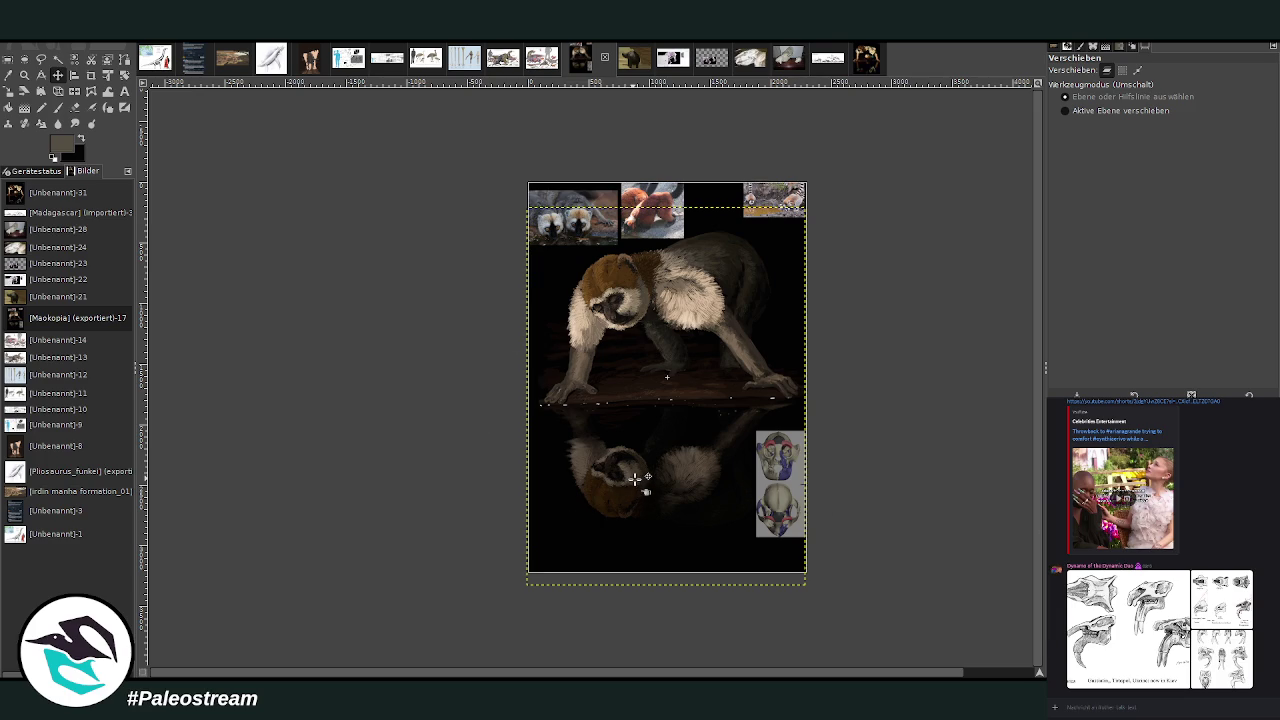
pyautogui.moveTo(627, 492); pyautogui.dragTo(631, 494)
pyautogui.click(1066, 111)
pyautogui.moveTo(626, 502); pyautogui.dragTo(620, 513)
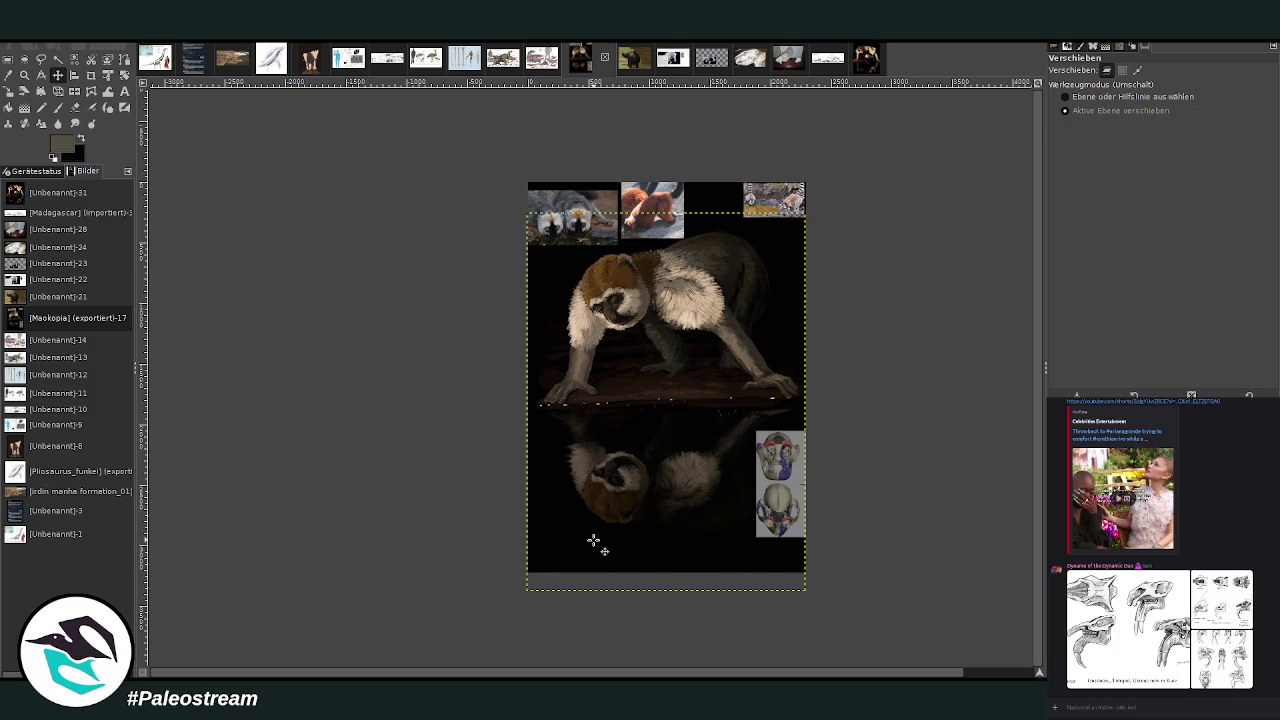
pyautogui.hotkey('ctrl', 'z')
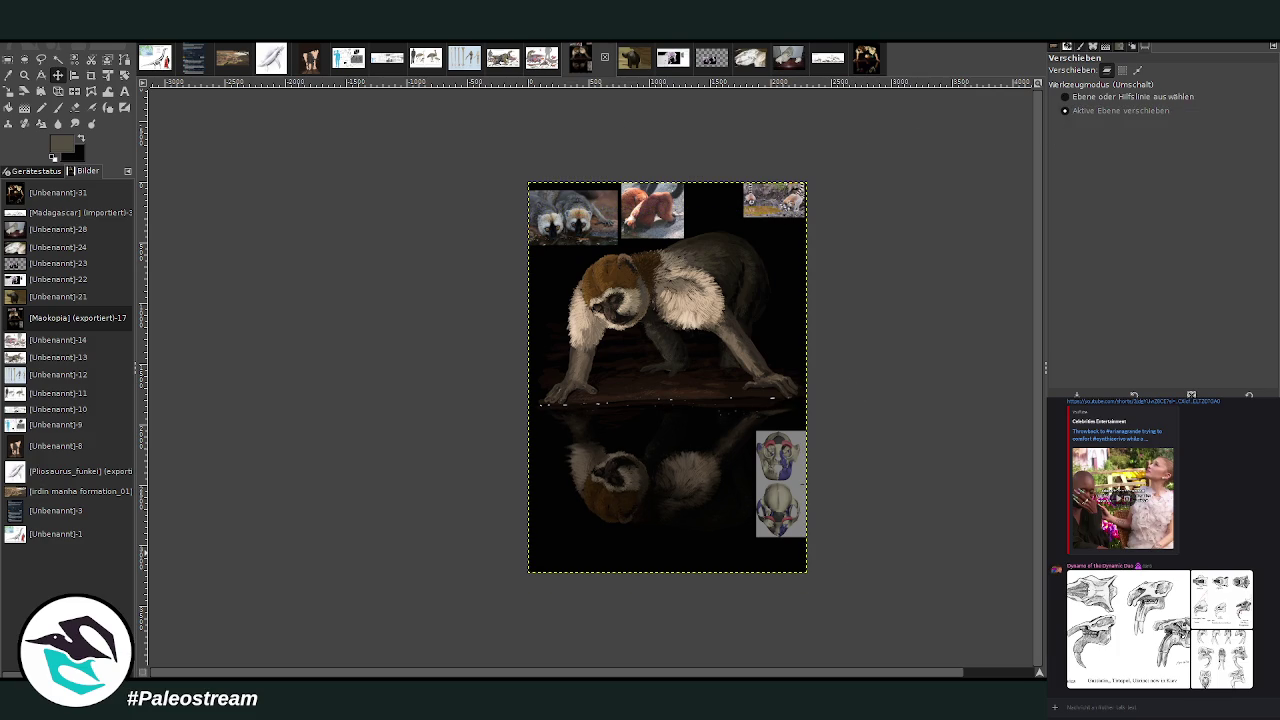
# Undo a stray erase stroke and set the eraser to size 490 and opacity 30.
pyautogui.click(74, 107)
pyautogui.moveTo(808, 410); pyautogui.dragTo(760, 412)
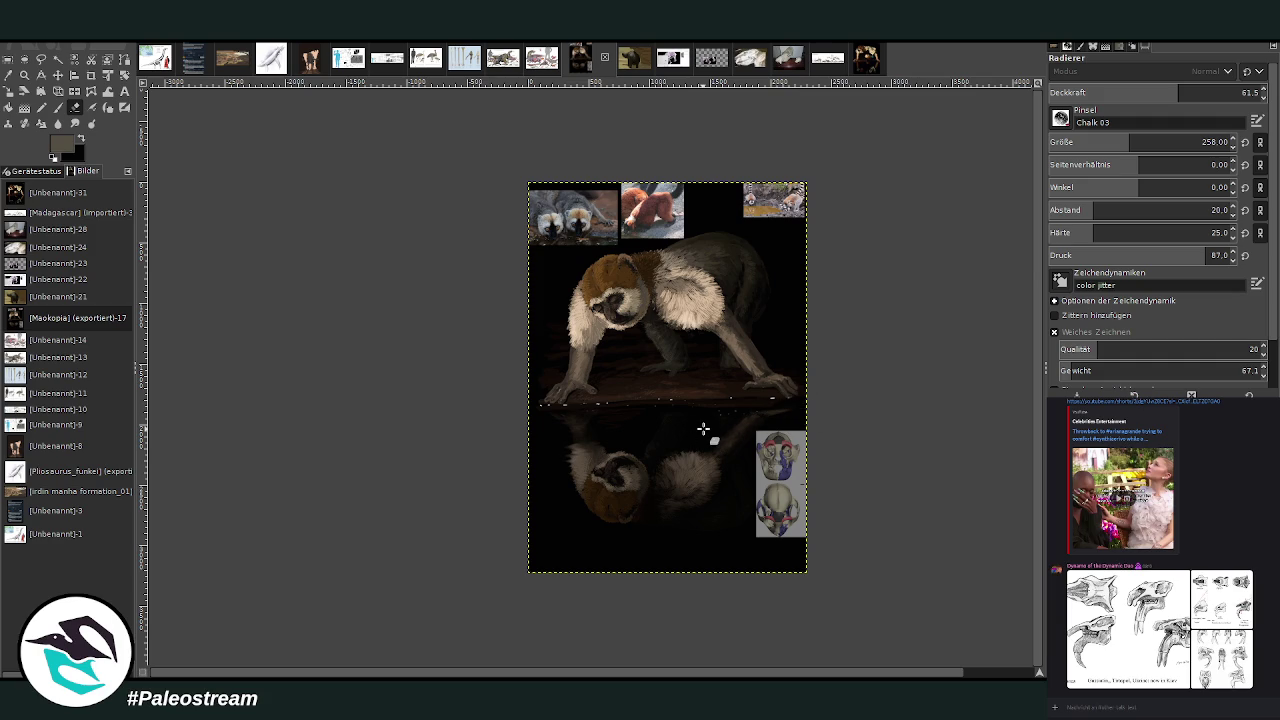
pyautogui.hotkey('ctrl', 'z')
pyautogui.moveTo(1150, 142); pyautogui.dragTo(1200, 142)
pyautogui.click(1245, 92)
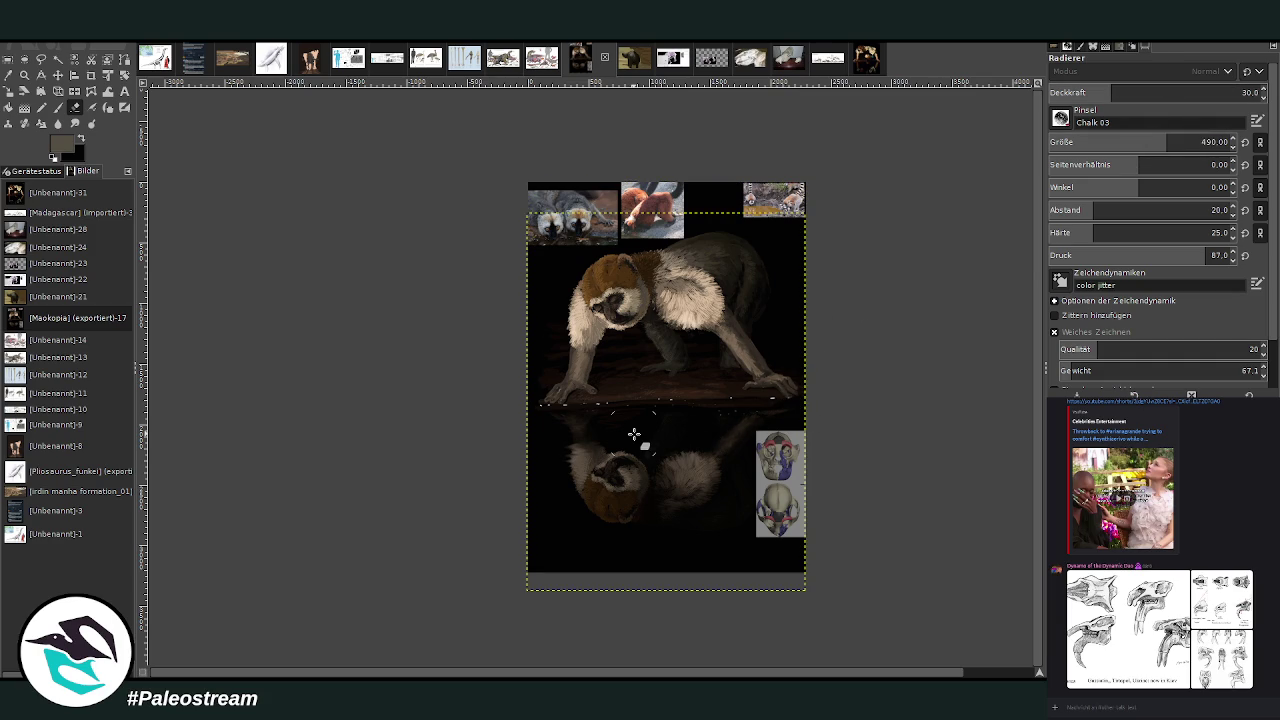
pyautogui.scroll(-1, 634, 434)
pyautogui.scroll(-1, 634, 434)
# Zoom in step by step on the lemur's head and body.
pyautogui.click(24, 75)
pyautogui.moveTo(563, 271); pyautogui.dragTo(700, 388)
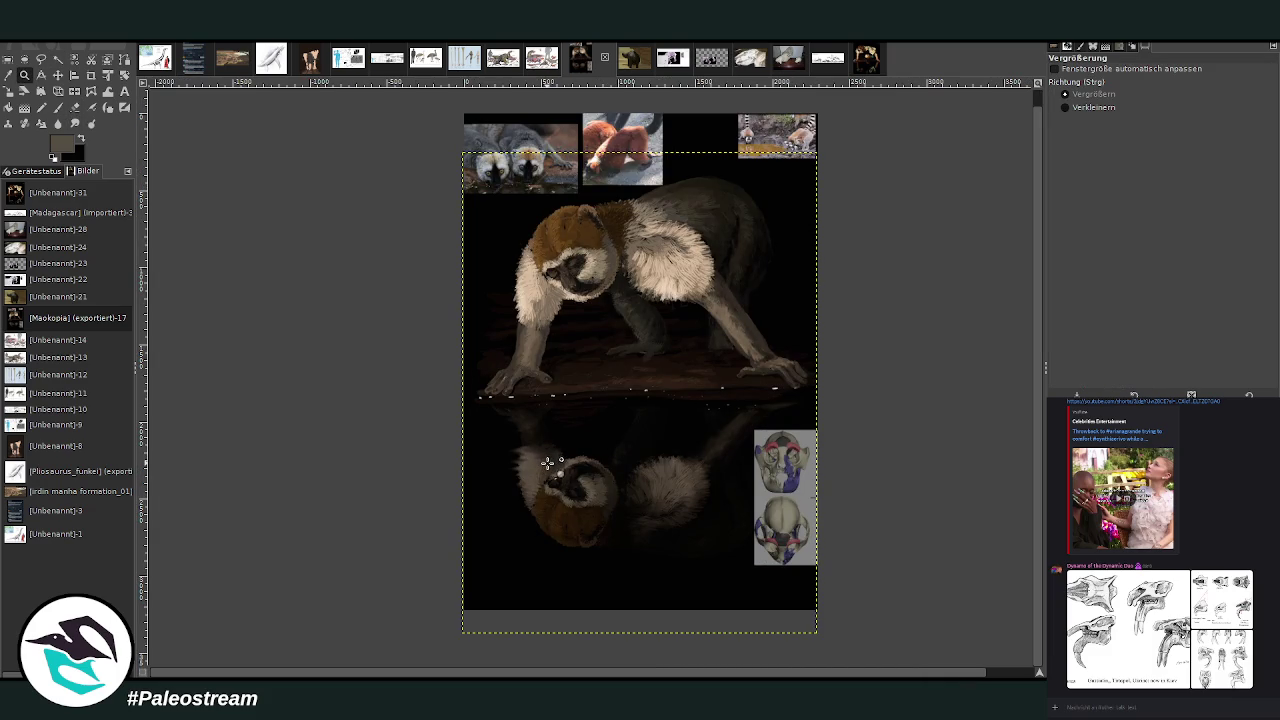
pyautogui.moveTo(474, 156); pyautogui.dragTo(770, 502)
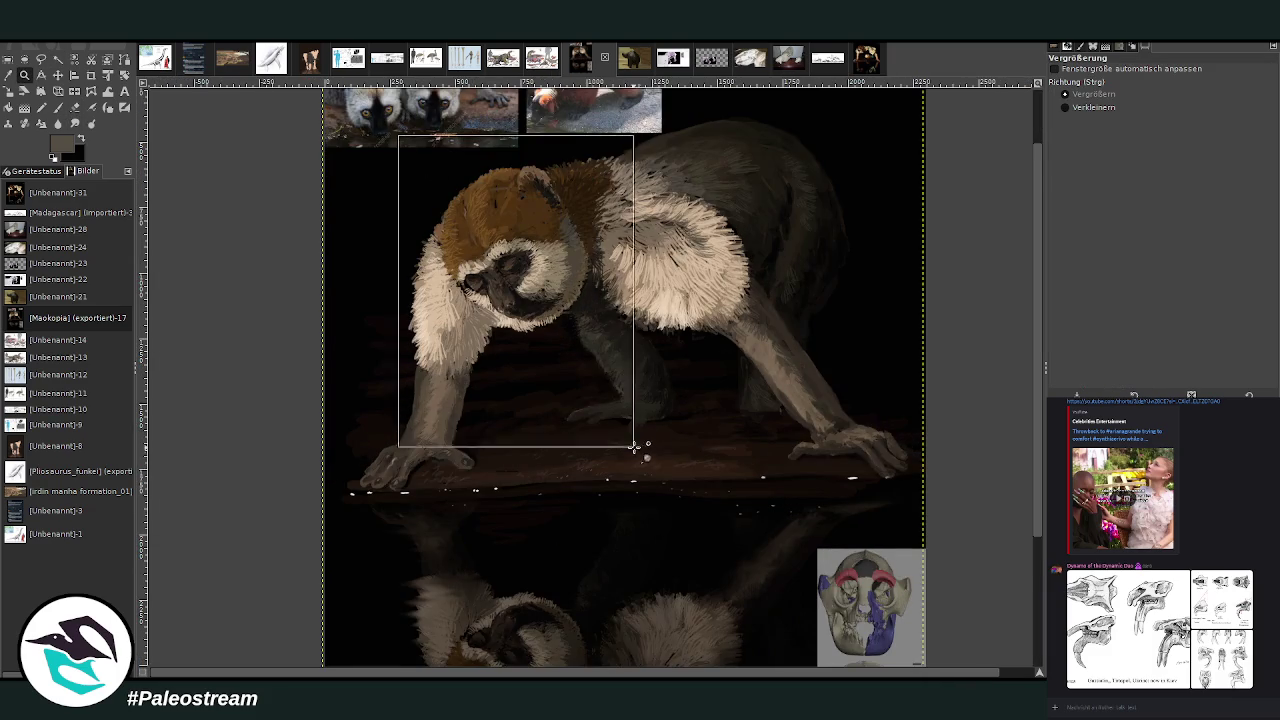
pyautogui.moveTo(398, 136); pyautogui.dragTo(662, 478)
pyautogui.moveTo(386, 98); pyautogui.dragTo(751, 499)
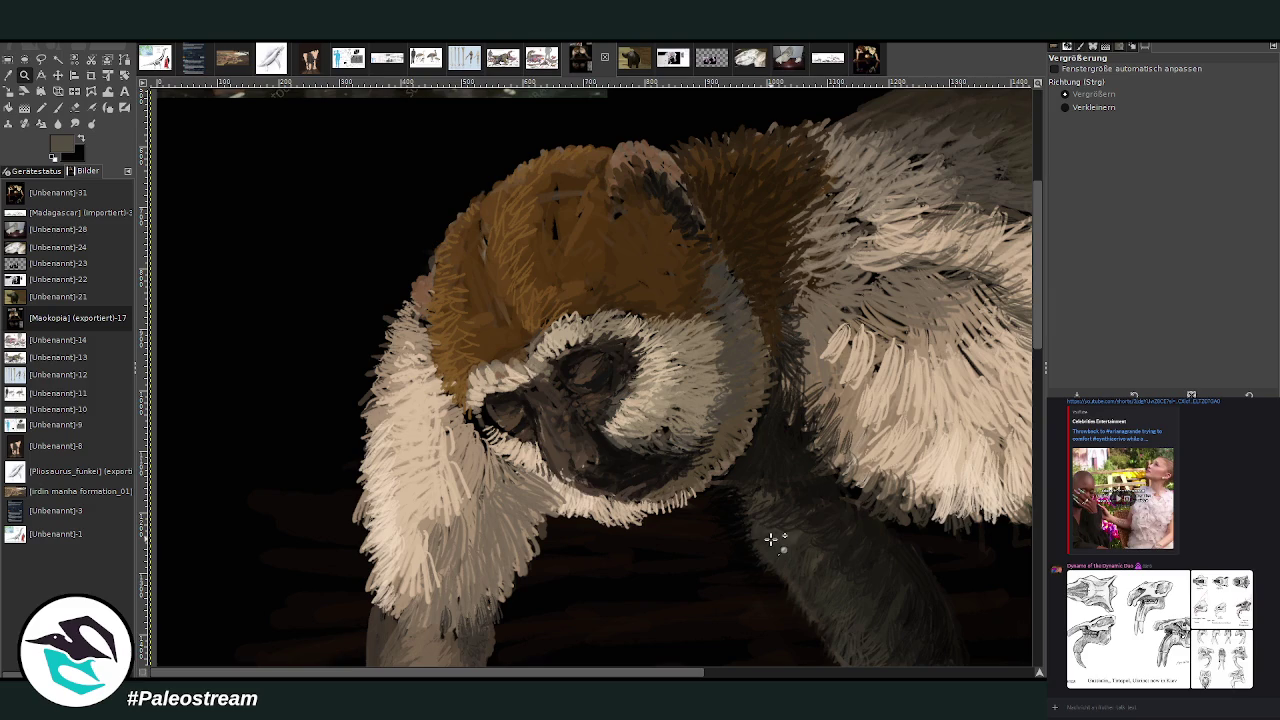
pyautogui.click(24, 60)
# Set the paintbrush to size 8 with opacity 63.7.
pyautogui.click(8, 75)
pyautogui.click(57, 107)
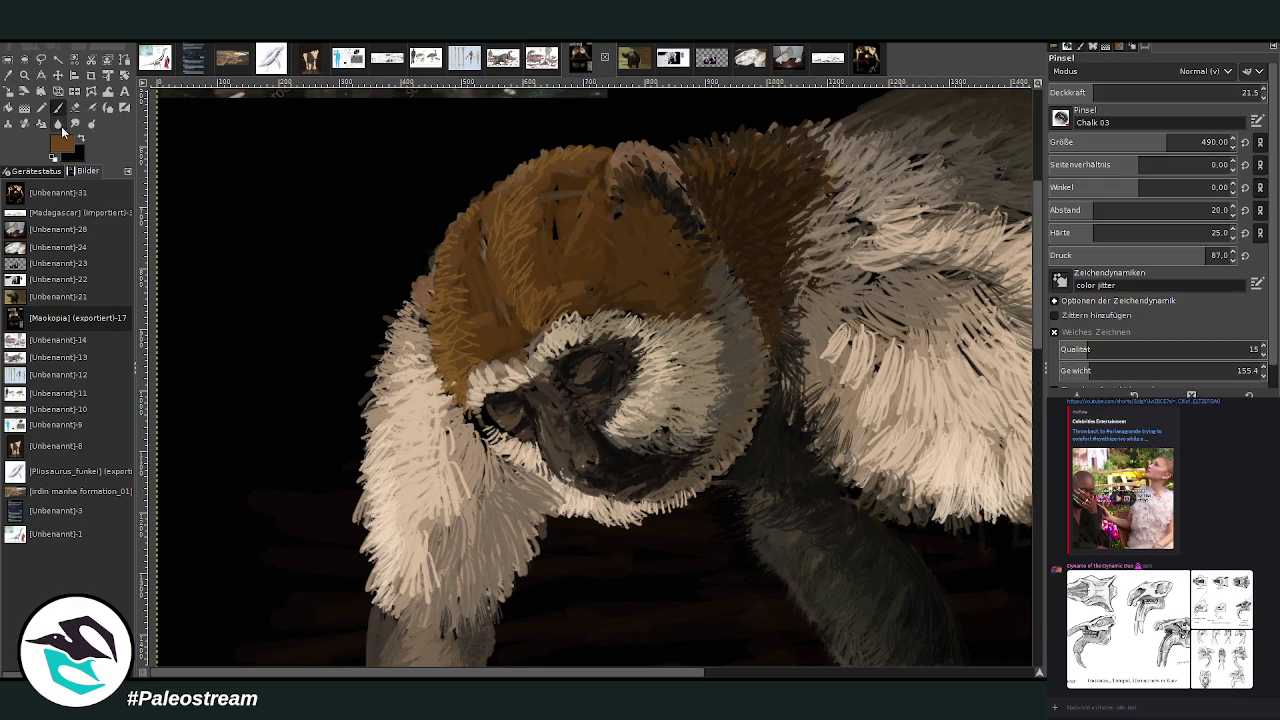
pyautogui.click(1134, 92)
pyautogui.tripleClick(1215, 142)
pyautogui.write('8')
pyautogui.press('Return')
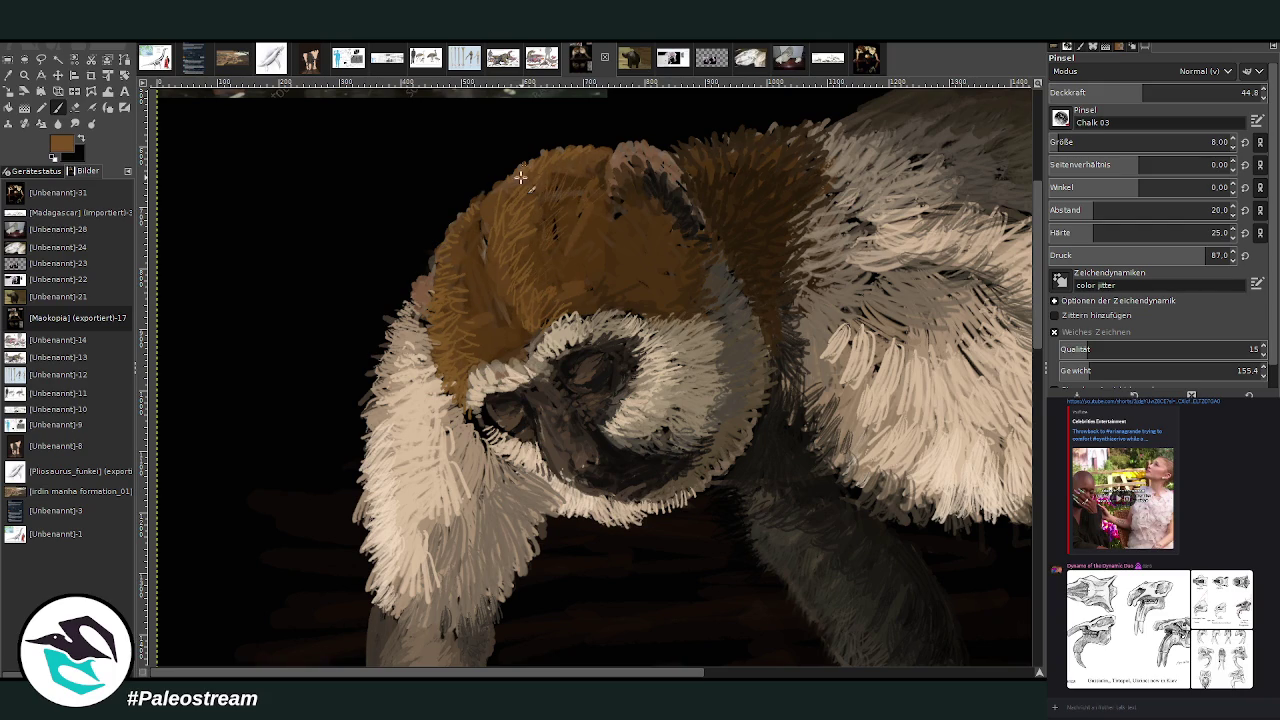
pyautogui.moveTo(1143, 92); pyautogui.dragTo(1183, 92)
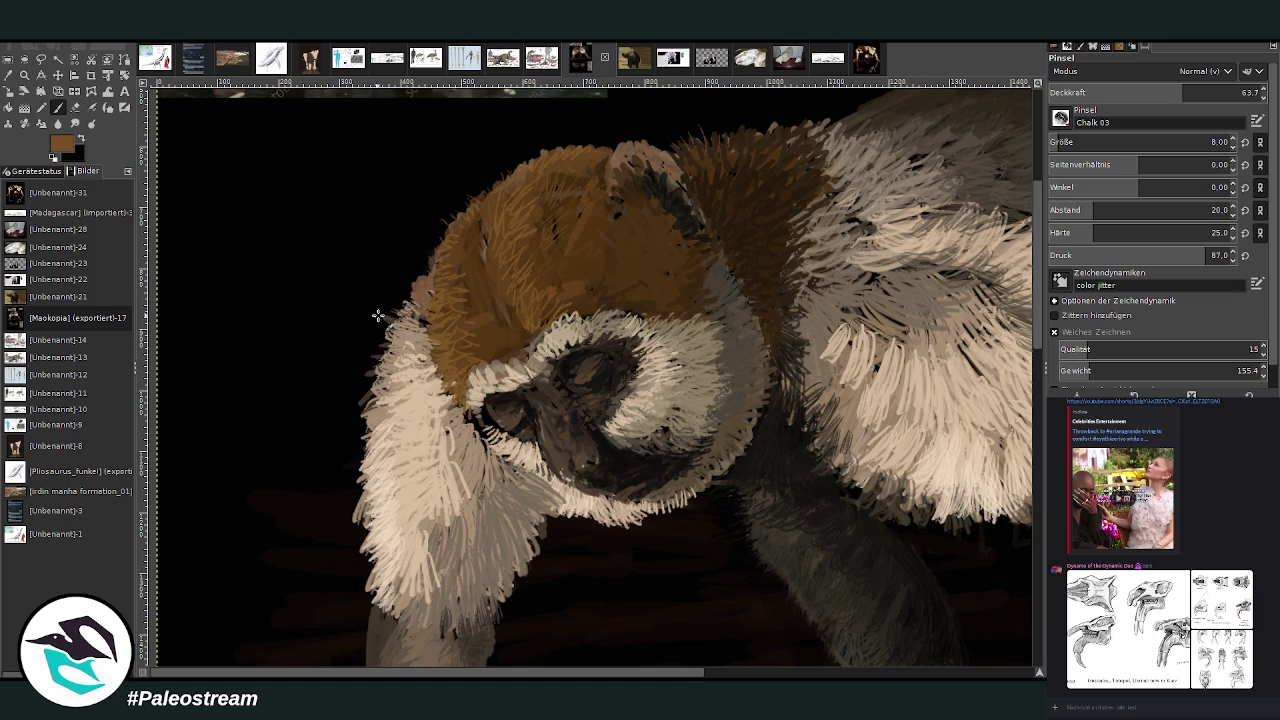
# Paint light beige fur strokes along the head's left edge and lower muzzle.
pyautogui.keyDown('ctrl'); pyautogui.click(957, 331); pyautogui.keyUp('ctrl')
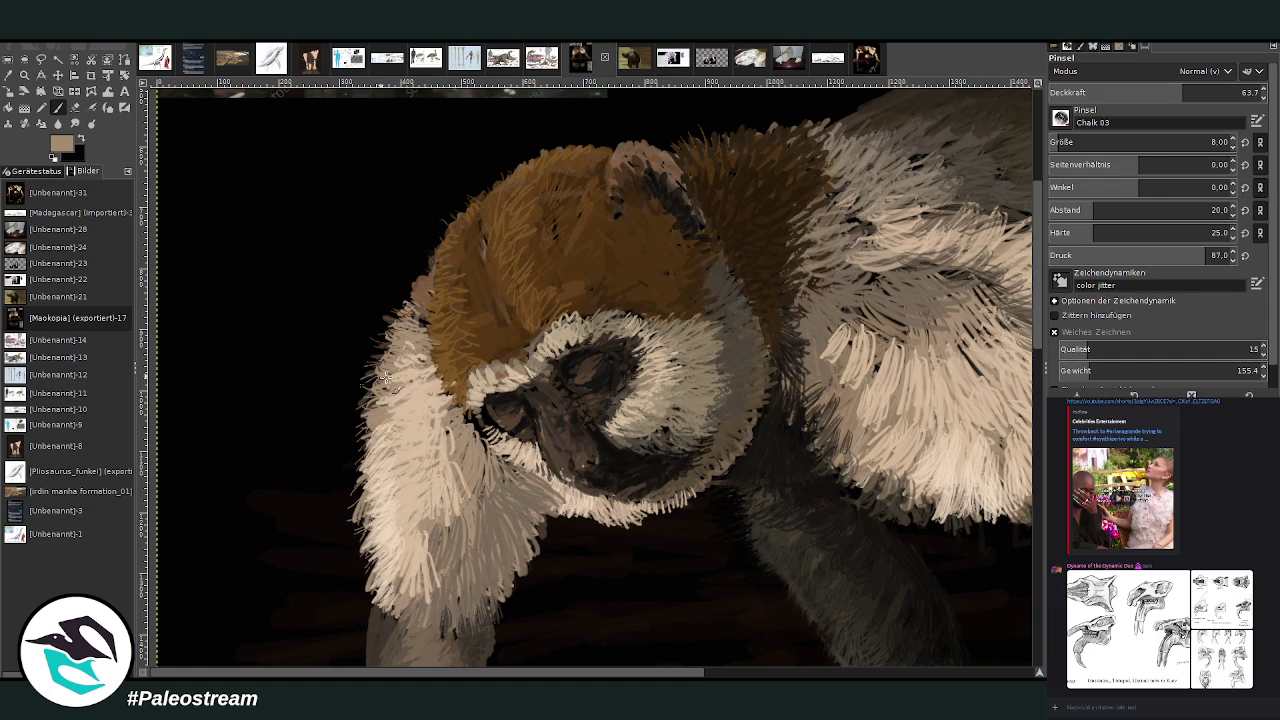
pyautogui.moveTo(406, 297)
pyautogui.mouseDown()
pyautogui.moveTo(428, 272)
pyautogui.moveTo(411, 306)
pyautogui.mouseUp()
pyautogui.moveTo(543, 503); pyautogui.dragTo(549, 481)
pyautogui.click(1203, 92)
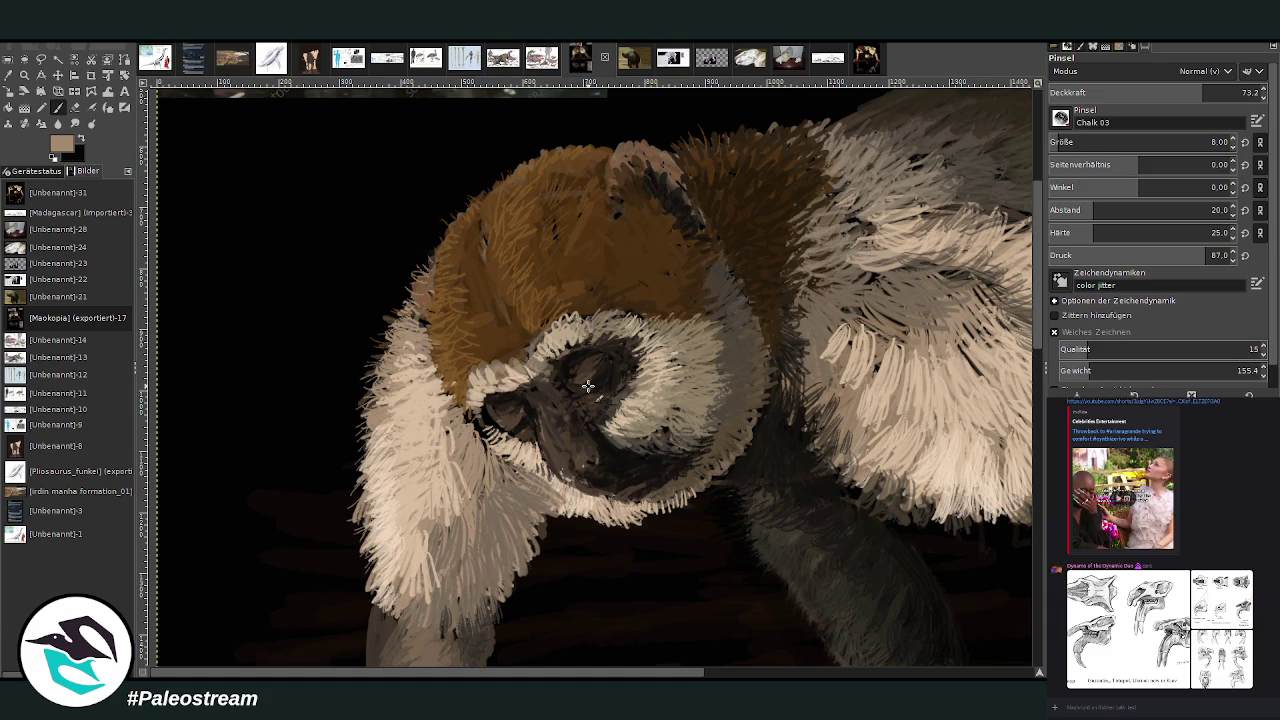
# Darken the fur around the lemur's eye with a near-black sampled from the face.
pyautogui.click(10, 80)
pyautogui.click(600, 378)
pyautogui.click(58, 107)
pyautogui.moveTo(513, 420); pyautogui.dragTo(528, 438)
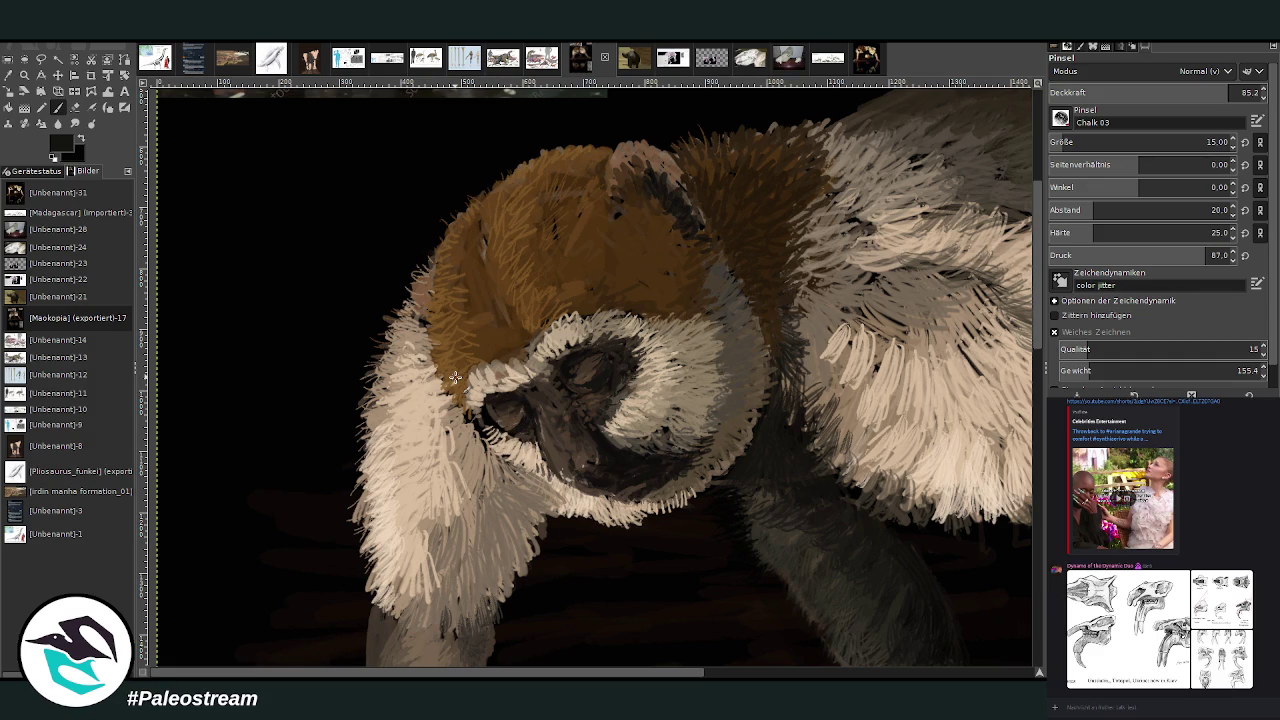
pyautogui.hotkey('ctrl', 'shift', 'j')
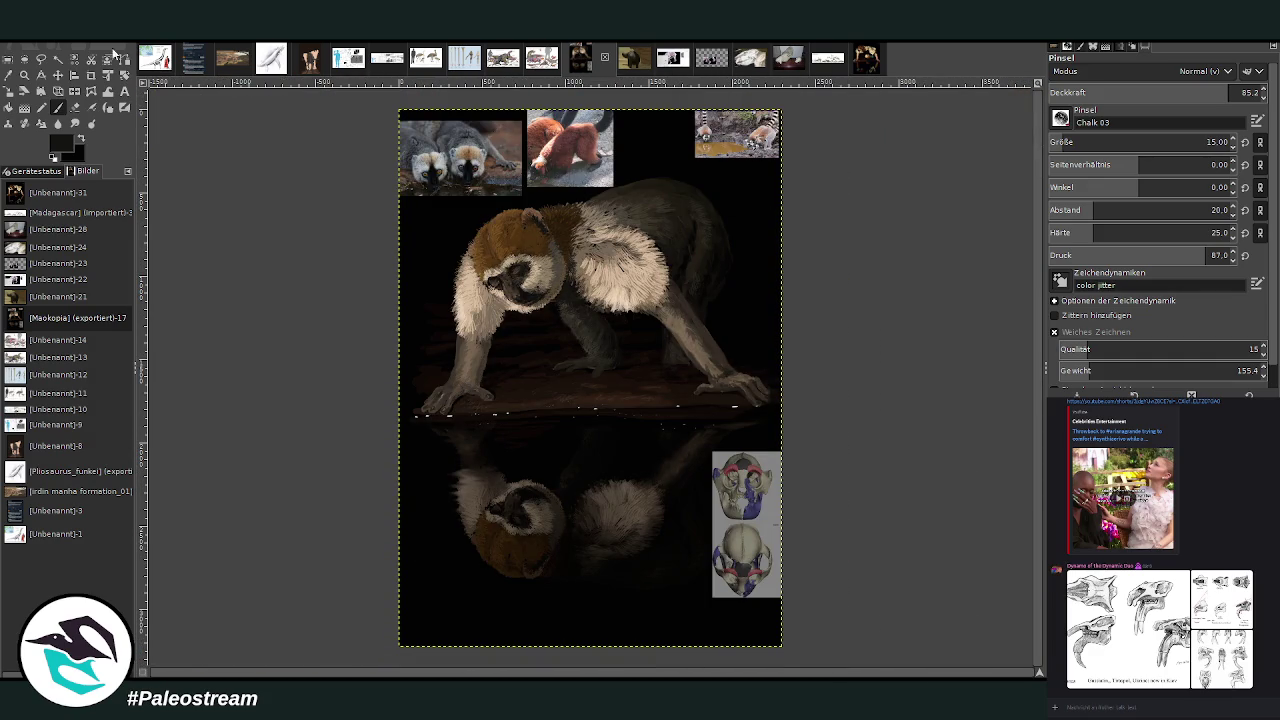
# Zoom in on the head, enlarge the brush to 38 and sample a dark face colour.
pyautogui.click(24, 74)
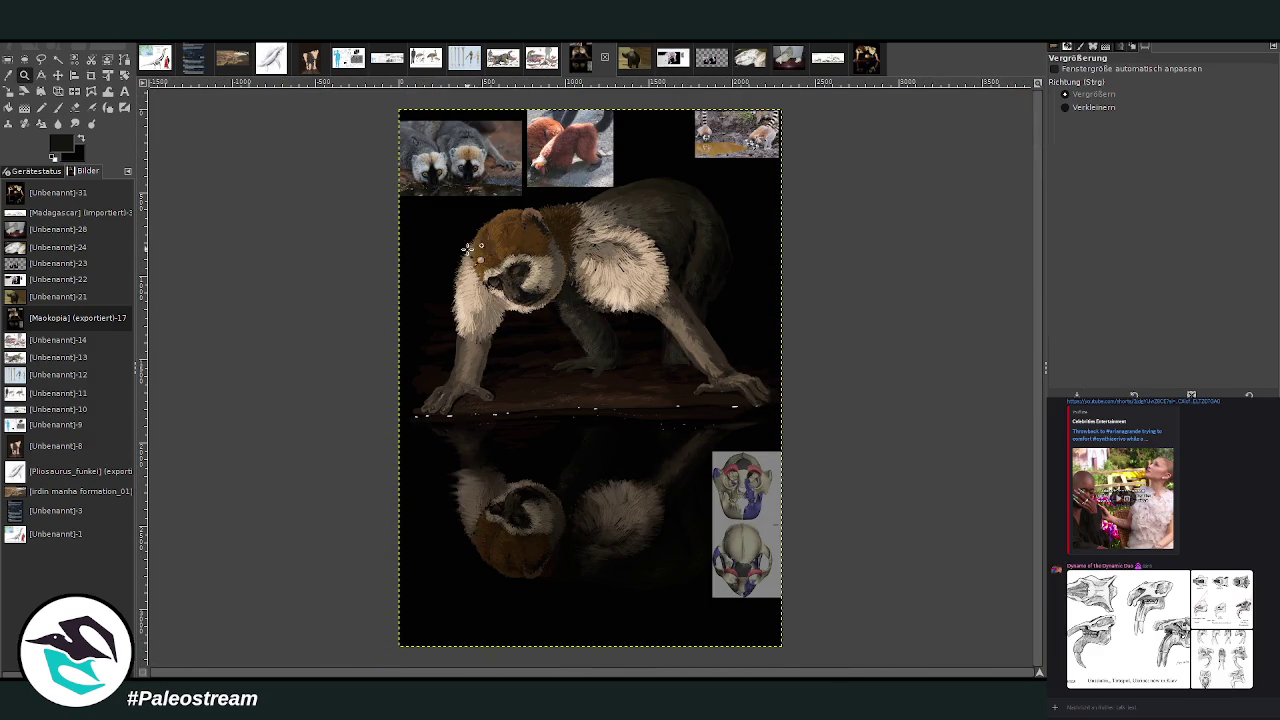
pyautogui.moveTo(470, 211); pyautogui.dragTo(585, 348)
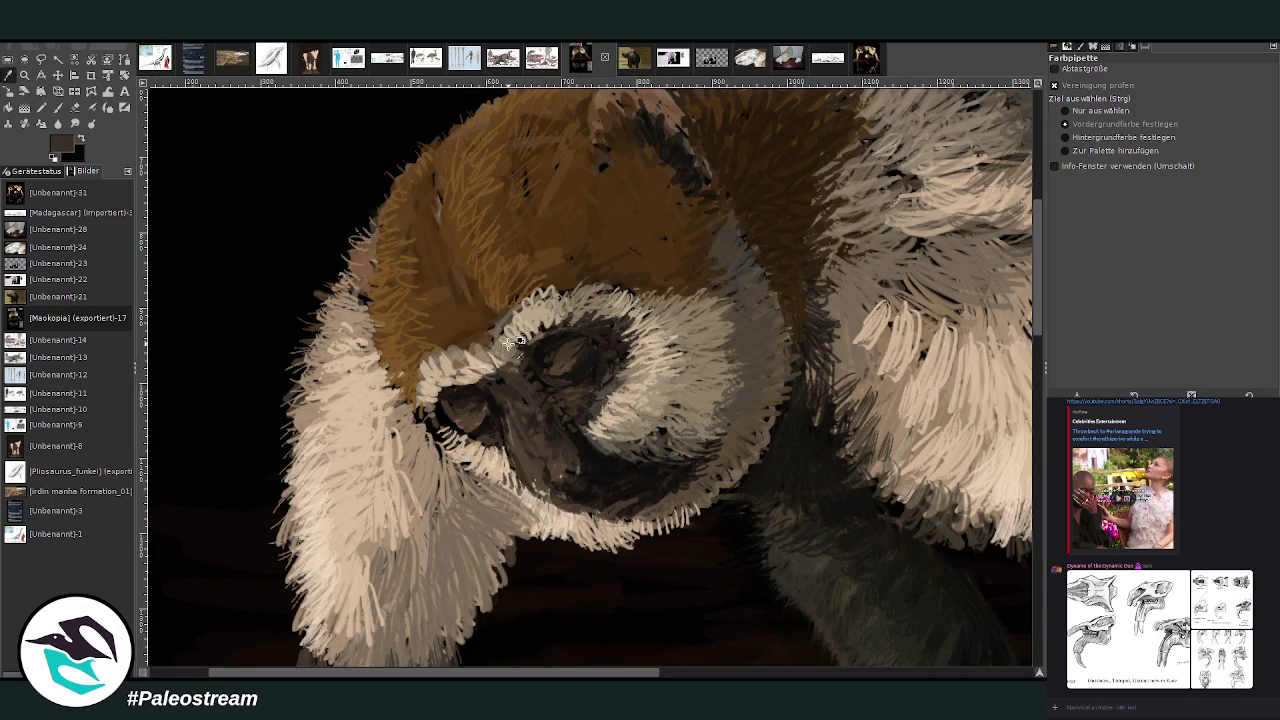
pyautogui.press('p')
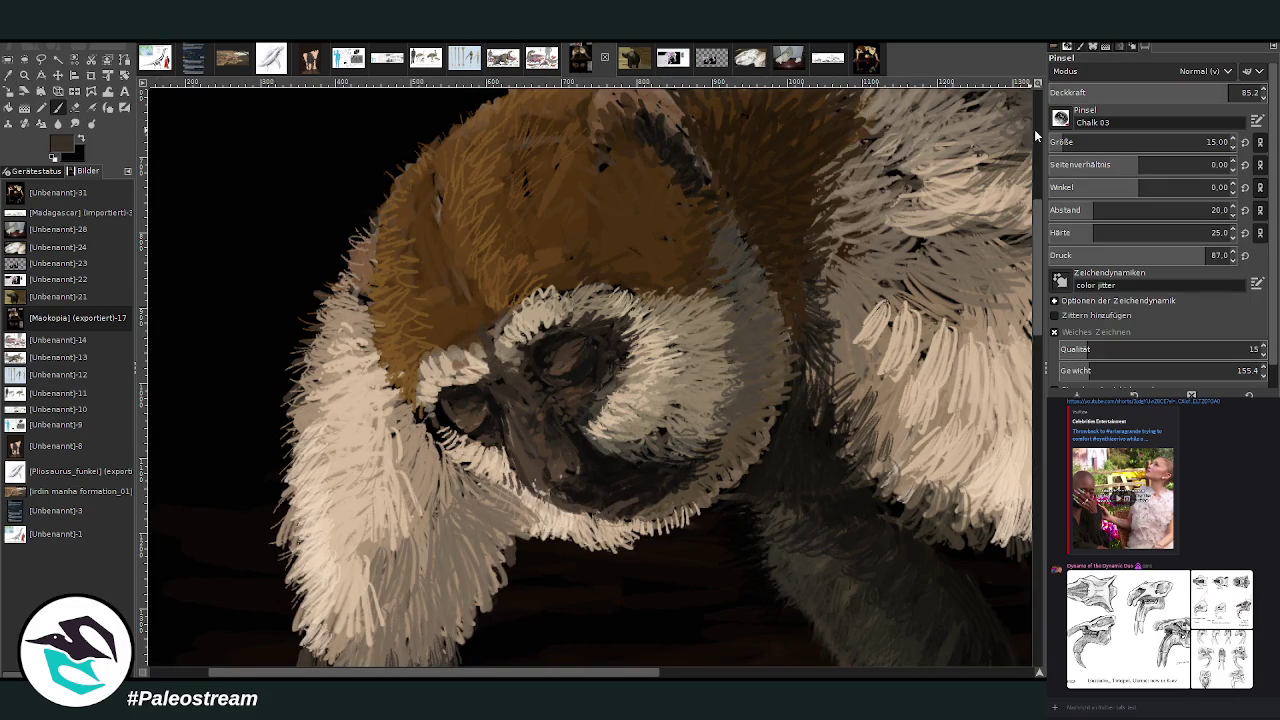
pyautogui.press(']')
pyautogui.press(']')
pyautogui.press(']')
pyautogui.press('o')
pyautogui.click(543, 344)
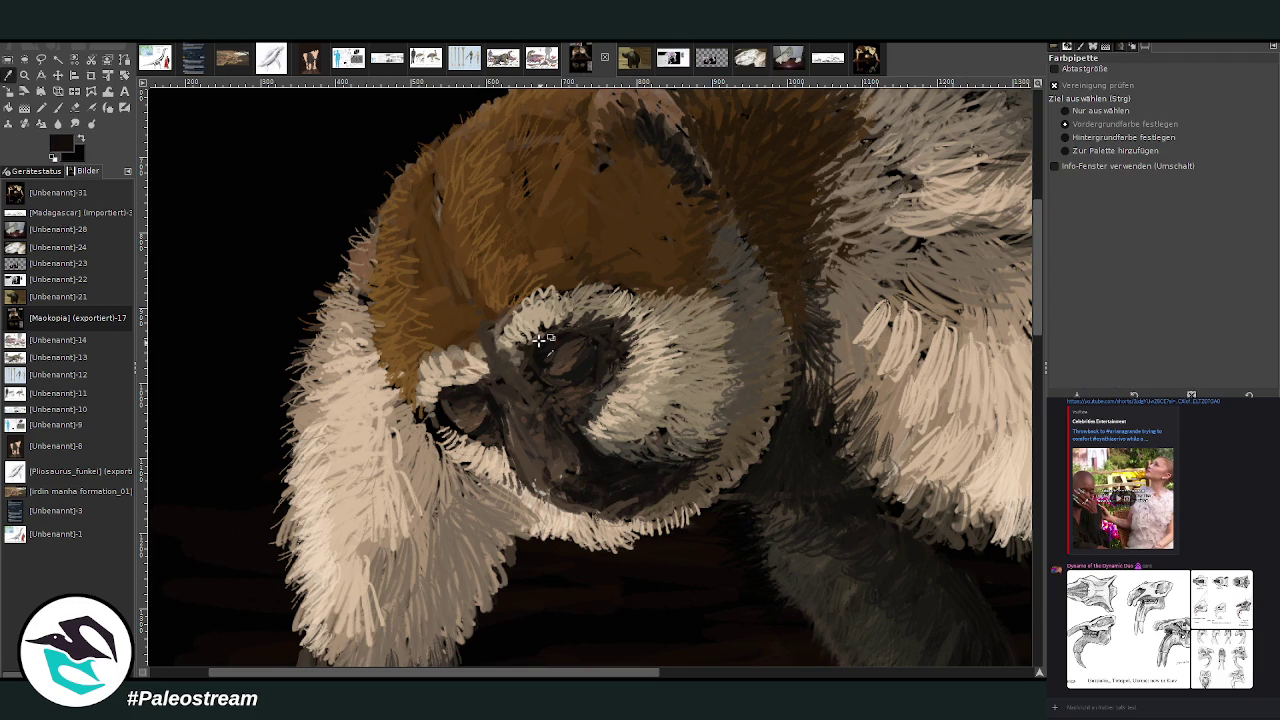
pyautogui.press('p')
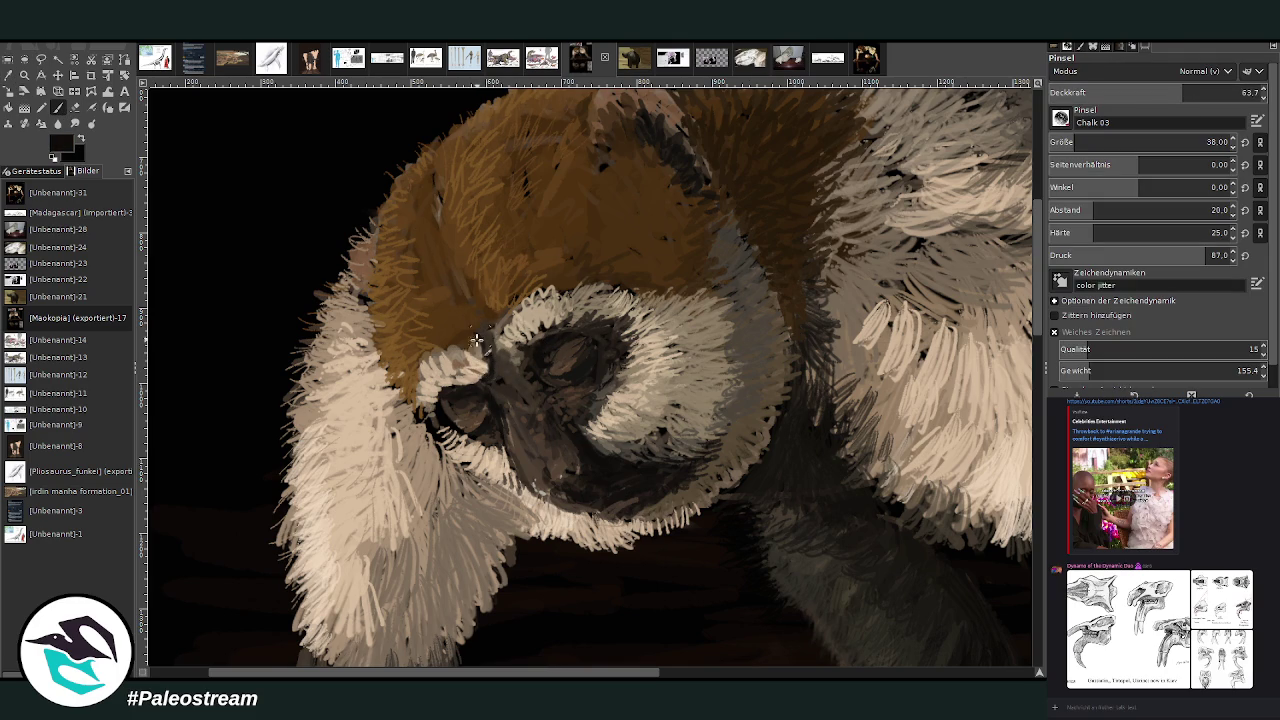
# At opacity 38.8 and hardness 90, darken the boundary between brown and white fur.
pyautogui.click(1130, 92)
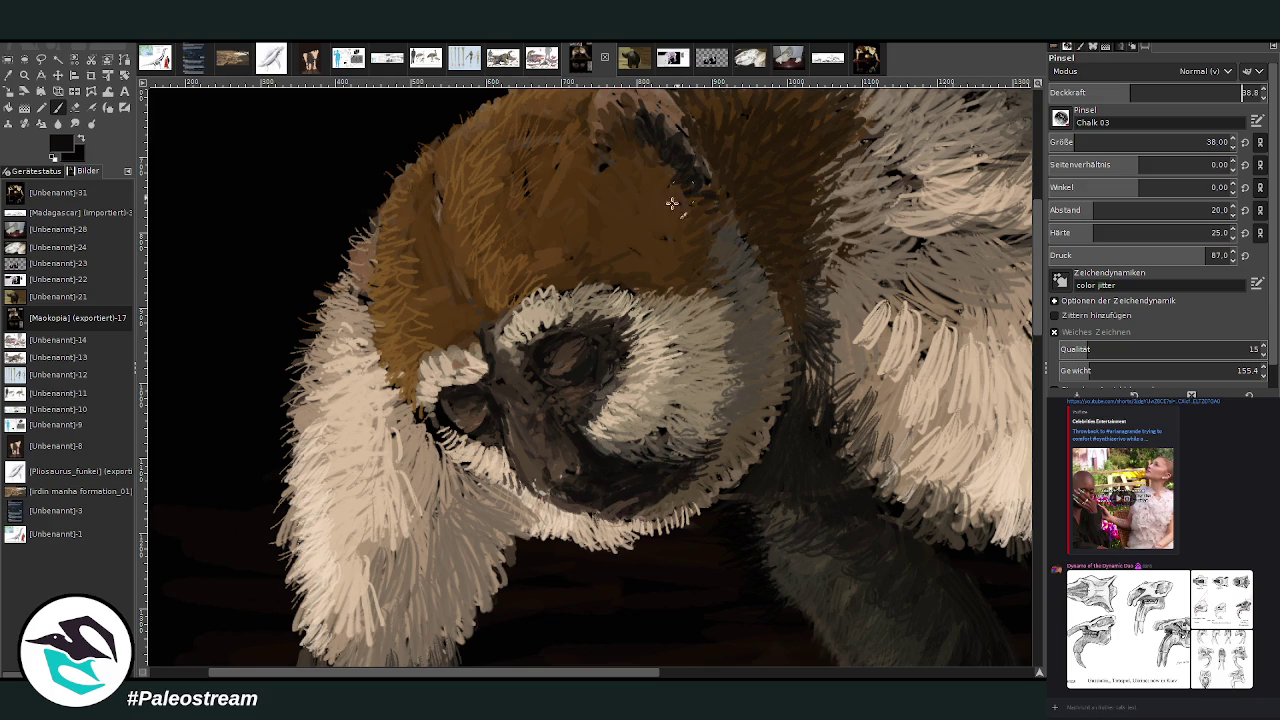
pyautogui.click(1214, 232)
pyautogui.moveTo(482, 342); pyautogui.dragTo(412, 232)
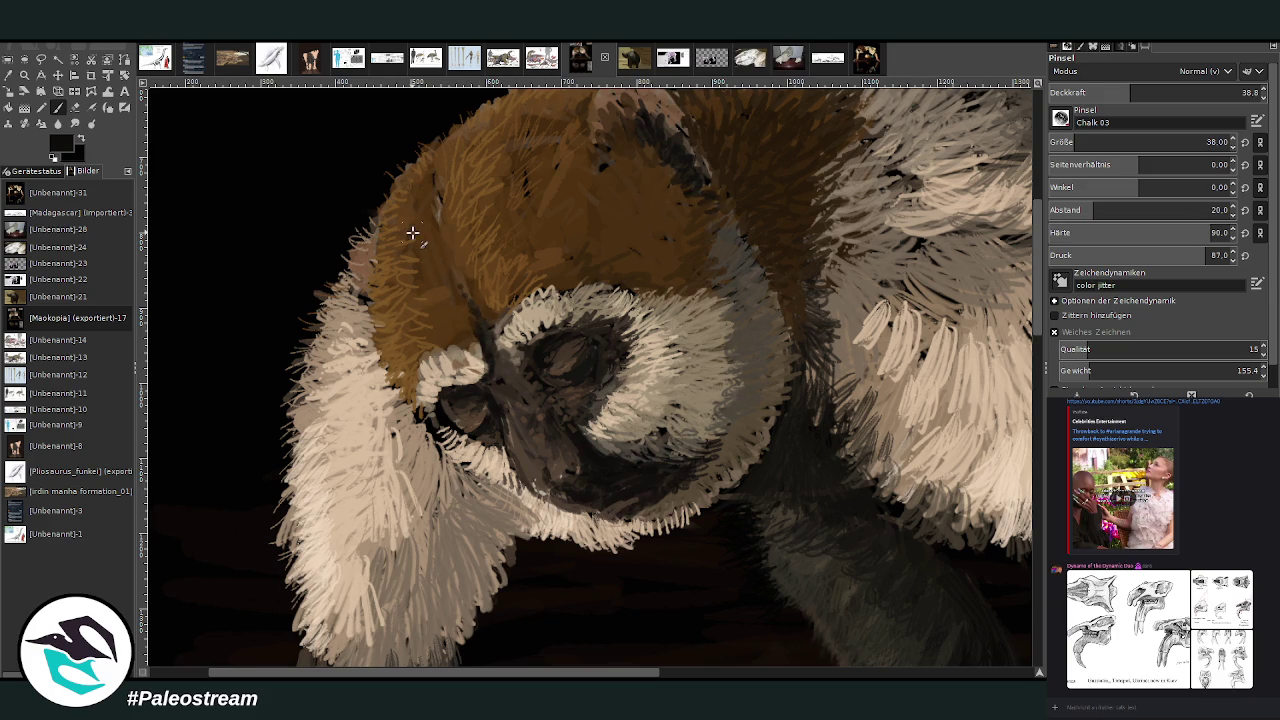
pyautogui.scroll(-1, 412, 232)
pyautogui.scroll(-1, 412, 232)
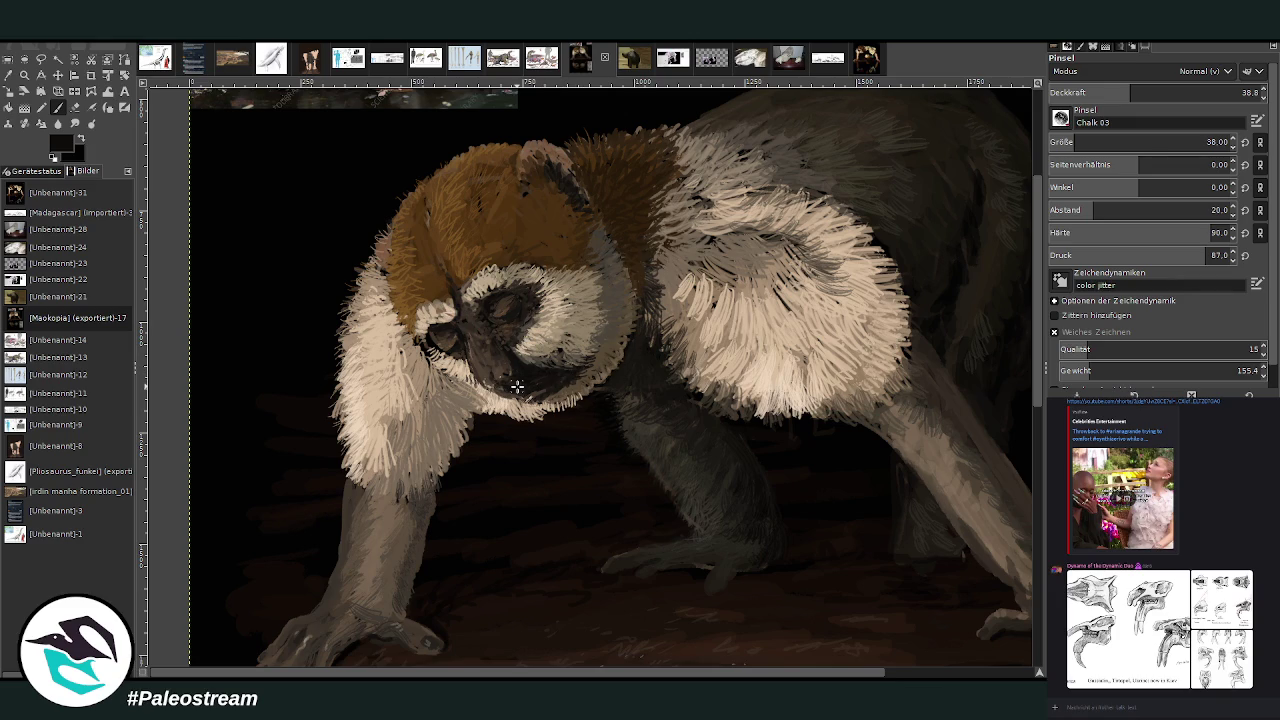
pyautogui.hotkey('shift', 'ctrl', 'j')
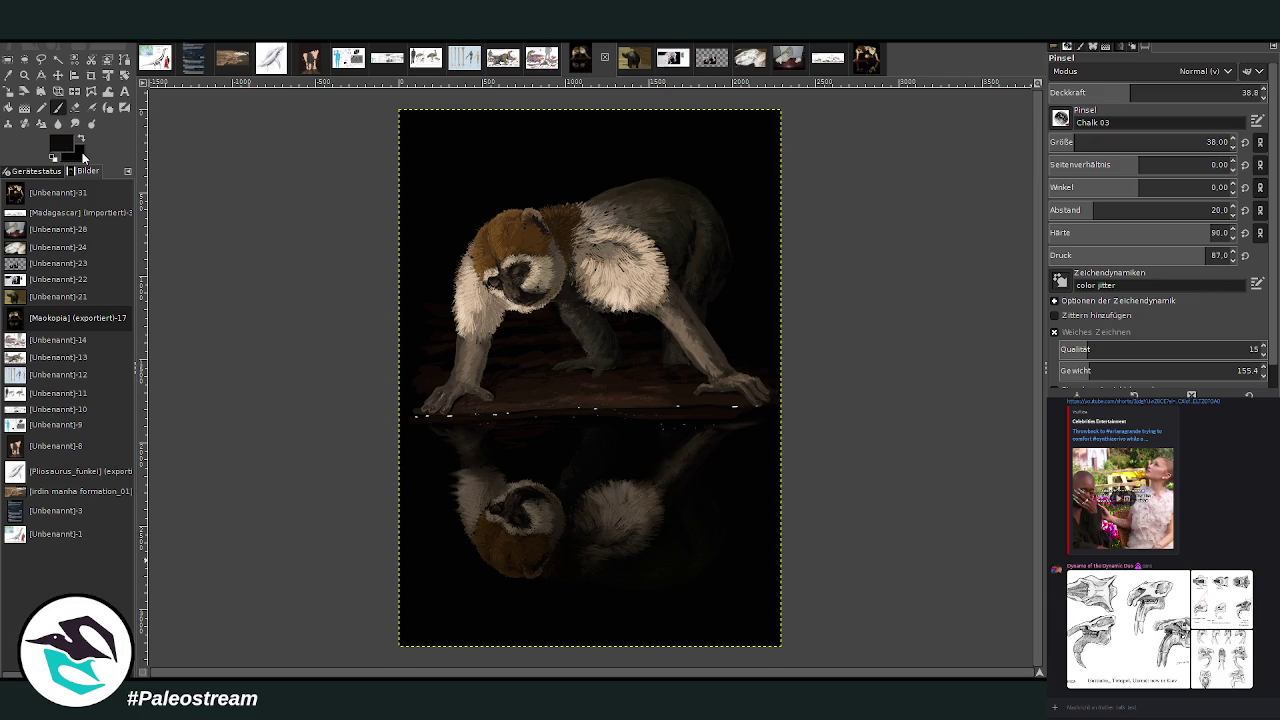
# Lay dark fading gradients over the shoulder, the reflection and near the top at opacity 100.
pyautogui.press('g')
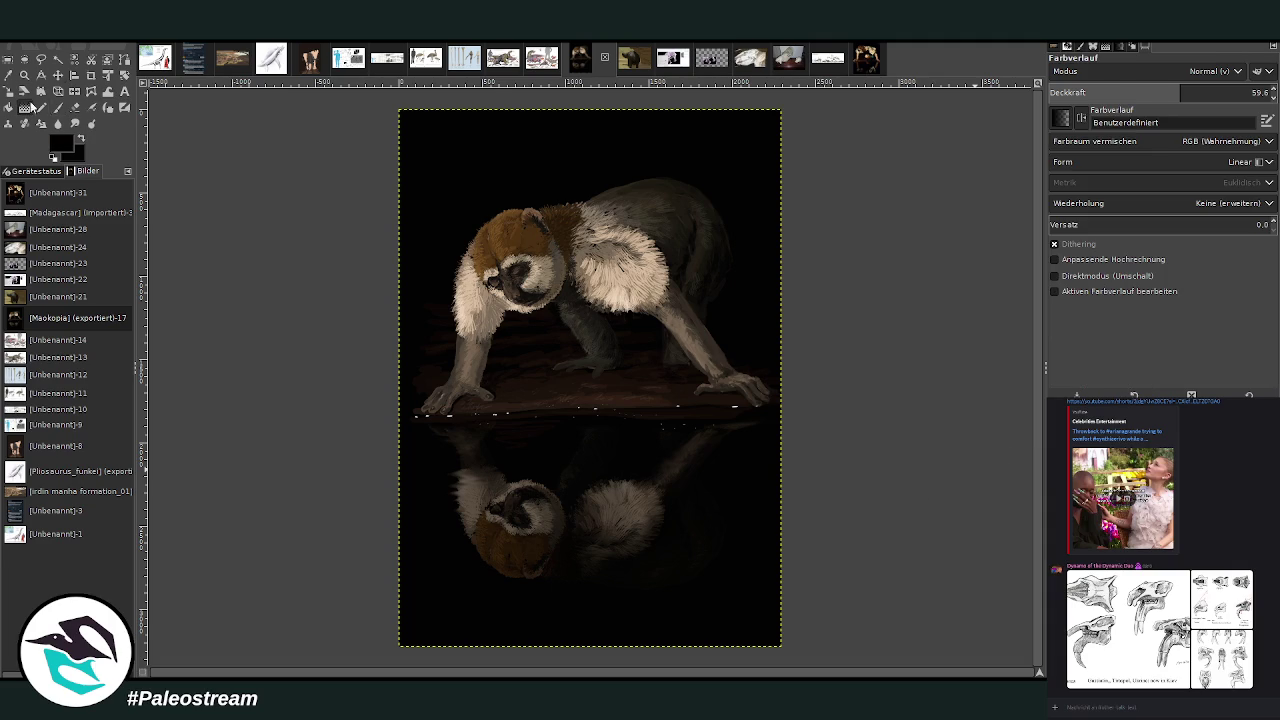
pyautogui.moveTo(657, 133); pyautogui.dragTo(627, 265)
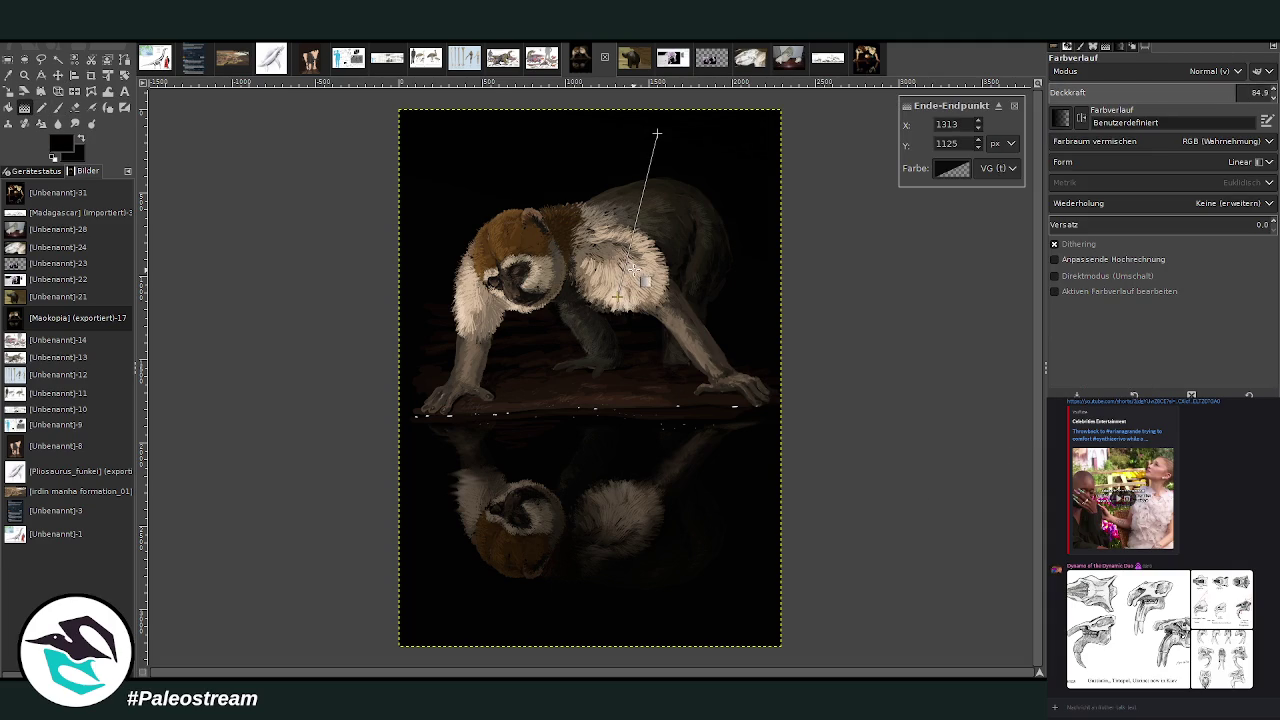
pyautogui.press('Return')
pyautogui.moveTo(503, 616); pyautogui.dragTo(508, 565)
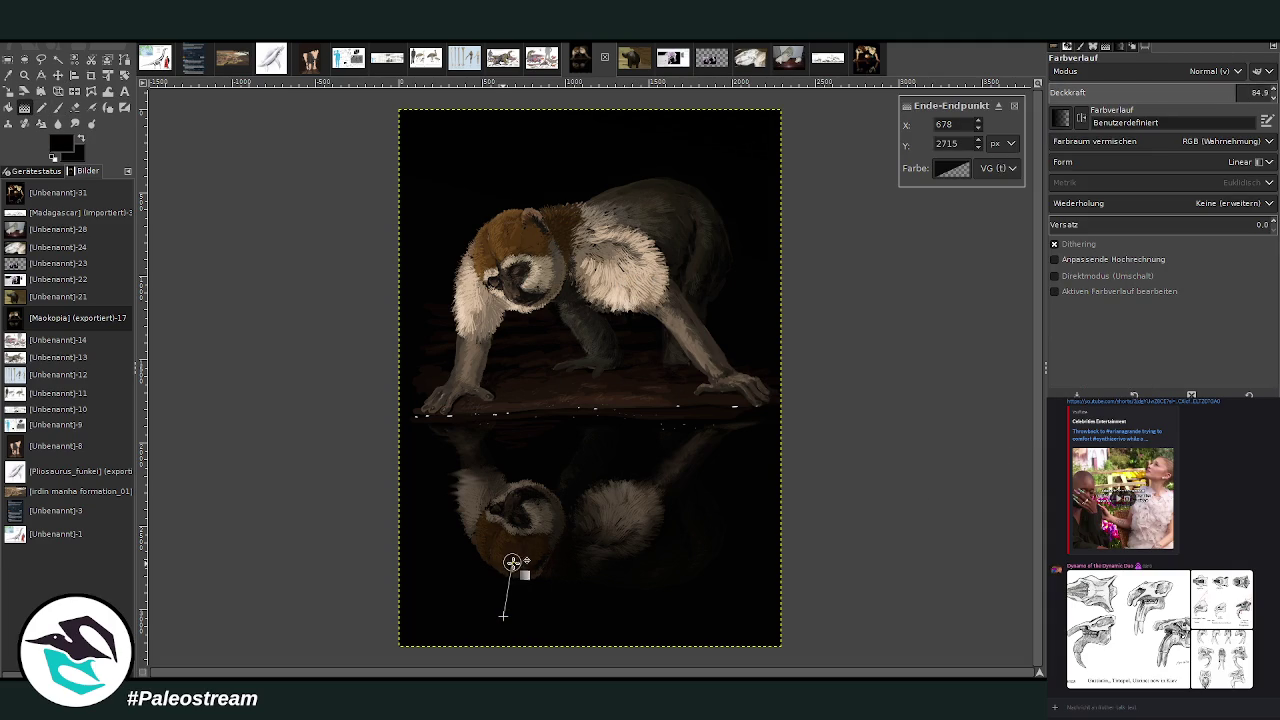
pyautogui.press('Return')
pyautogui.moveTo(1197, 101); pyautogui.dragTo(1250, 60)
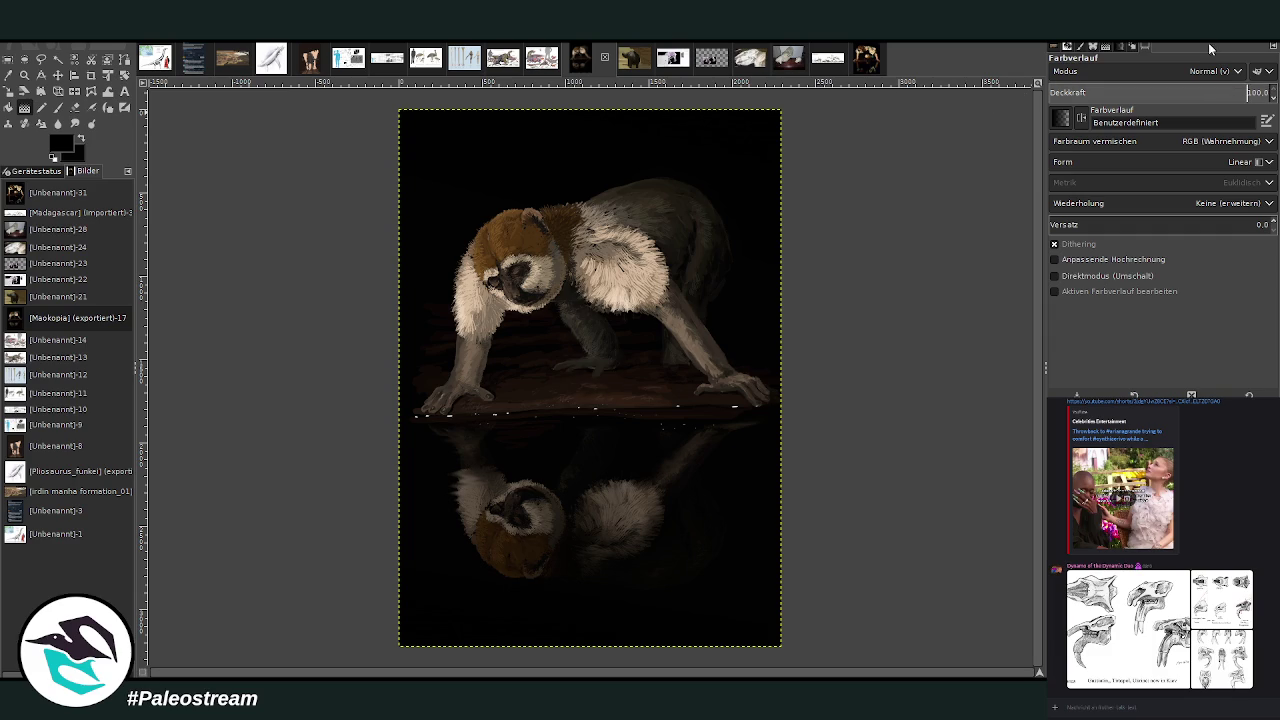
pyautogui.moveTo(663, 114); pyautogui.dragTo(648, 232)
pyautogui.press('Return')
# Zoom in on the head and set the eraser to opacity 72.9, size 22.
pyautogui.press('z')
pyautogui.moveTo(422, 134); pyautogui.dragTo(600, 330)
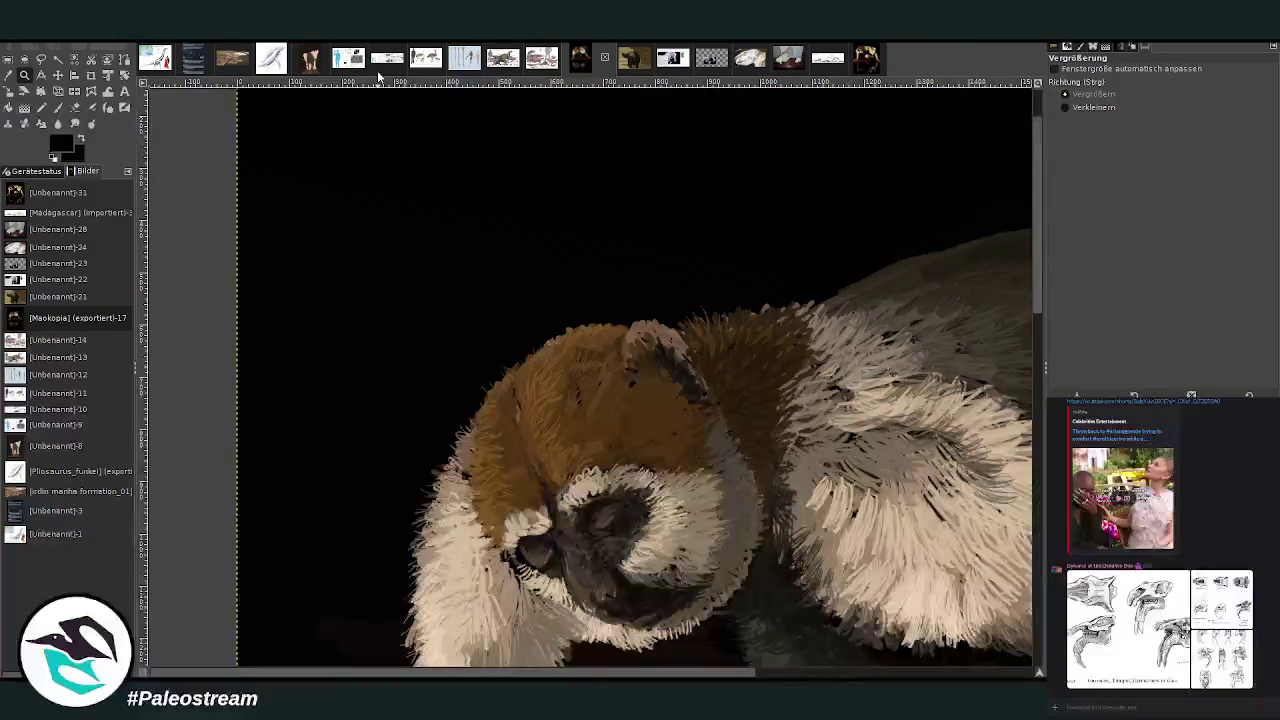
pyautogui.click(74, 107)
pyautogui.click(1200, 92)
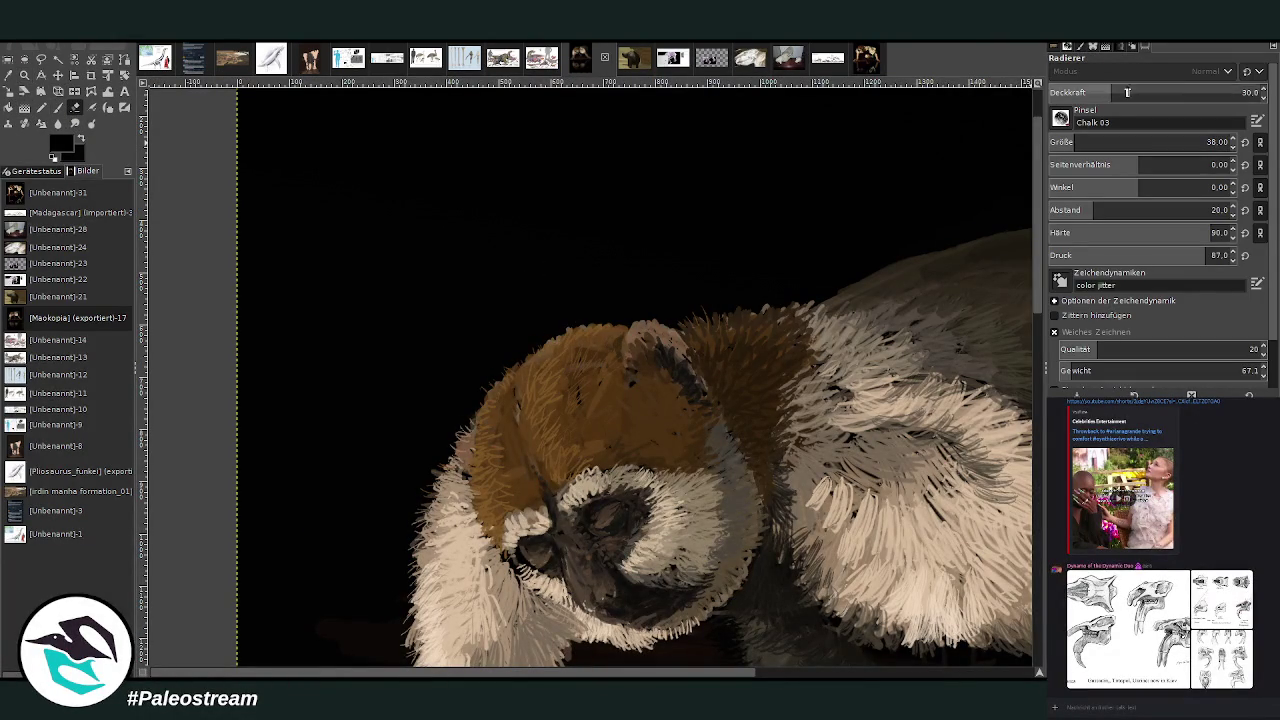
pyautogui.click(1207, 142)
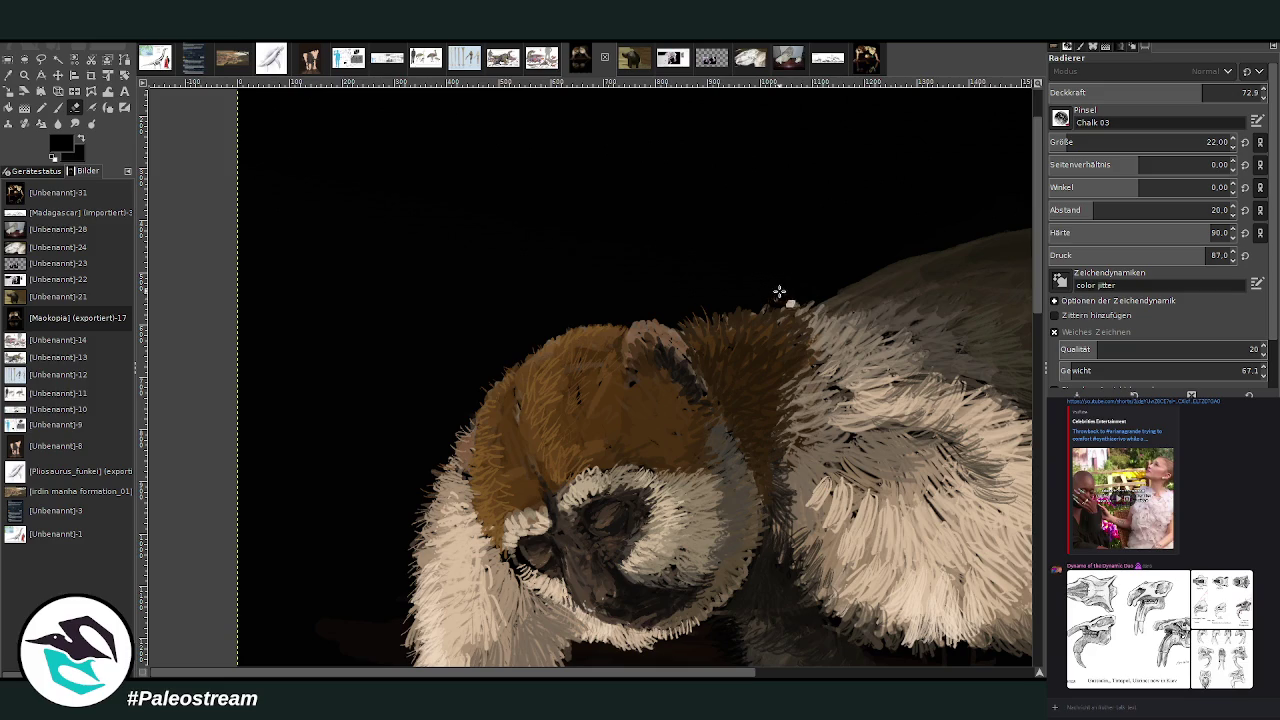
pyautogui.press('-')
pyautogui.press('-')
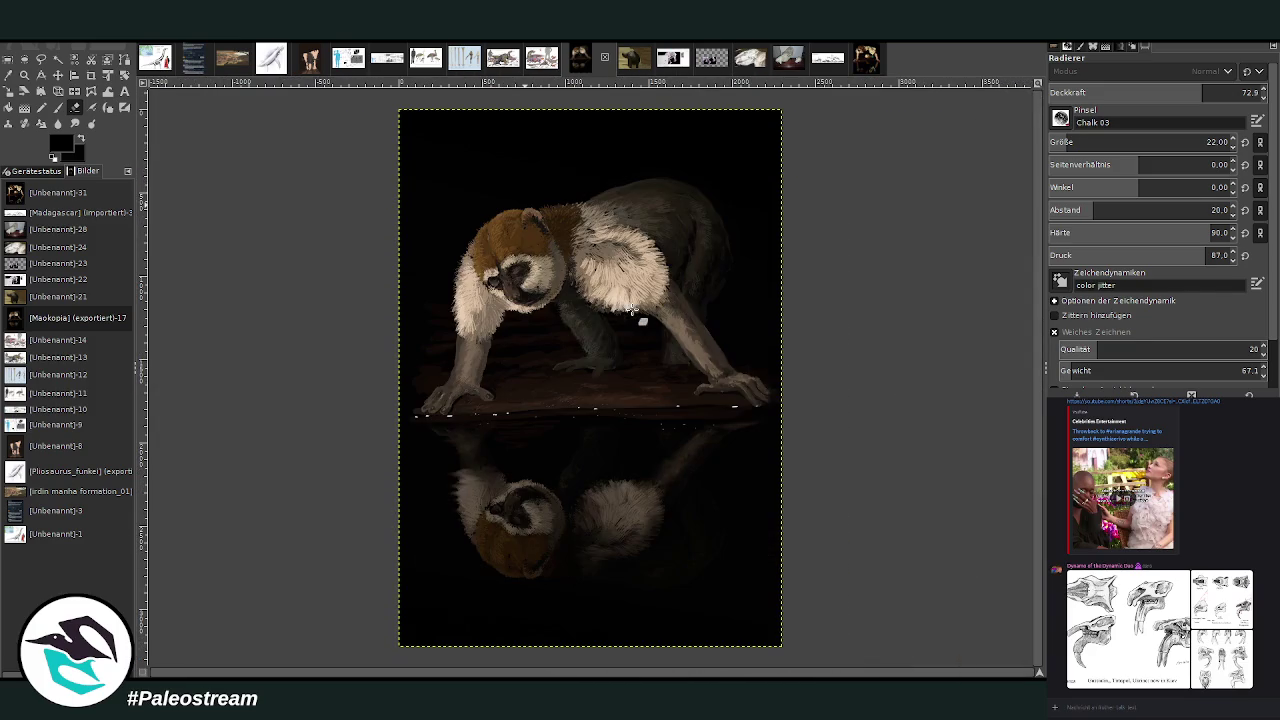
pyautogui.click(24, 75)
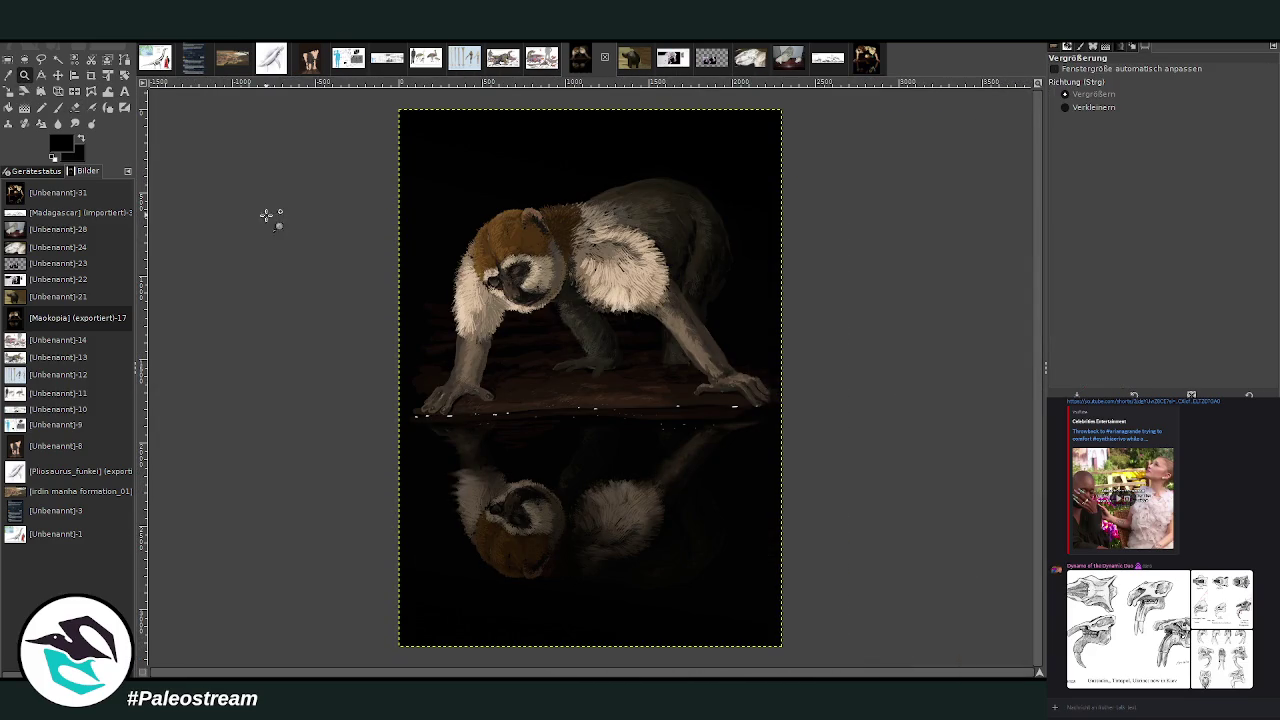
# Zoom in on the monkey and warp its left shoulder fur outward and down at brush size ~467.
pyautogui.moveTo(392, 104)
pyautogui.mouseDown()
pyautogui.moveTo(770, 645)
pyautogui.moveTo(748, 626)
pyautogui.mouseUp()
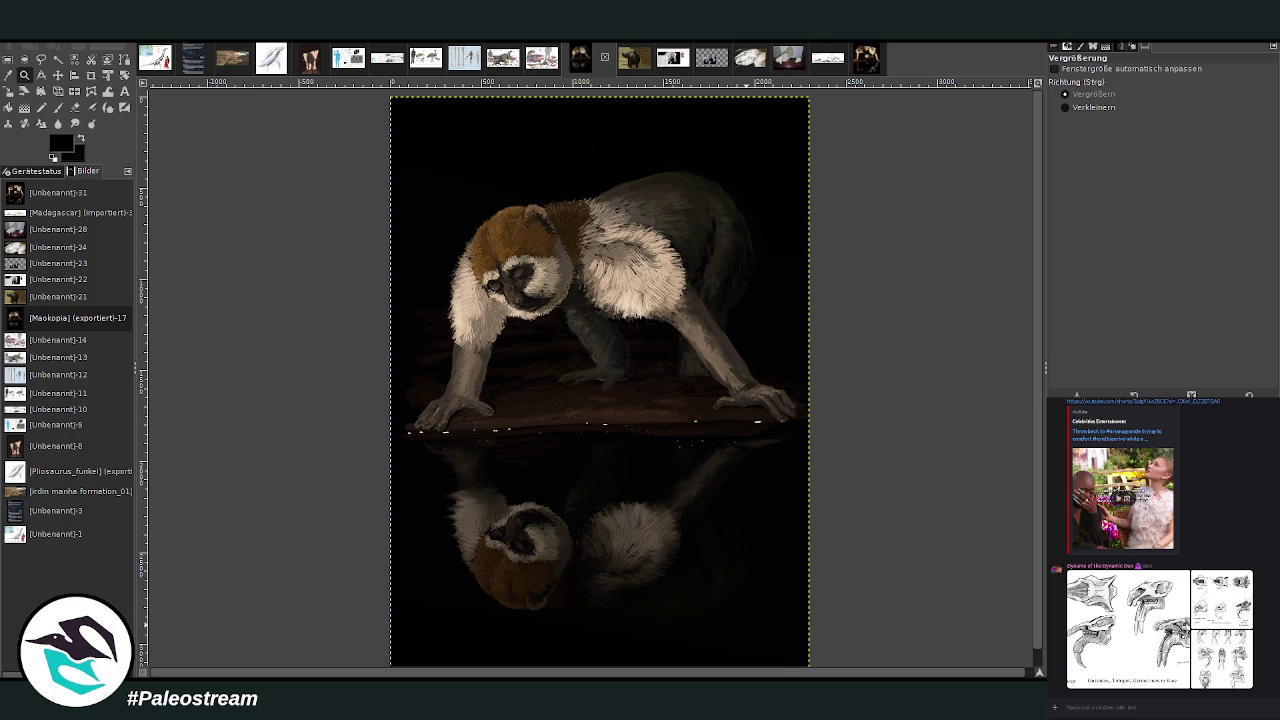
pyautogui.press('w')
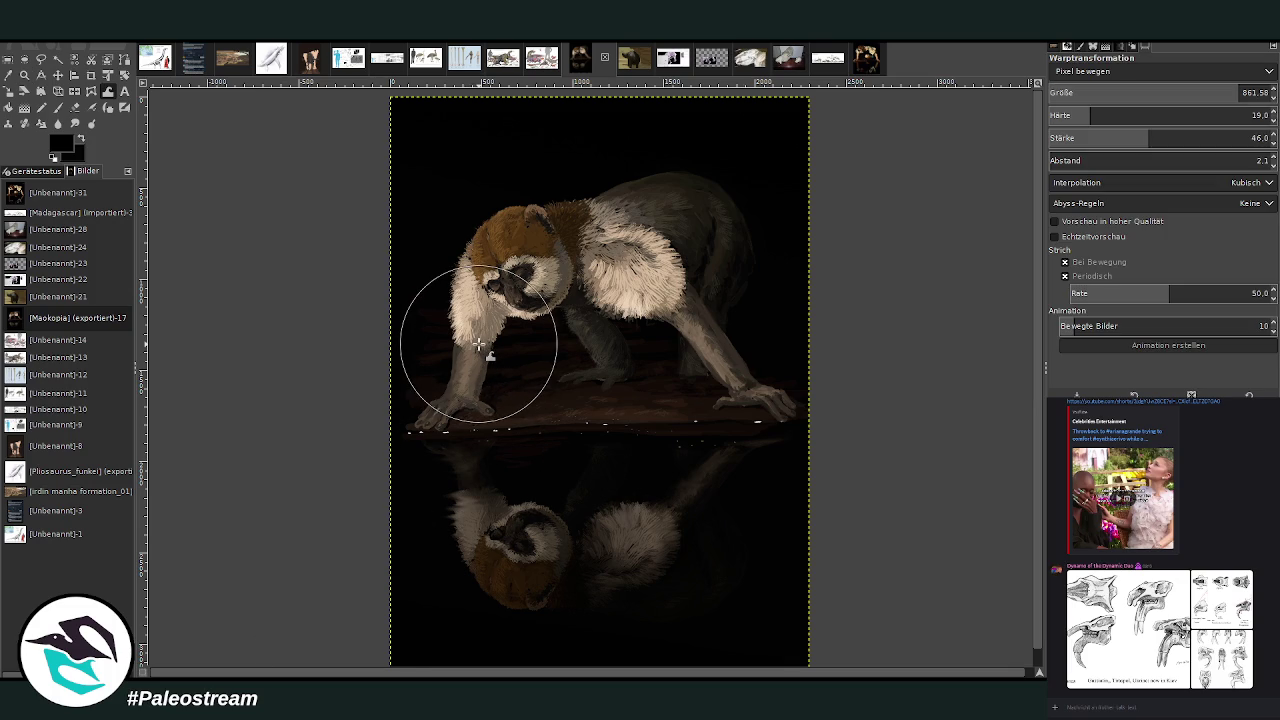
pyautogui.press('z')
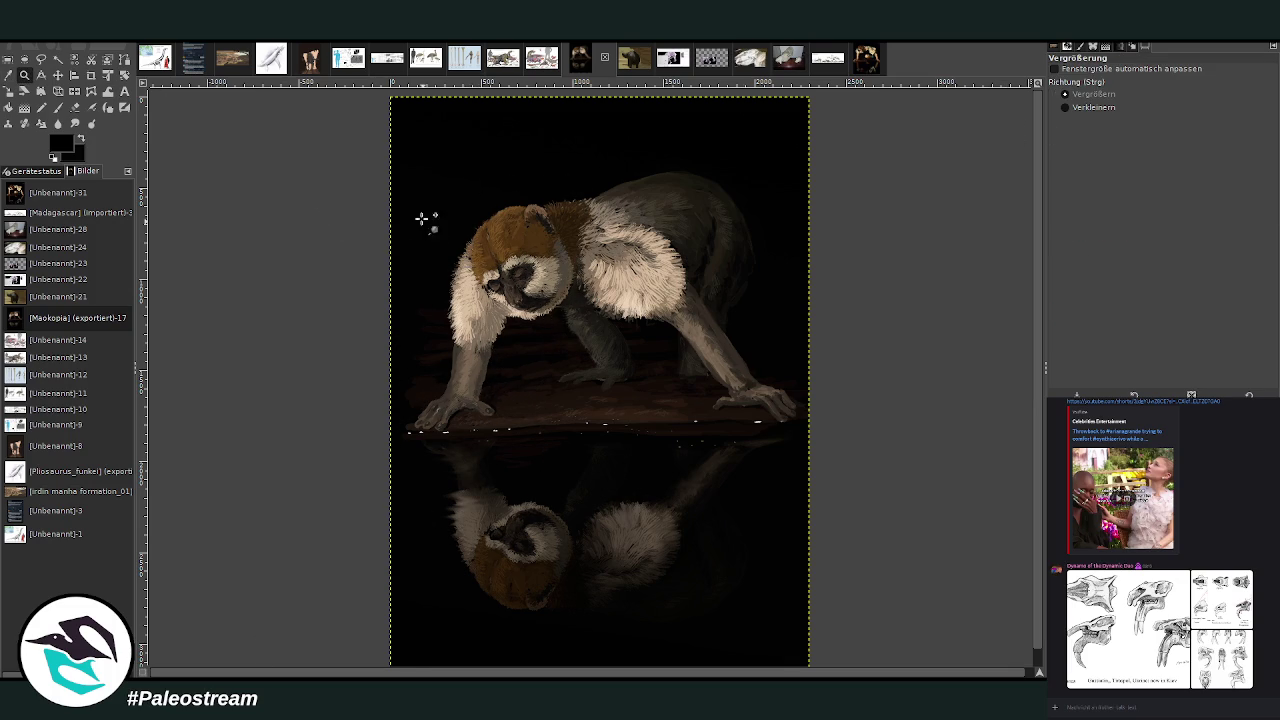
pyautogui.moveTo(387, 191); pyautogui.dragTo(750, 563)
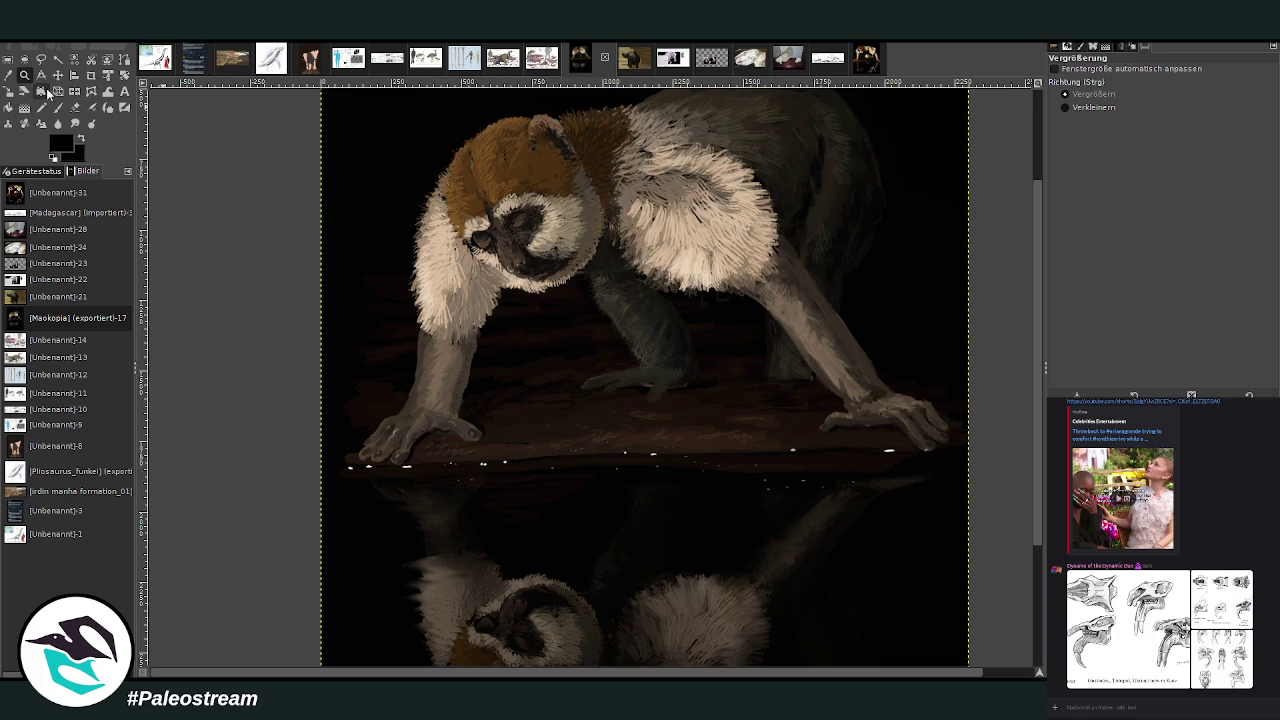
pyautogui.click(108, 91)
pyautogui.click(1150, 90)
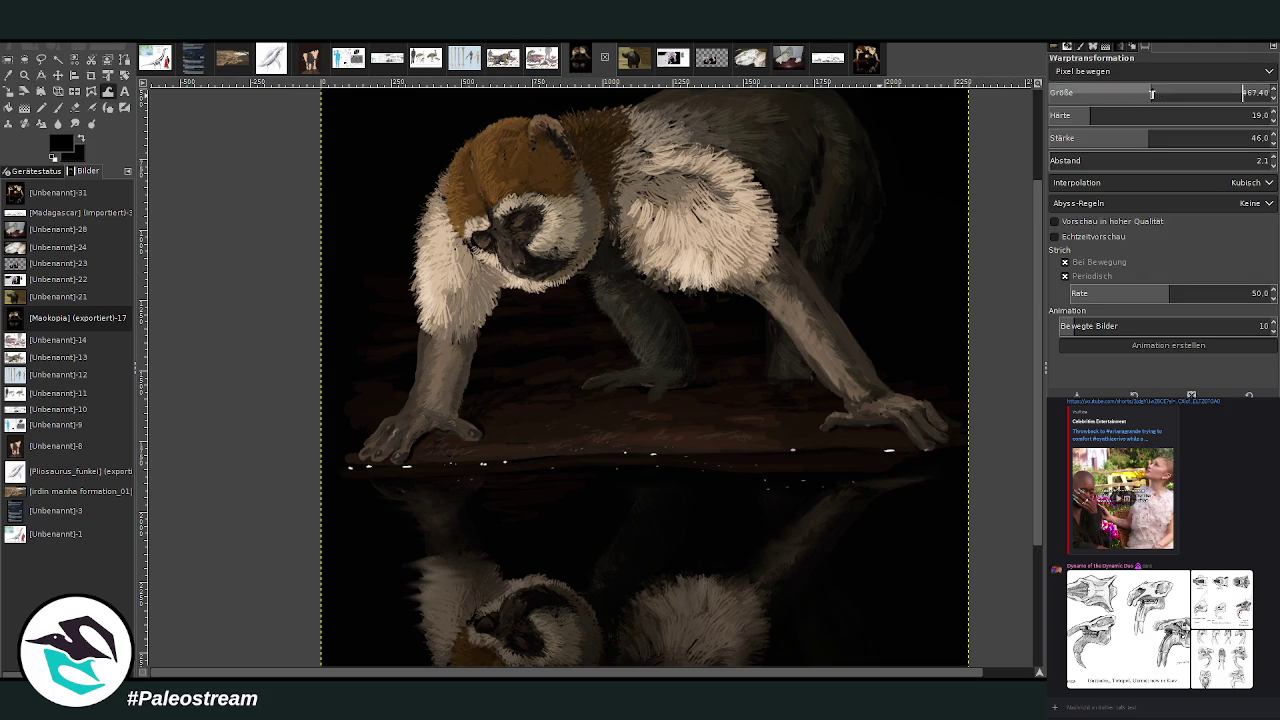
pyautogui.moveTo(396, 241)
pyautogui.mouseDown()
pyautogui.moveTo(501, 305)
pyautogui.moveTo(443, 337)
pyautogui.moveTo(420, 326)
pyautogui.moveTo(463, 338)
pyautogui.moveTo(471, 326)
pyautogui.moveTo(406, 303)
pyautogui.moveTo(486, 325)
pyautogui.mouseUp()
# Commit the arm warp and darken part of the arm with a Darken Only chalk brush.
pyautogui.click(57, 107)
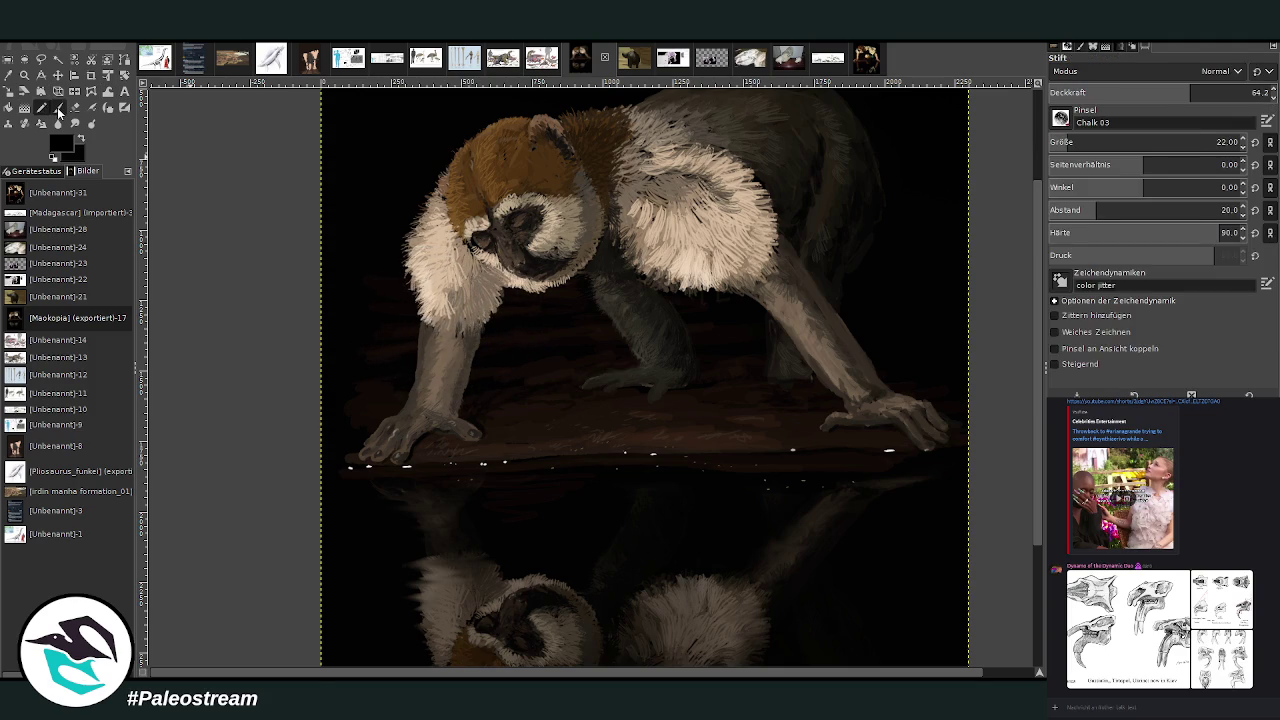
pyautogui.click(57, 107)
pyautogui.scroll(-7, 1180, 71)
pyautogui.click(1082, 92)
pyautogui.moveTo(472, 341); pyautogui.dragTo(435, 322)
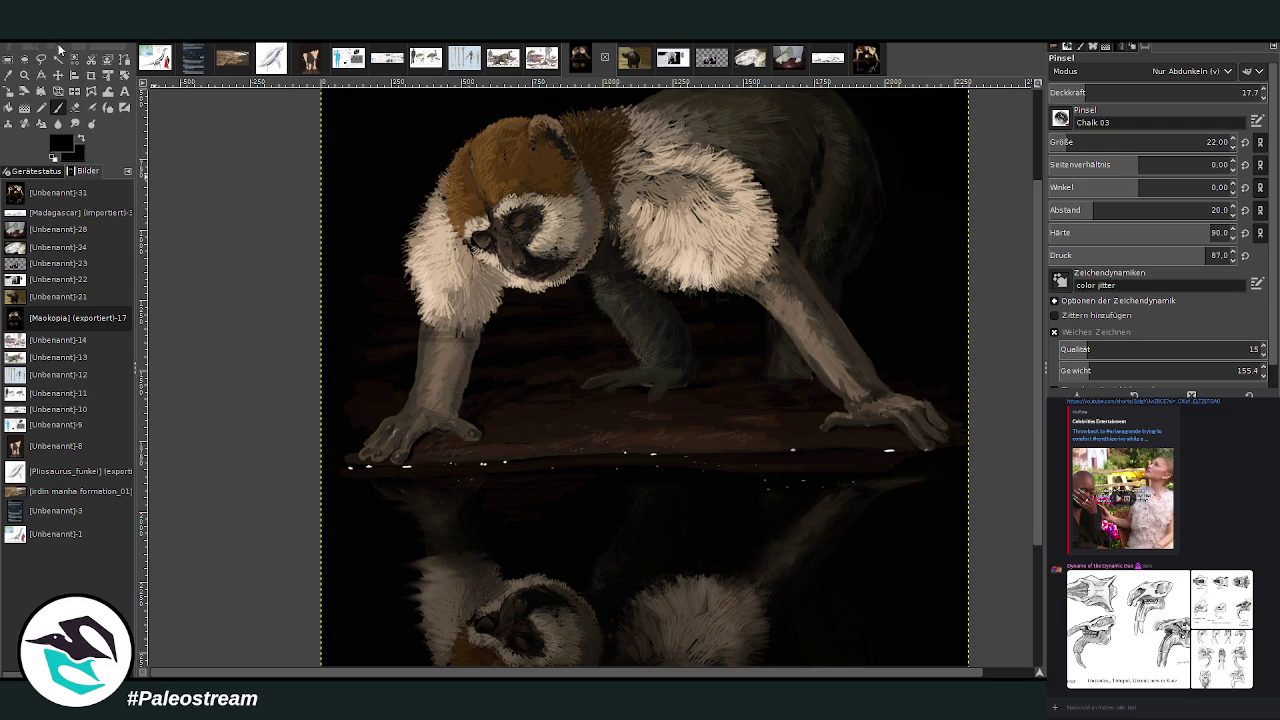
# Darken the forearm with a size 188, hardness 55 brush, then drop opacity to 8.5.
pyautogui.moveTo(1090, 142); pyautogui.dragTo(1115, 142)
pyautogui.click(1077, 92)
pyautogui.click(1148, 232)
pyautogui.moveTo(491, 323)
pyautogui.mouseDown()
pyautogui.moveTo(430, 332)
pyautogui.moveTo(477, 334)
pyautogui.moveTo(414, 351)
pyautogui.moveTo(400, 343)
pyautogui.moveTo(438, 366)
pyautogui.moveTo(443, 341)
pyautogui.moveTo(414, 371)
pyautogui.moveTo(394, 294)
pyautogui.moveTo(496, 332)
pyautogui.mouseUp()
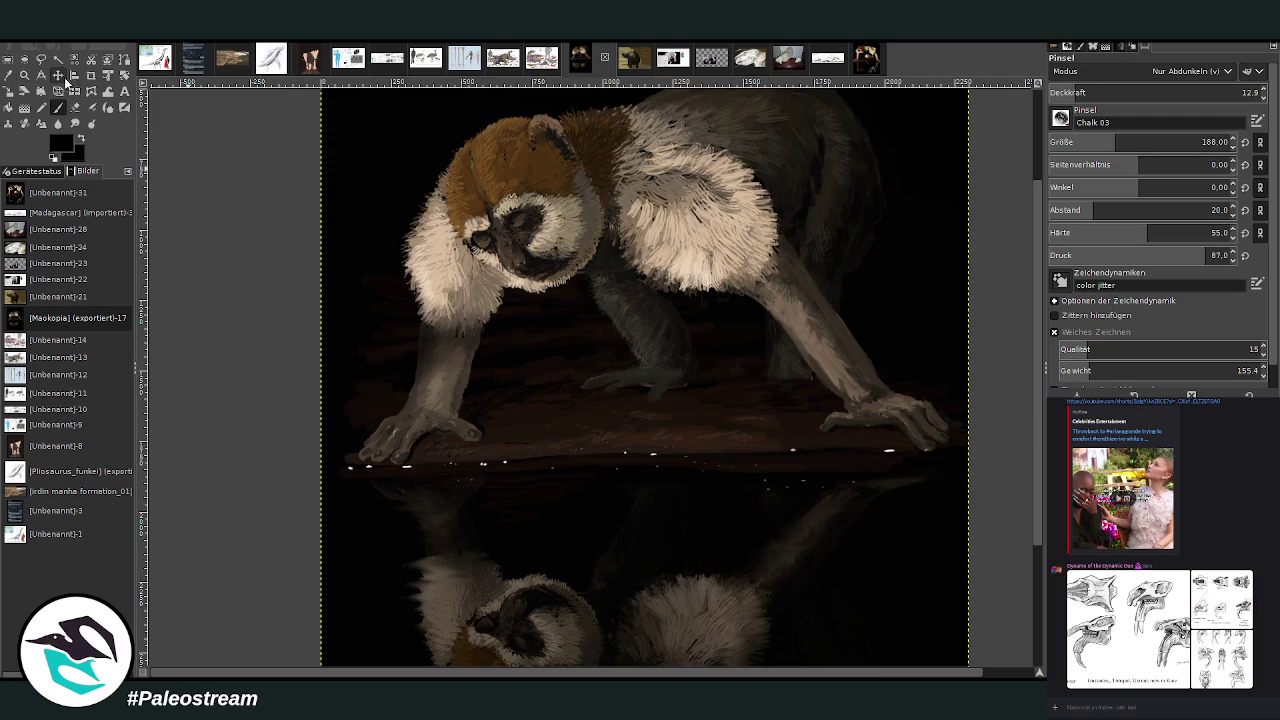
pyautogui.click(1068, 92)
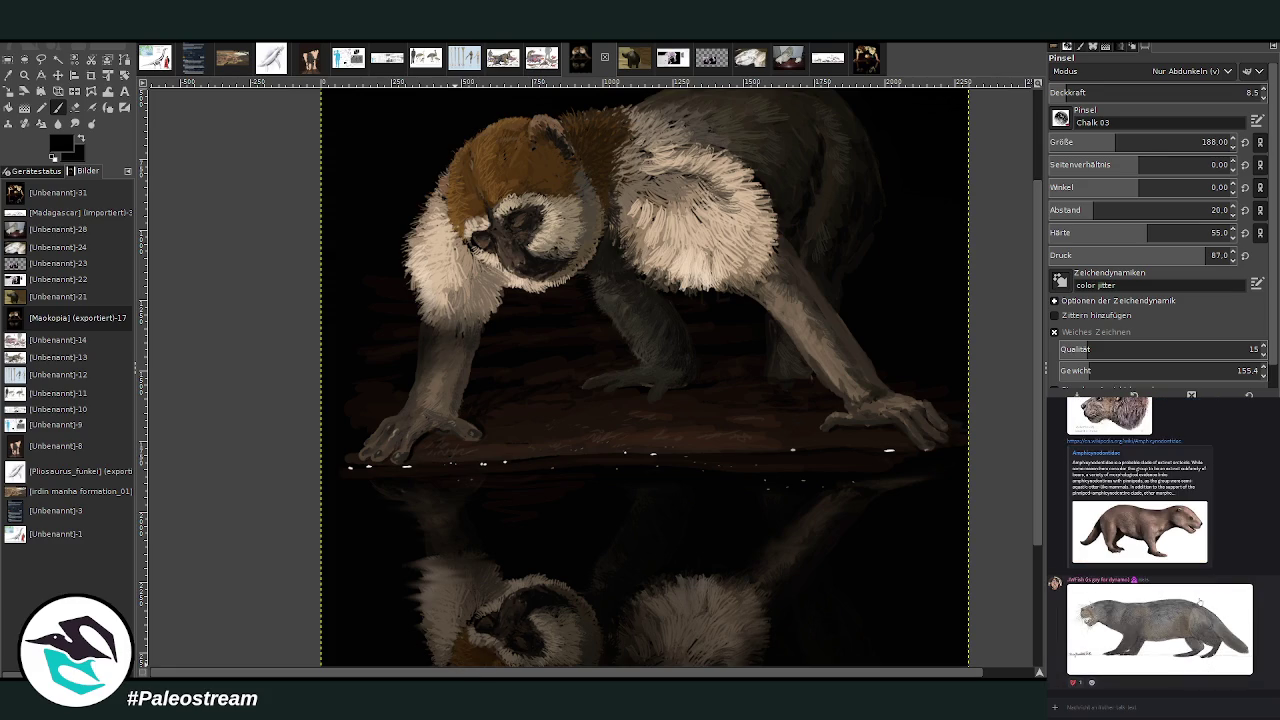
# View an enlarged reference image from the chat, then close it.
pyautogui.click(1198, 601)
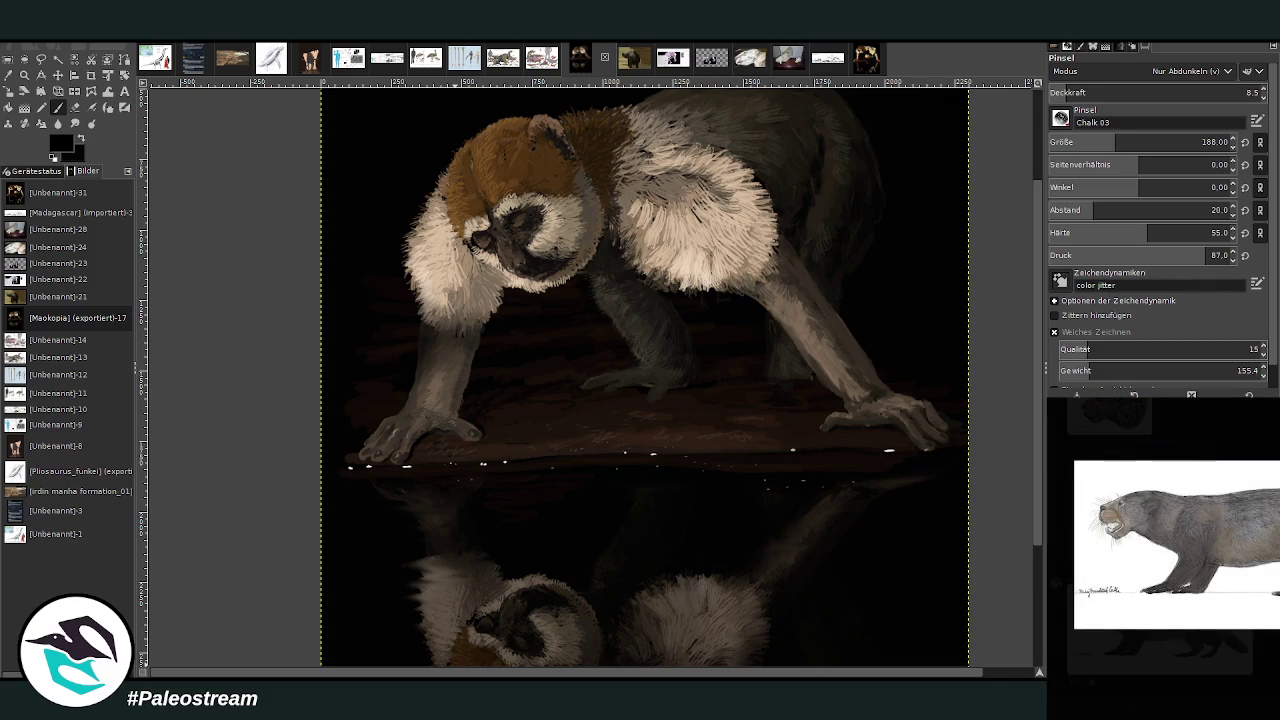
pyautogui.click(1271, 652)
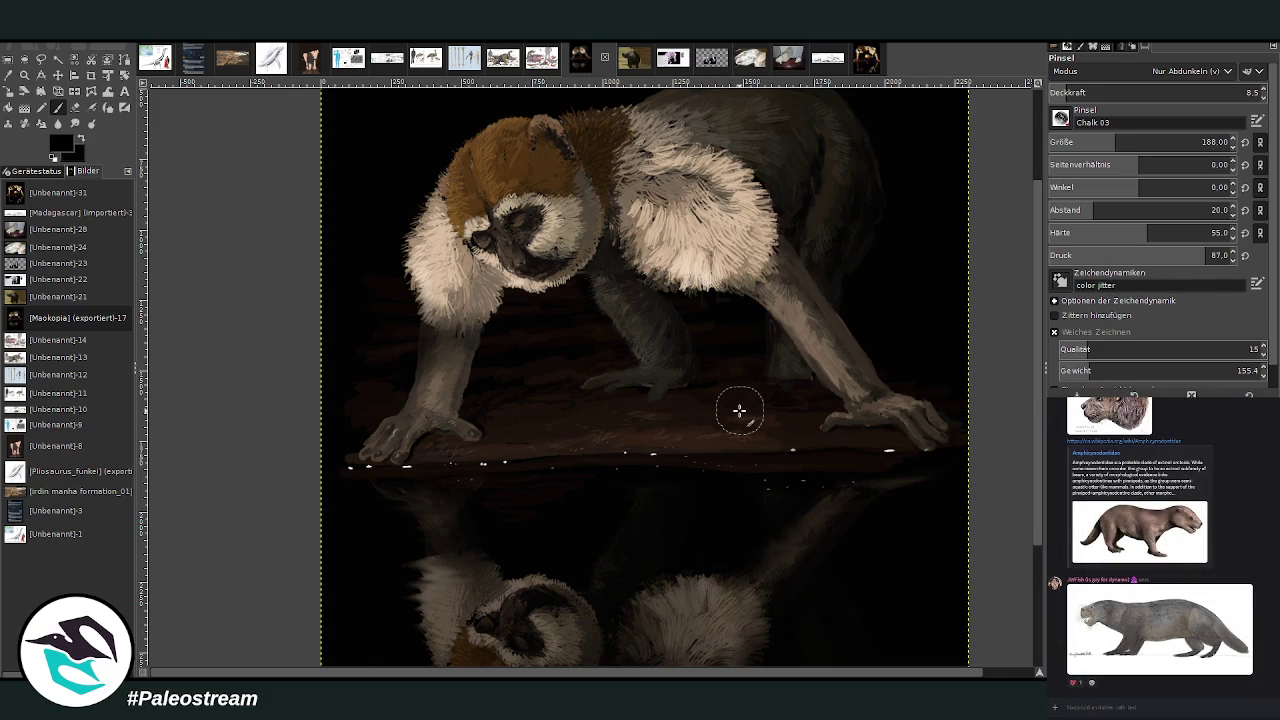
pyautogui.scroll(-4, 736, 410)
pyautogui.scroll(7, 734, 410)
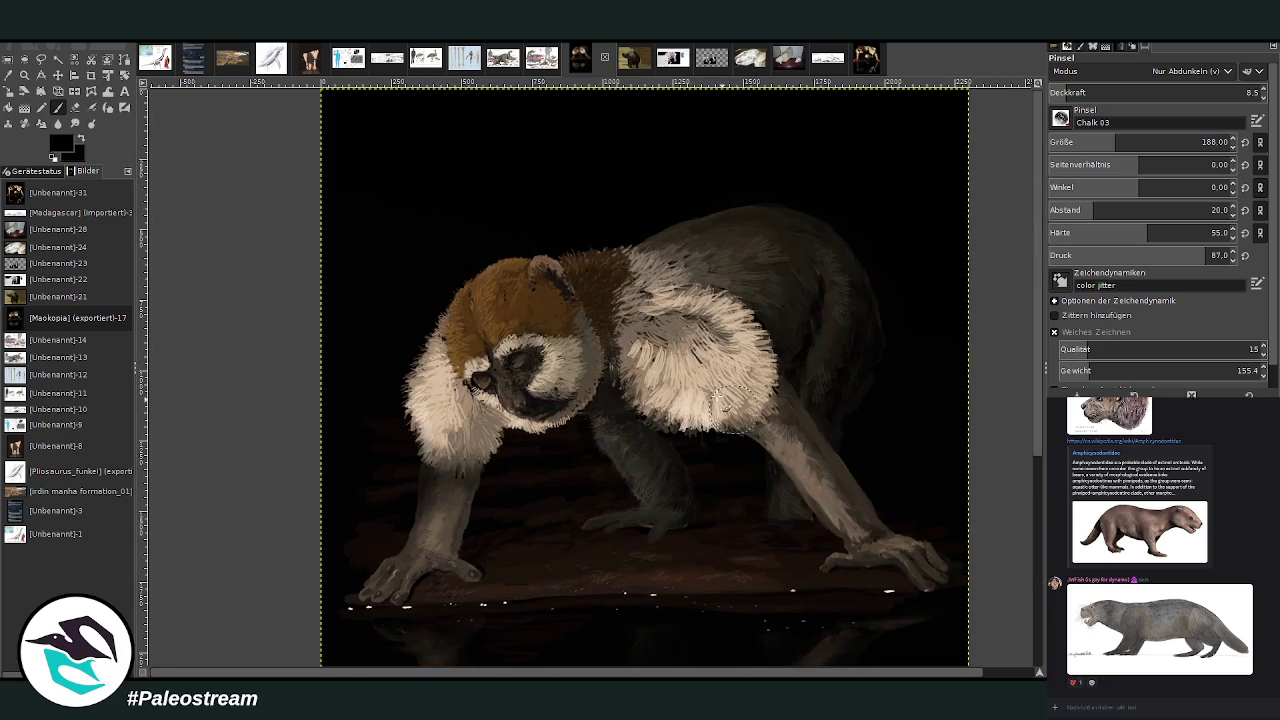
pyautogui.click(24, 75)
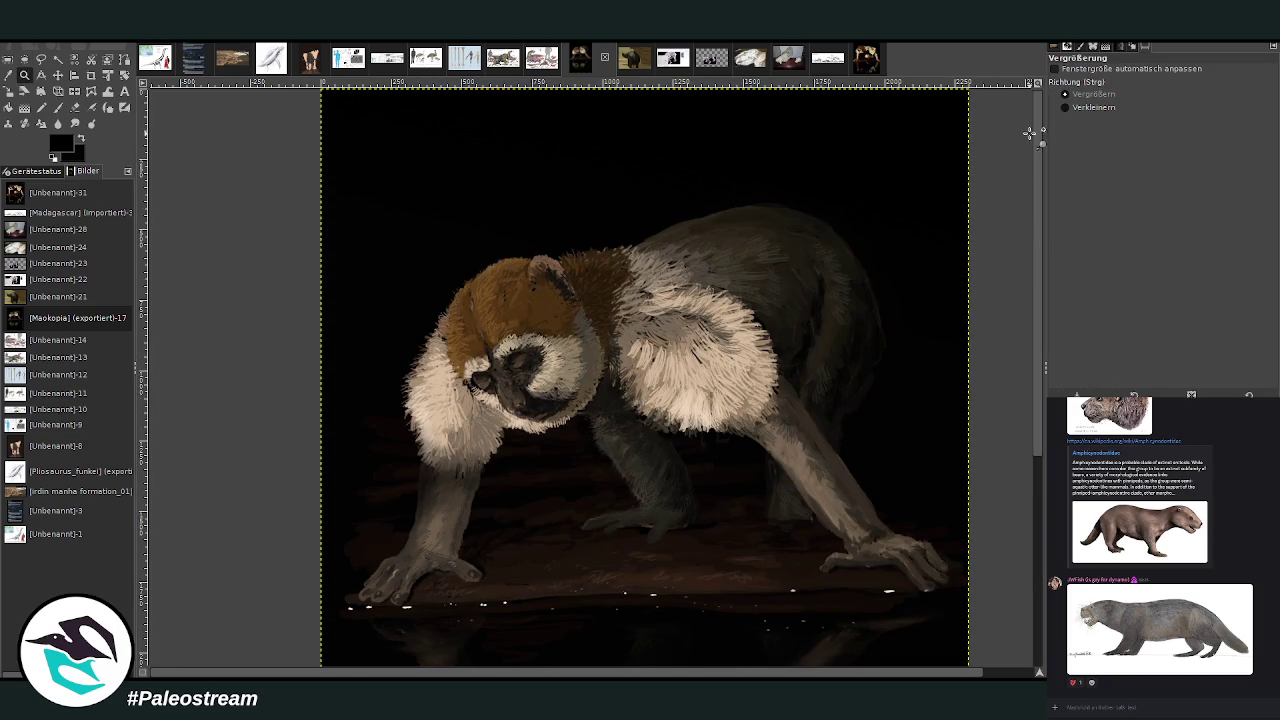
# Set the Zoom tool to Zoom Out (Verkleinern) and zoom out over the painting.
pyautogui.click(1064, 107)
pyautogui.click(790, 212)
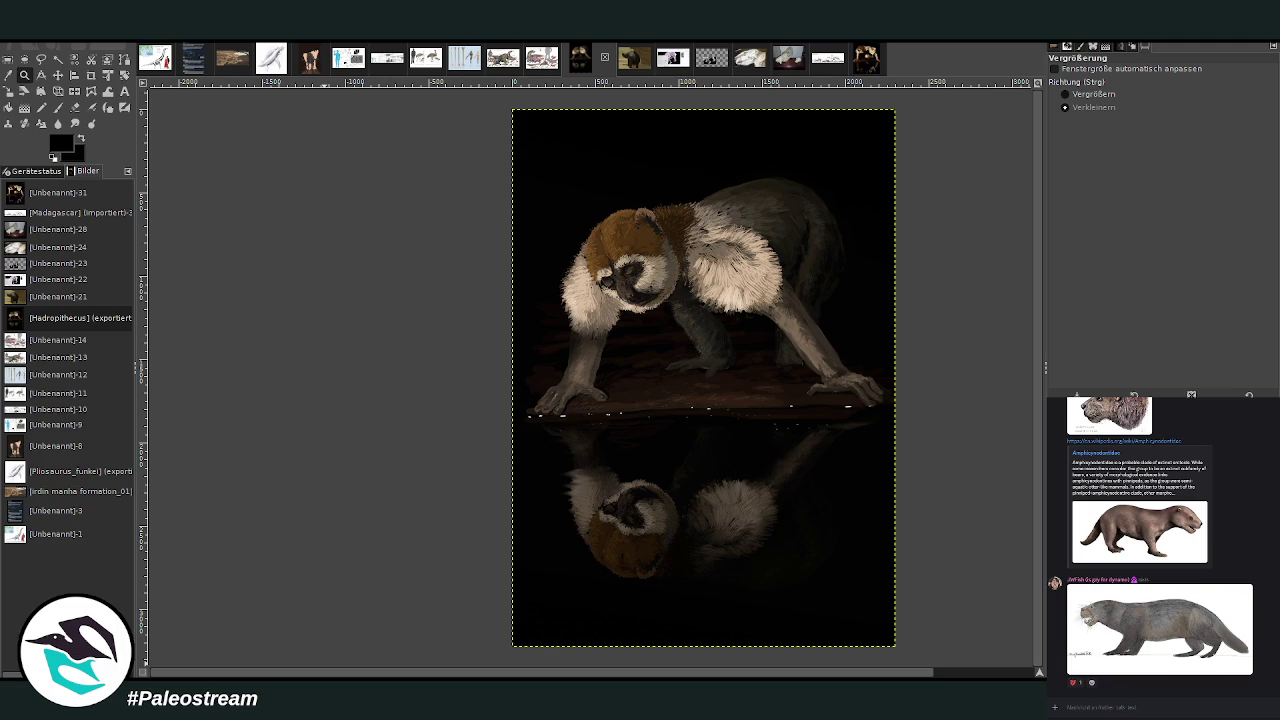
# Set the Zoom tool to Zoom In (Vergrößern) and frame the whole painting in a zoom rectangle.
pyautogui.click(1088, 94)
pyautogui.moveTo(490, 119); pyautogui.dragTo(911, 662)
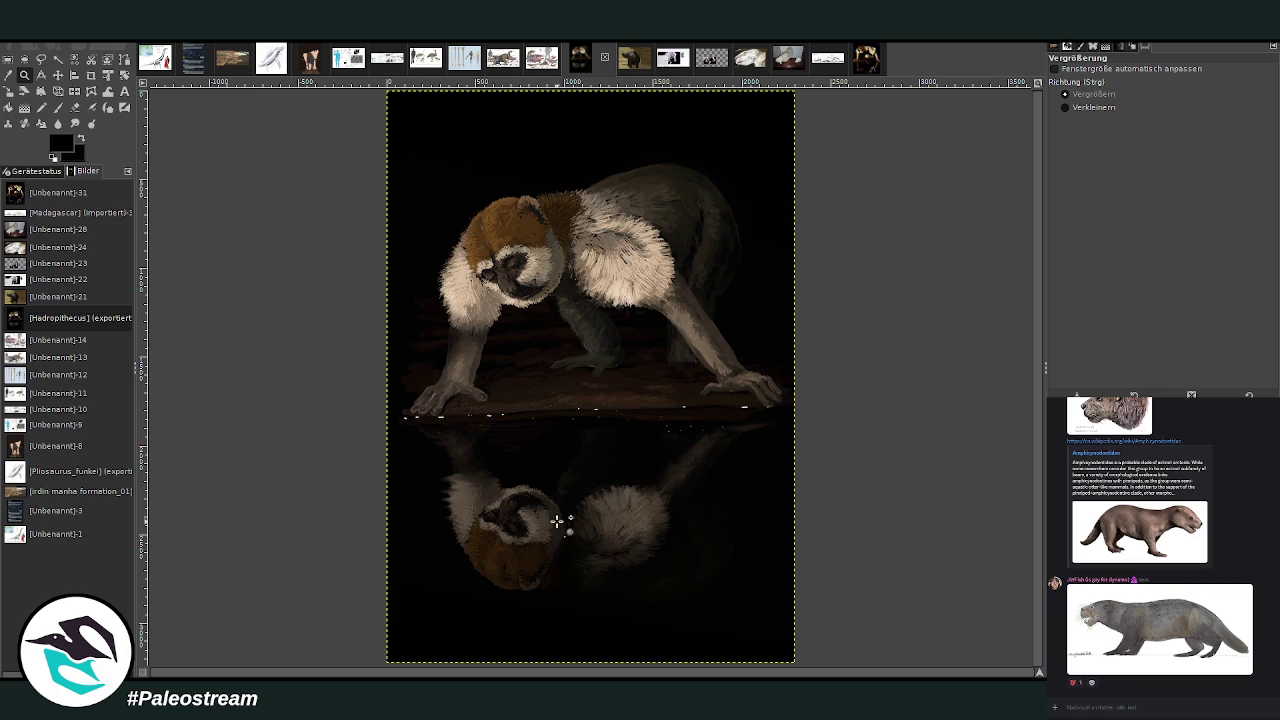
# Undo the last change, switch layers, and duplicate the painting into a new untitled image.
pyautogui.hotkey('ctrl', 'z')
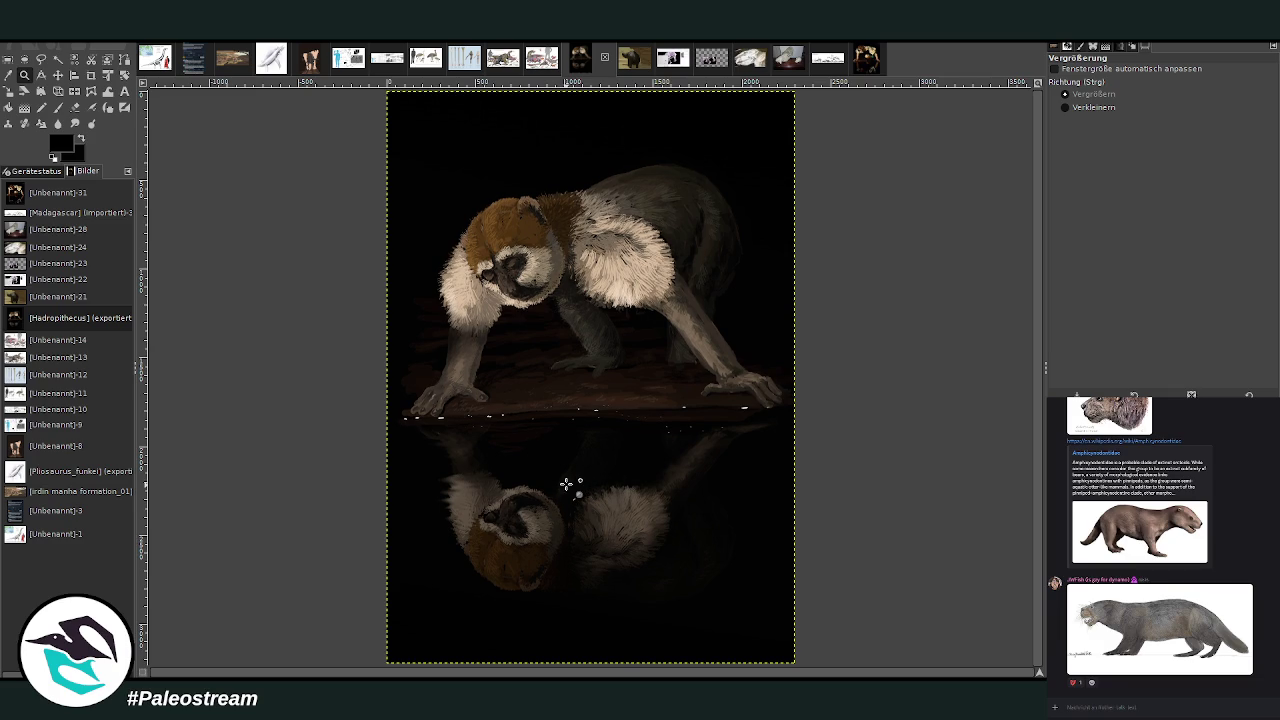
pyautogui.press('pageup')
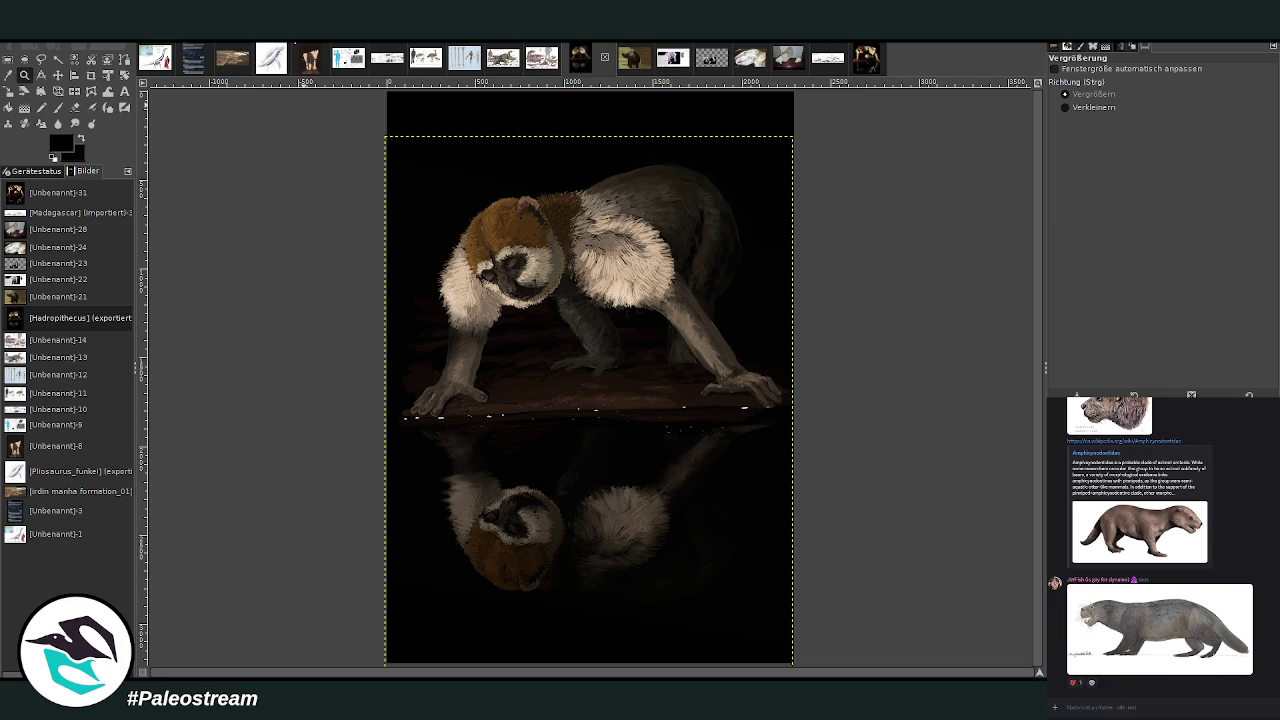
pyautogui.hotkey('ctrl', 'shift', 'f')
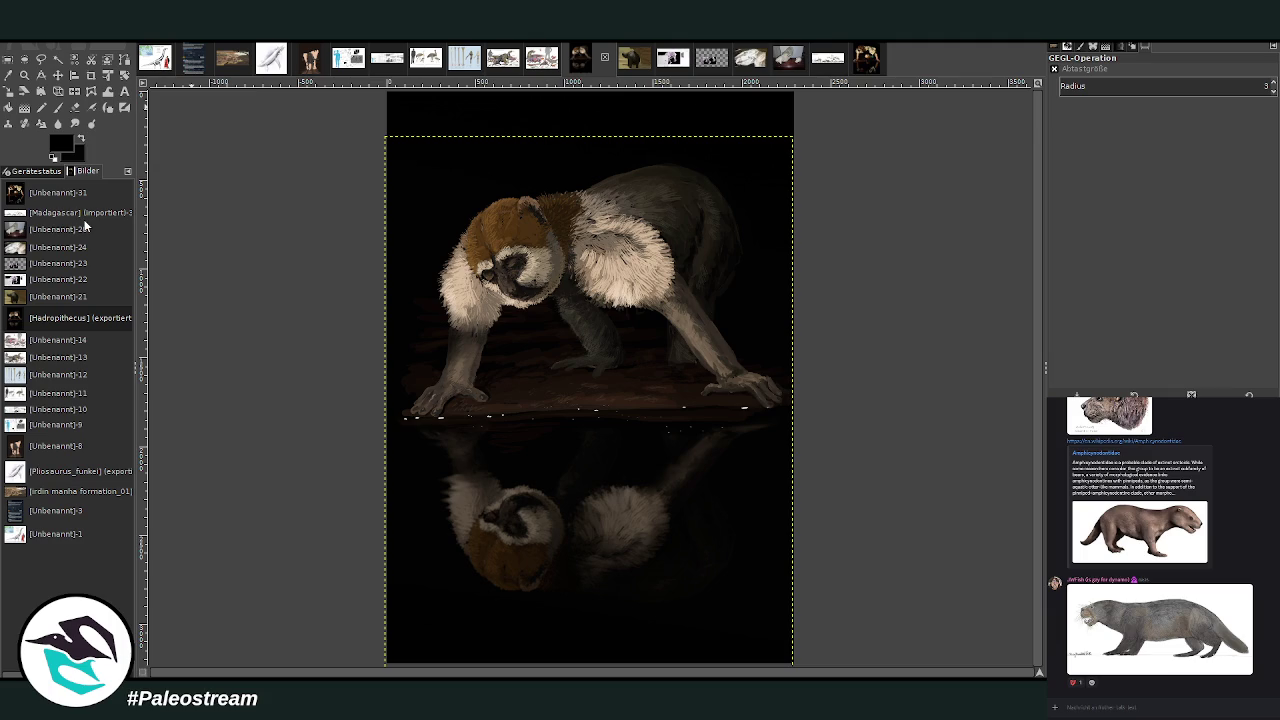
pyautogui.hotkey('ctrl', 'd')
pyautogui.press('pageup')
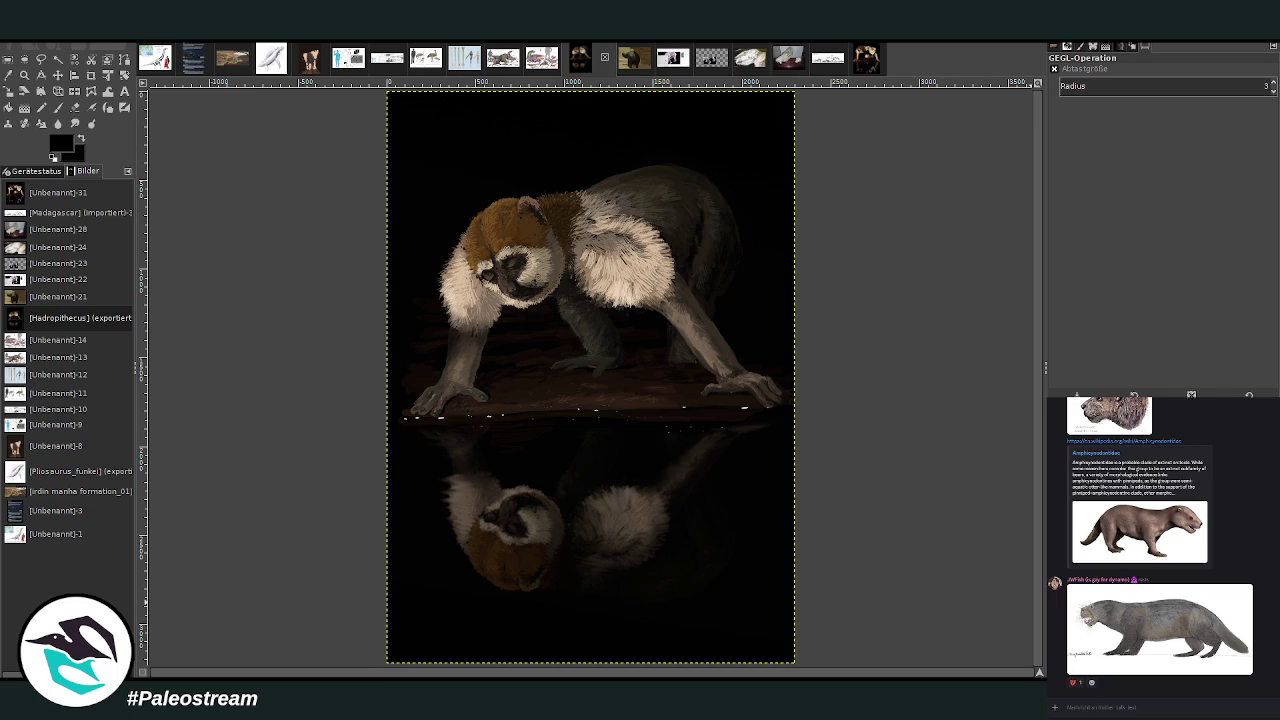
# Crop the image to the full 2298 × 3223 canvas at position 0, 0.
pyautogui.click(91, 75)
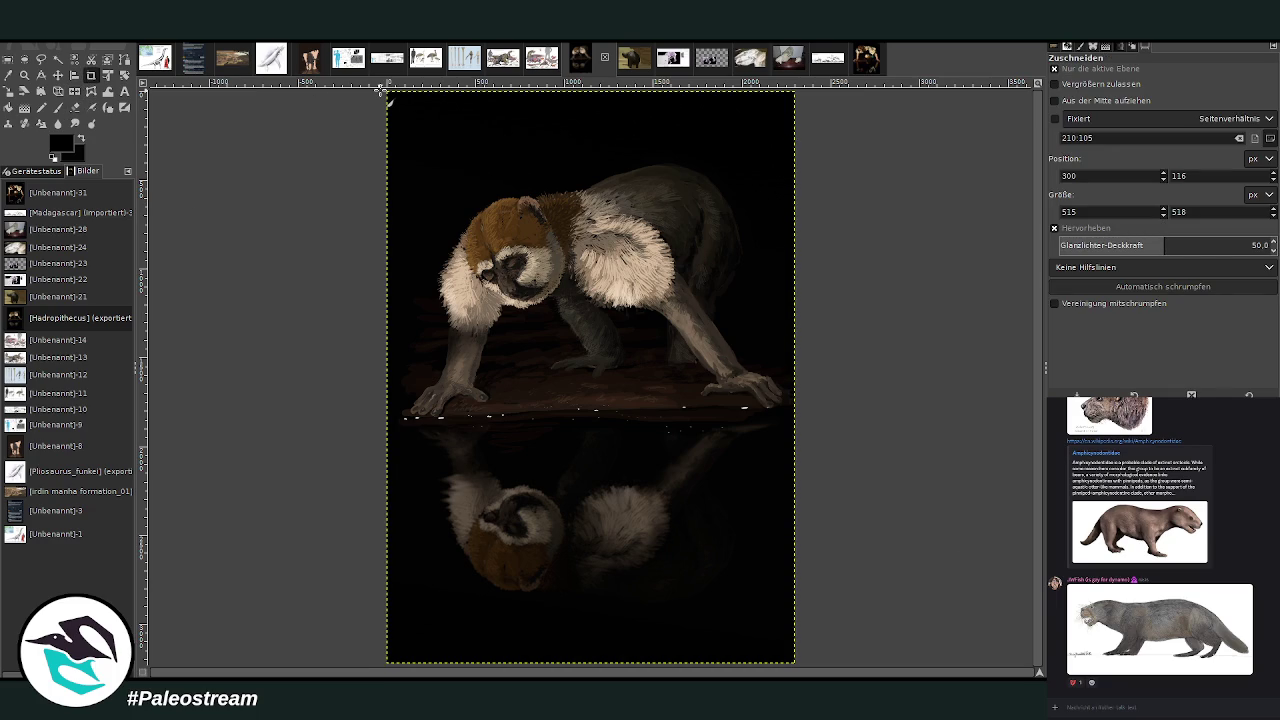
pyautogui.moveTo(382, 90); pyautogui.dragTo(945, 640)
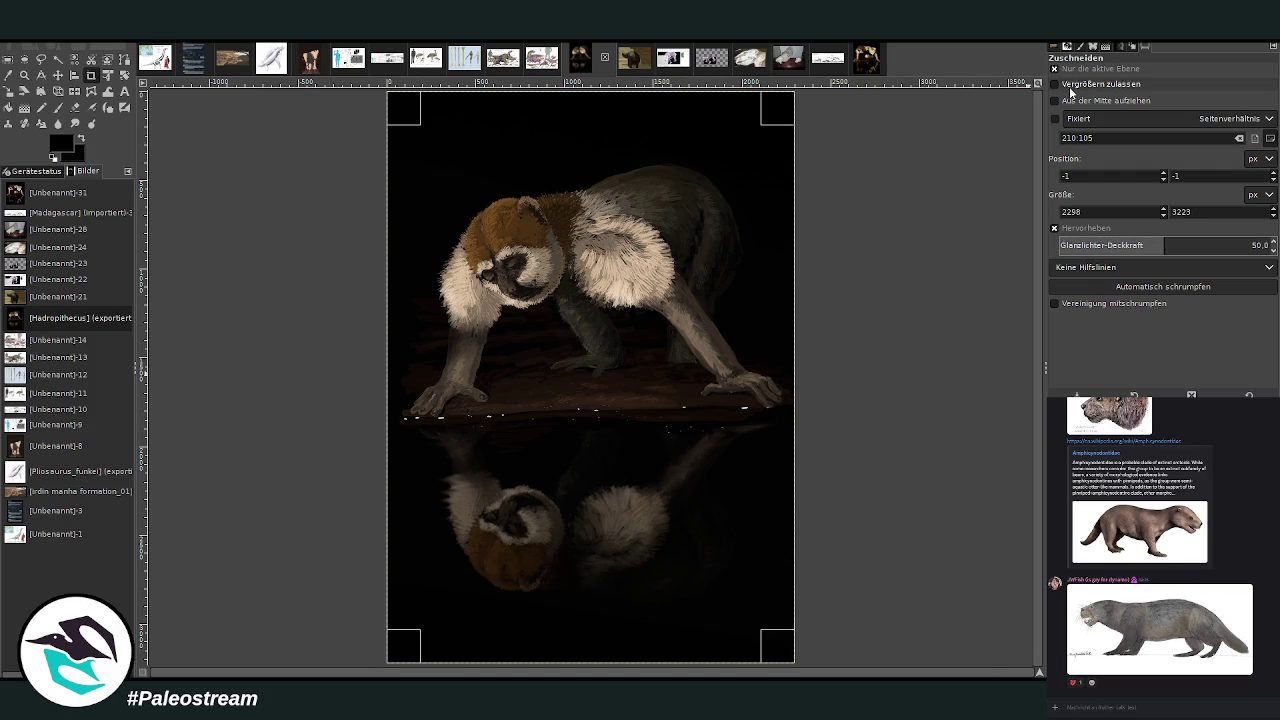
pyautogui.click(643, 266)
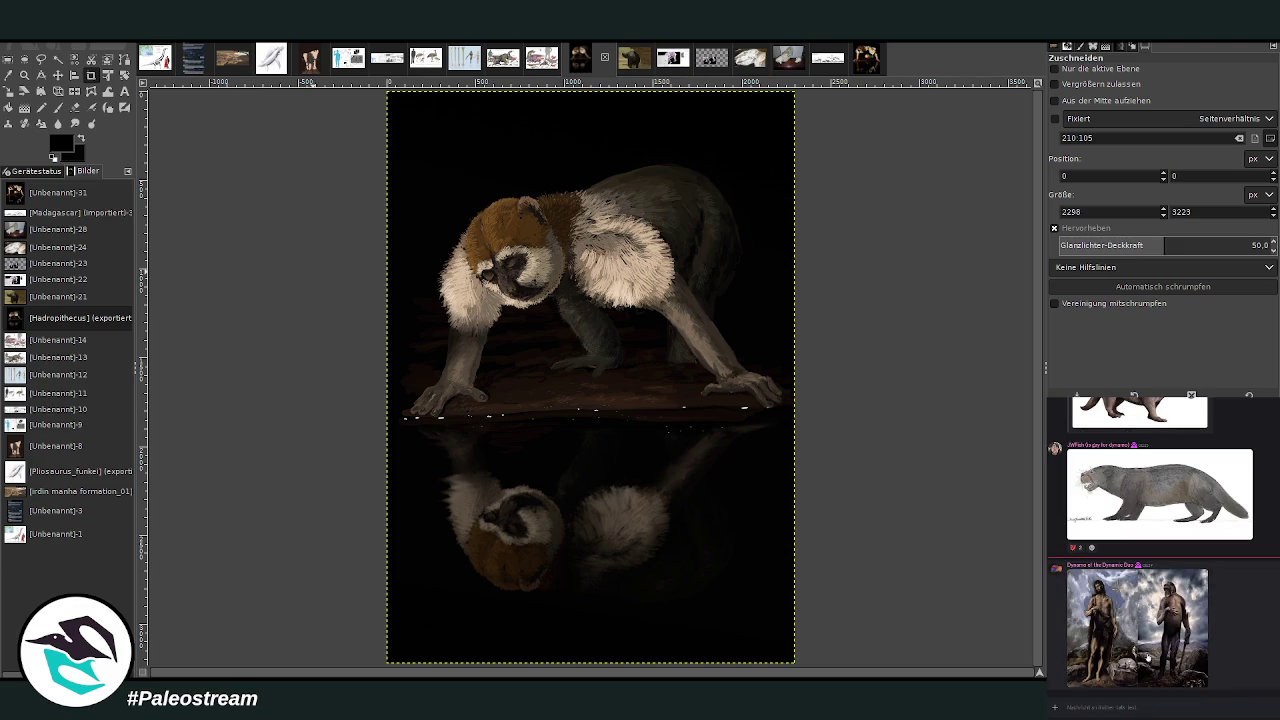
pyautogui.click(1146, 653)
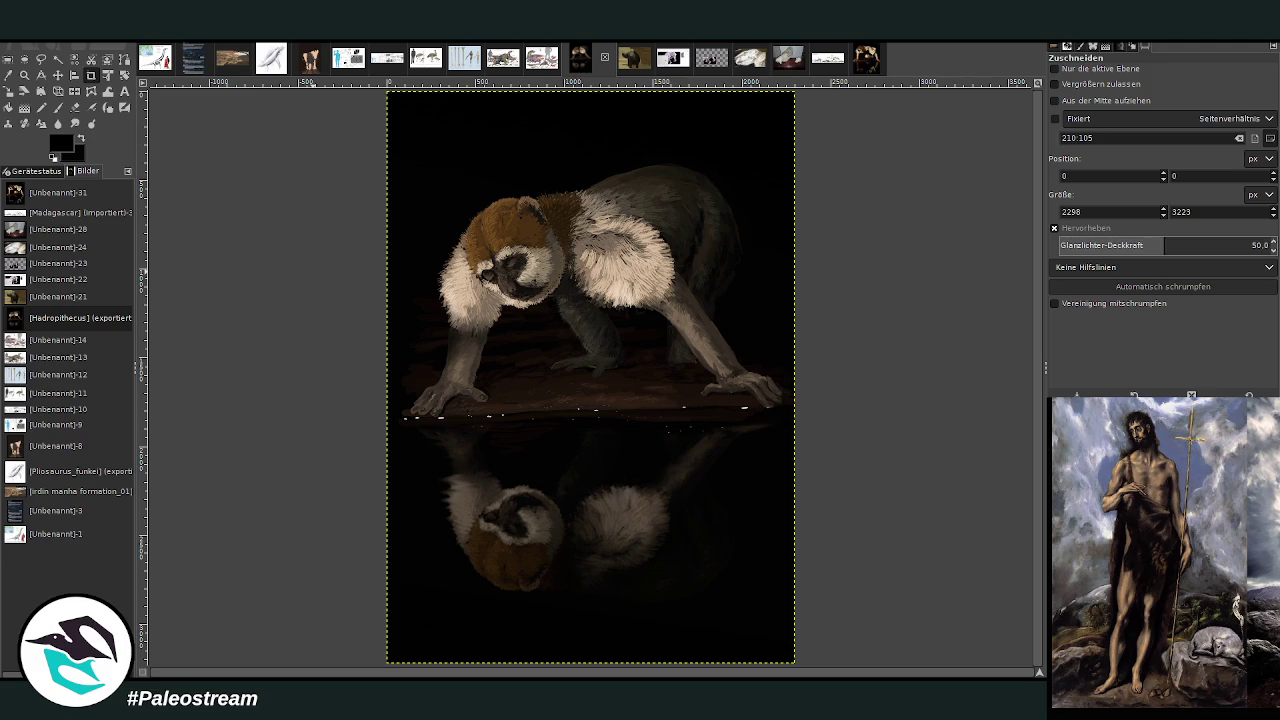
pyautogui.click(1067, 703)
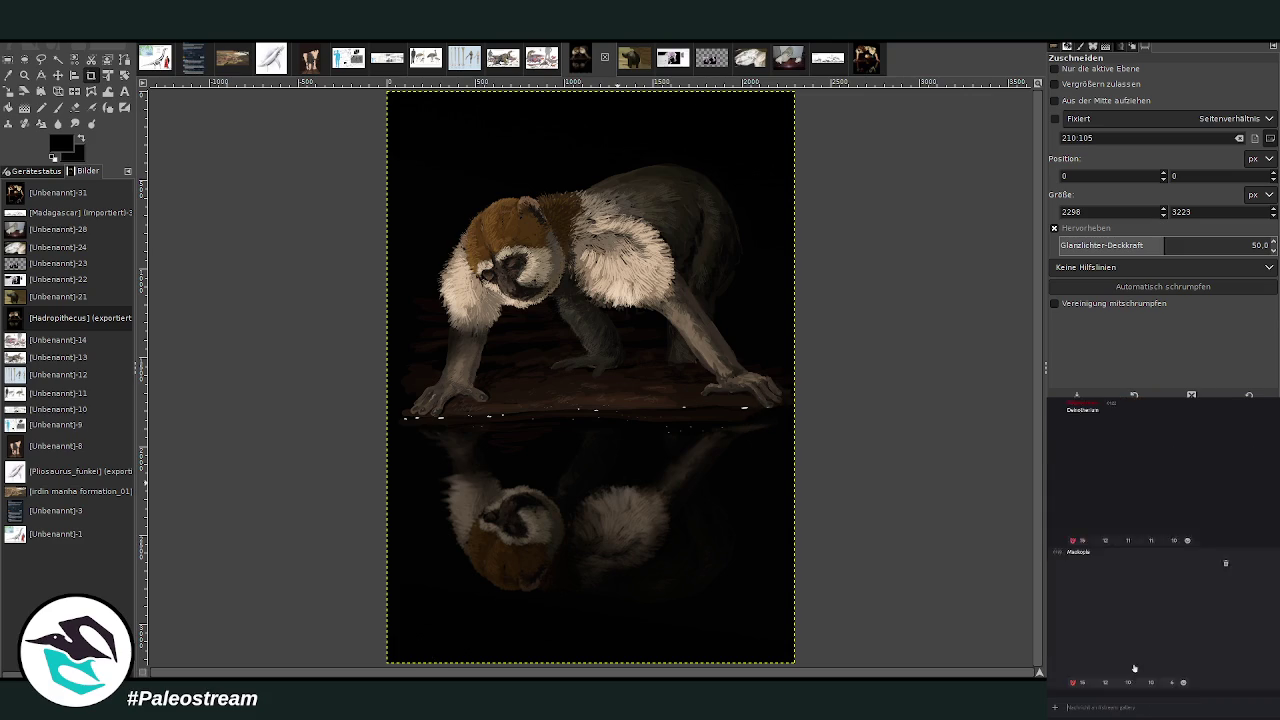
# Paste the painting into the Discord message box and send it captioned 'Hadropithecus (Madagas'.
pyautogui.rightClick(1150, 702)
pyautogui.click(1163, 694)
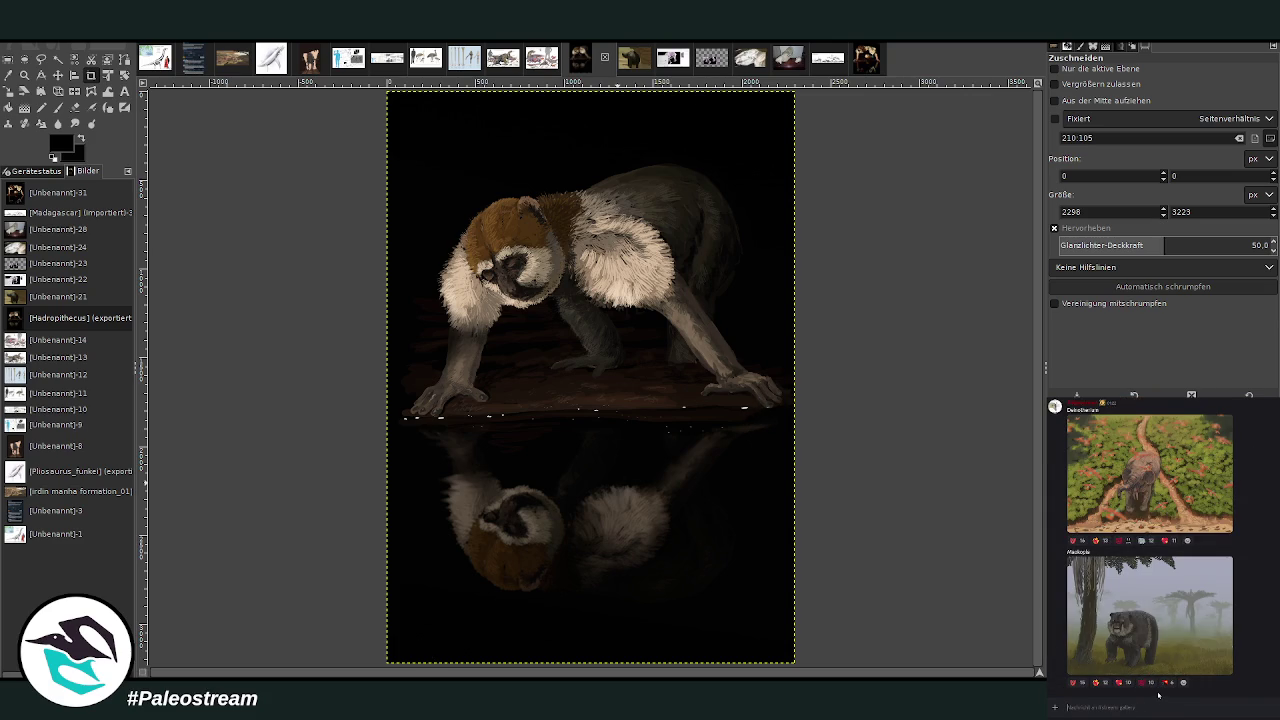
pyautogui.write('H')
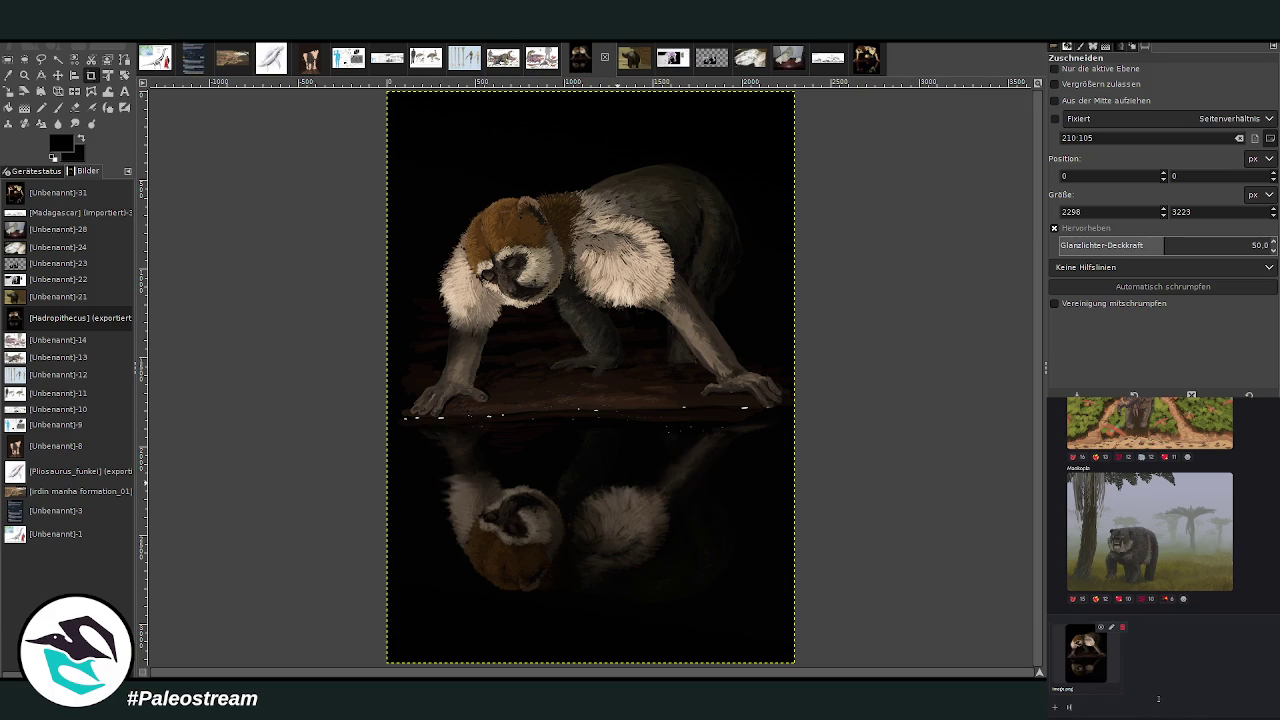
pyautogui.write('adropithecus (Ma')
pyautogui.write('dag')
pyautogui.write('as')
pyautogui.press('Return')
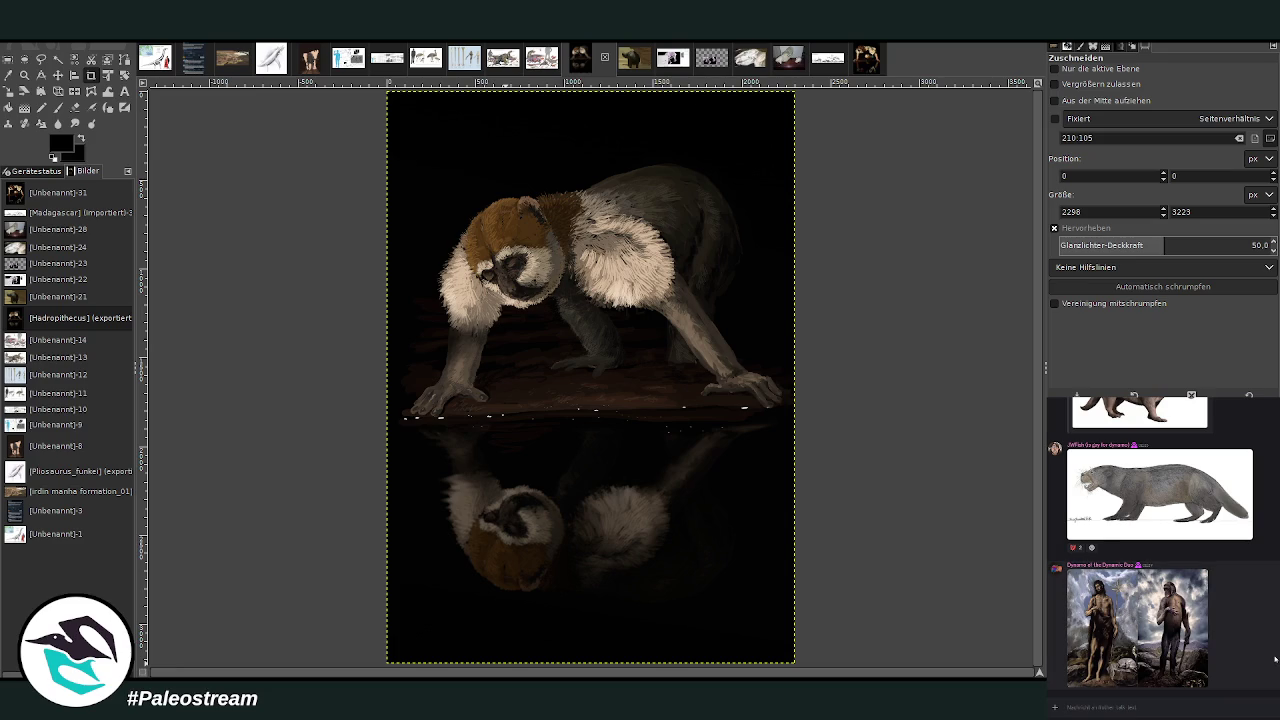
pyautogui.scroll(2, 1275, 658)
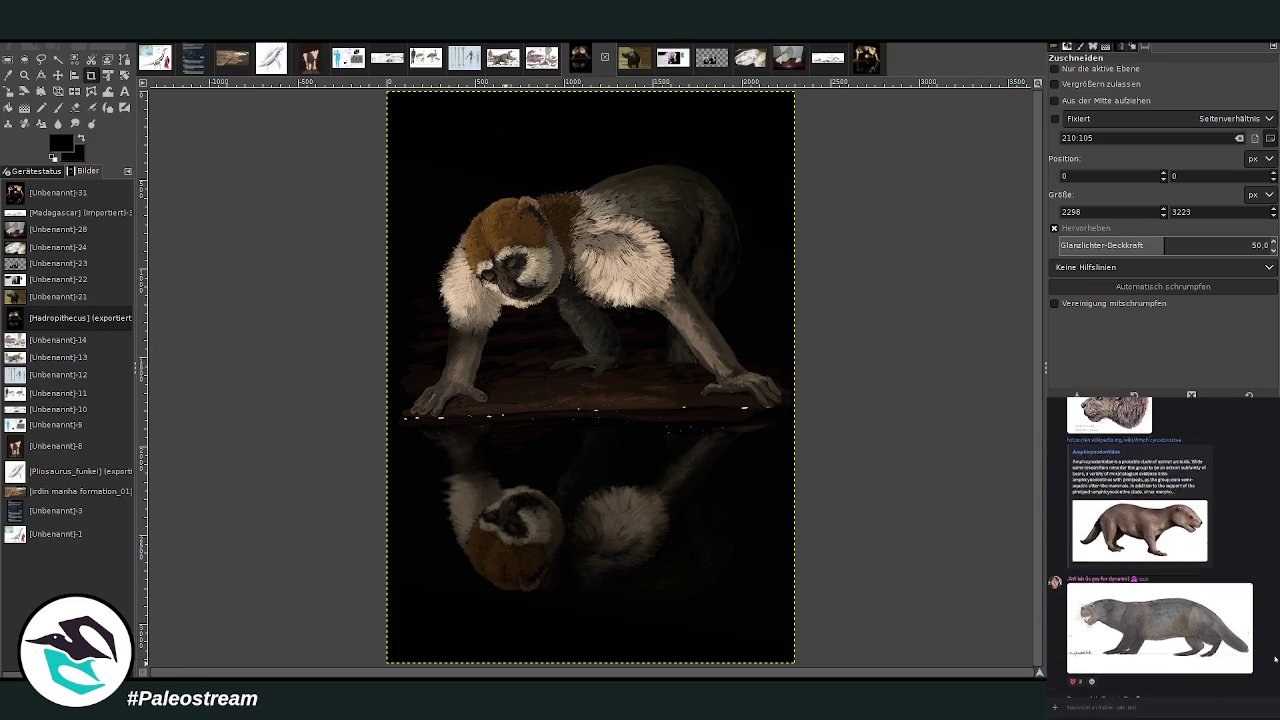
pyautogui.scroll(-3, 1275, 658)
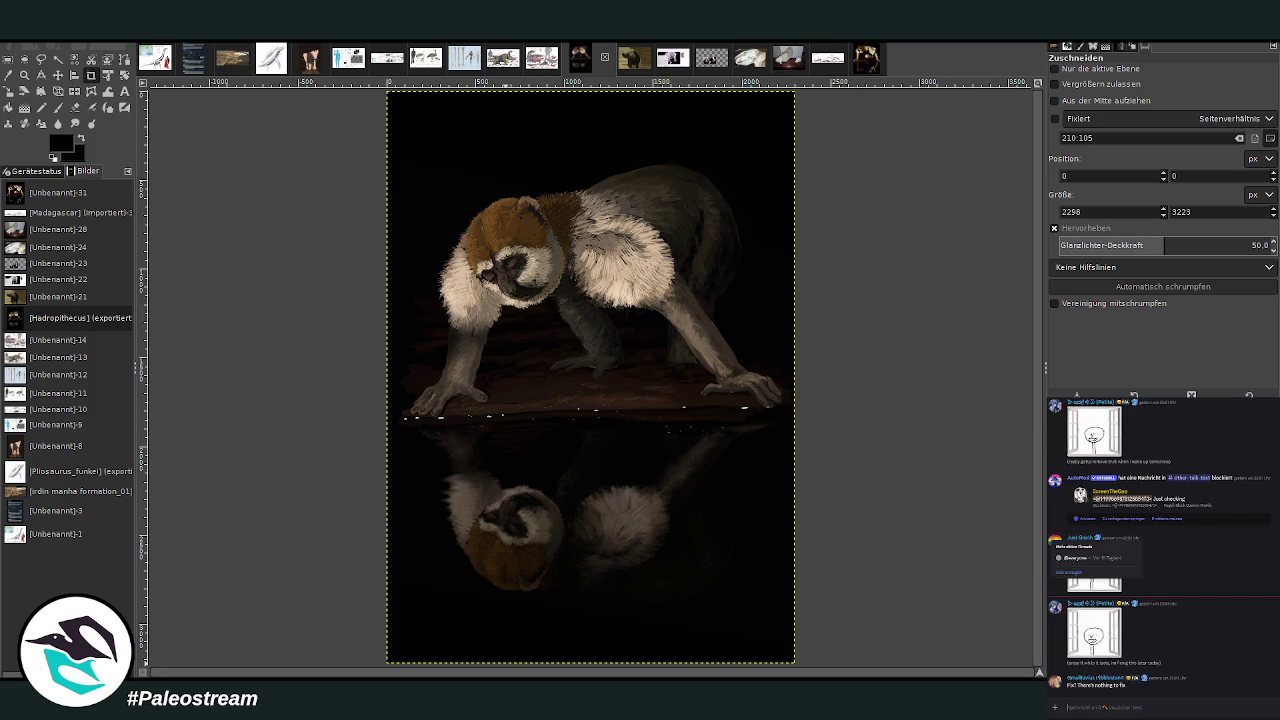
pyautogui.scroll(5, 1229, 578)
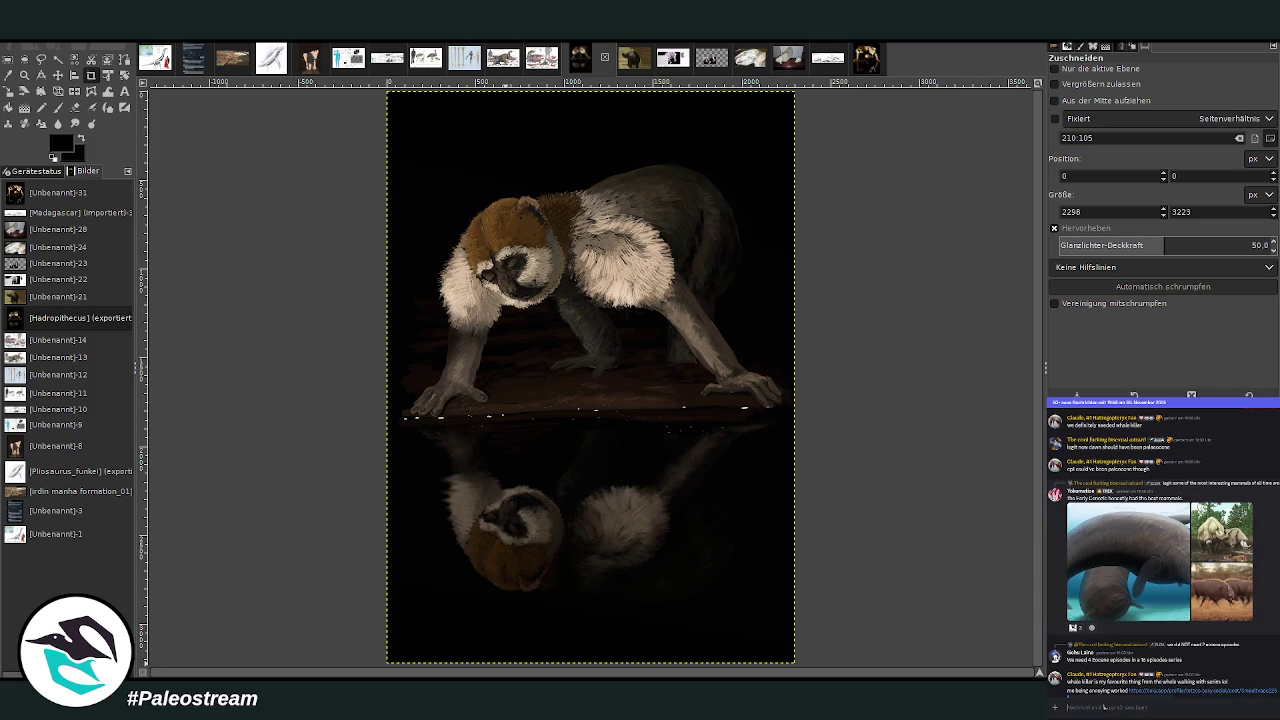
pyautogui.scroll(-5, 1104, 707)
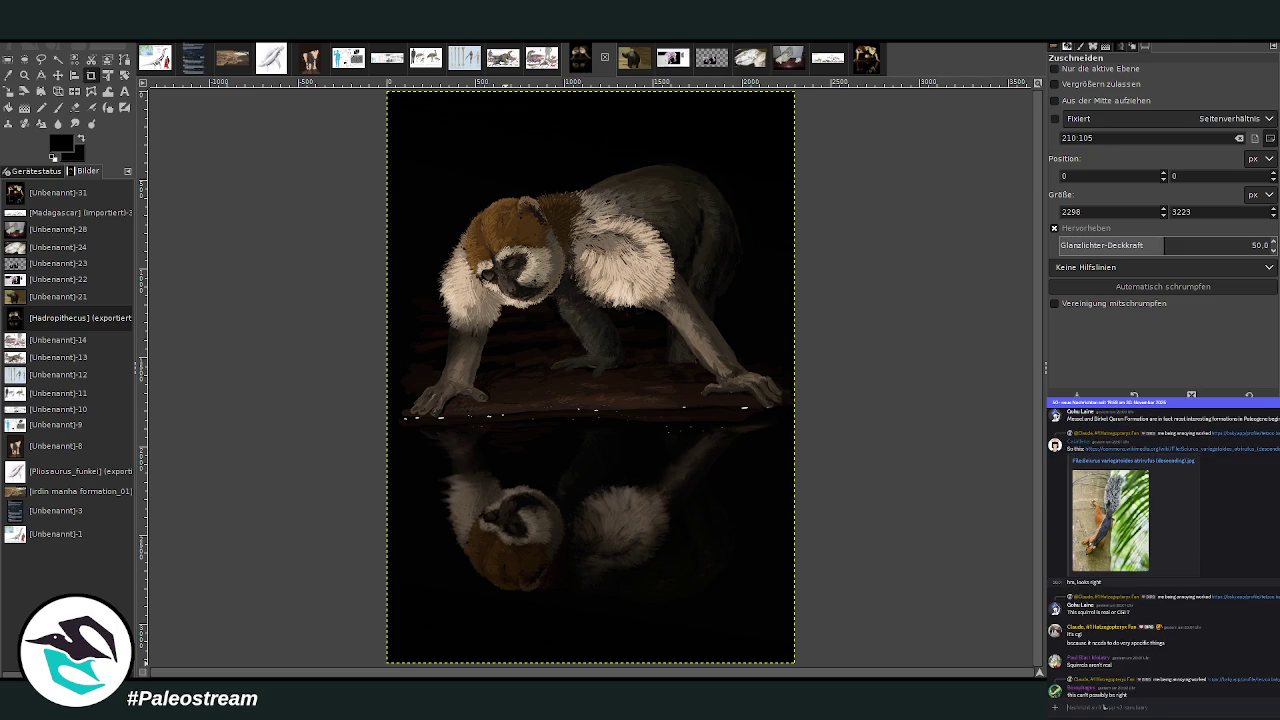
pyautogui.scroll(-3, 1104, 706)
pyautogui.scroll(-3, 1104, 706)
pyautogui.scroll(-3, 1104, 706)
pyautogui.scroll(-3, 1104, 706)
pyautogui.scroll(-2, 1104, 707)
pyautogui.scroll(-3, 1104, 707)
pyautogui.scroll(-3, 1104, 707)
pyautogui.scroll(-3, 1104, 707)
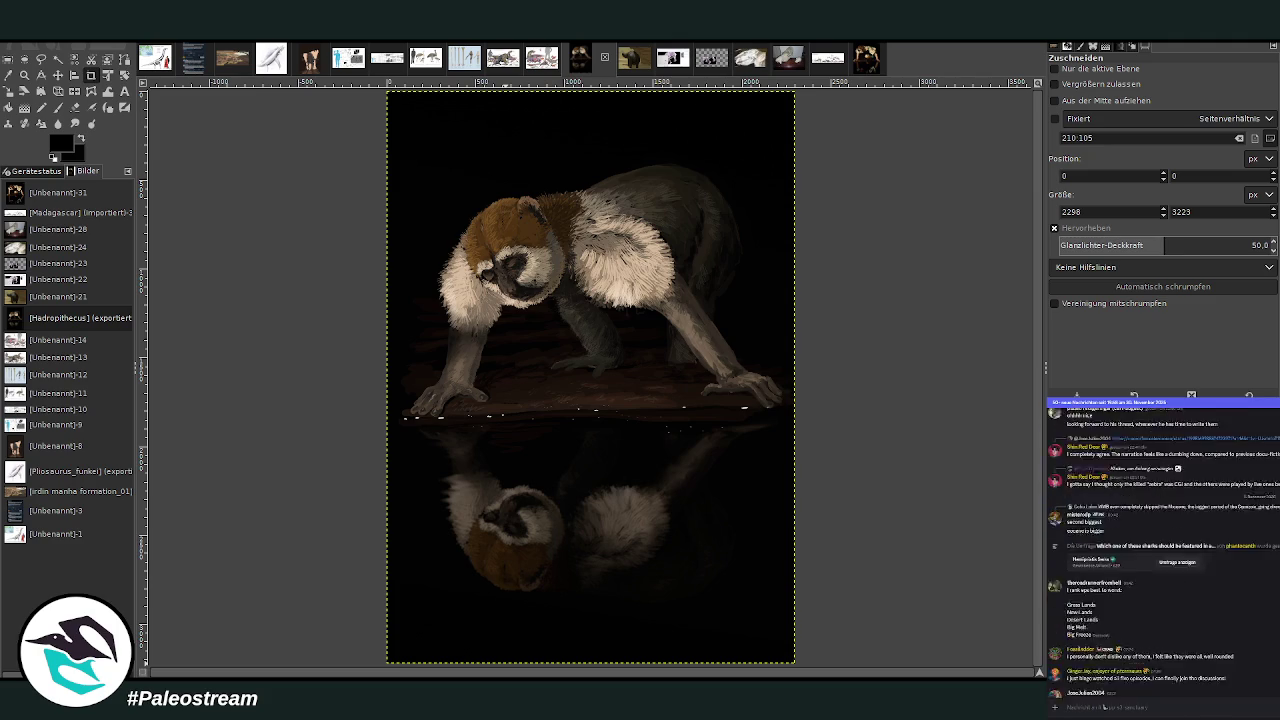
pyautogui.scroll(-3, 1104, 707)
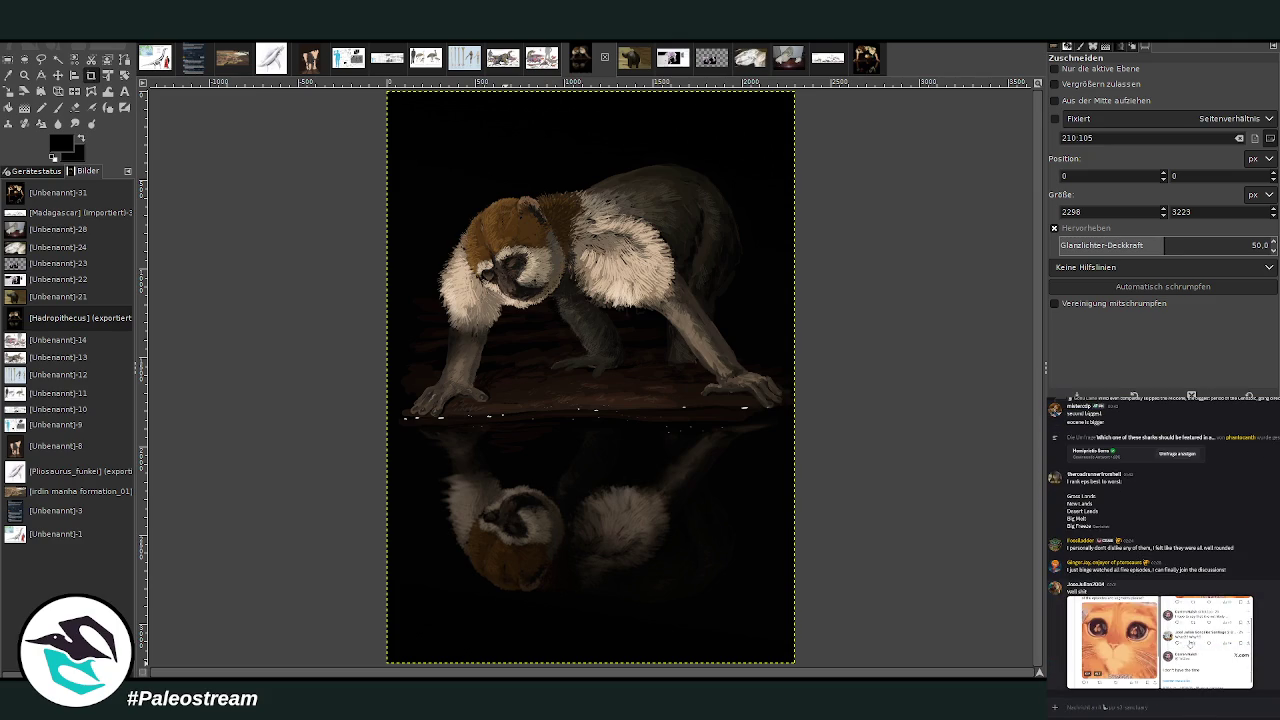
pyautogui.click(1205, 640)
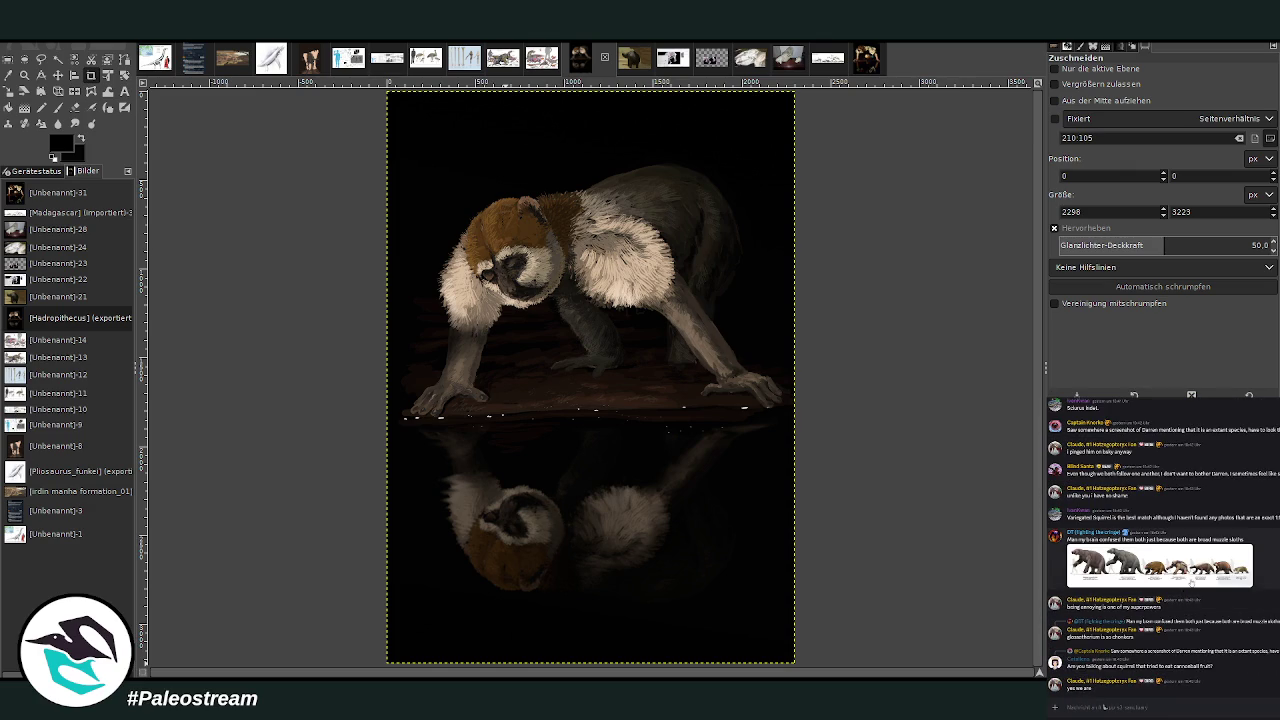
# Enlarge and close the sloth image, then scroll back through the chat.
pyautogui.click(1184, 591)
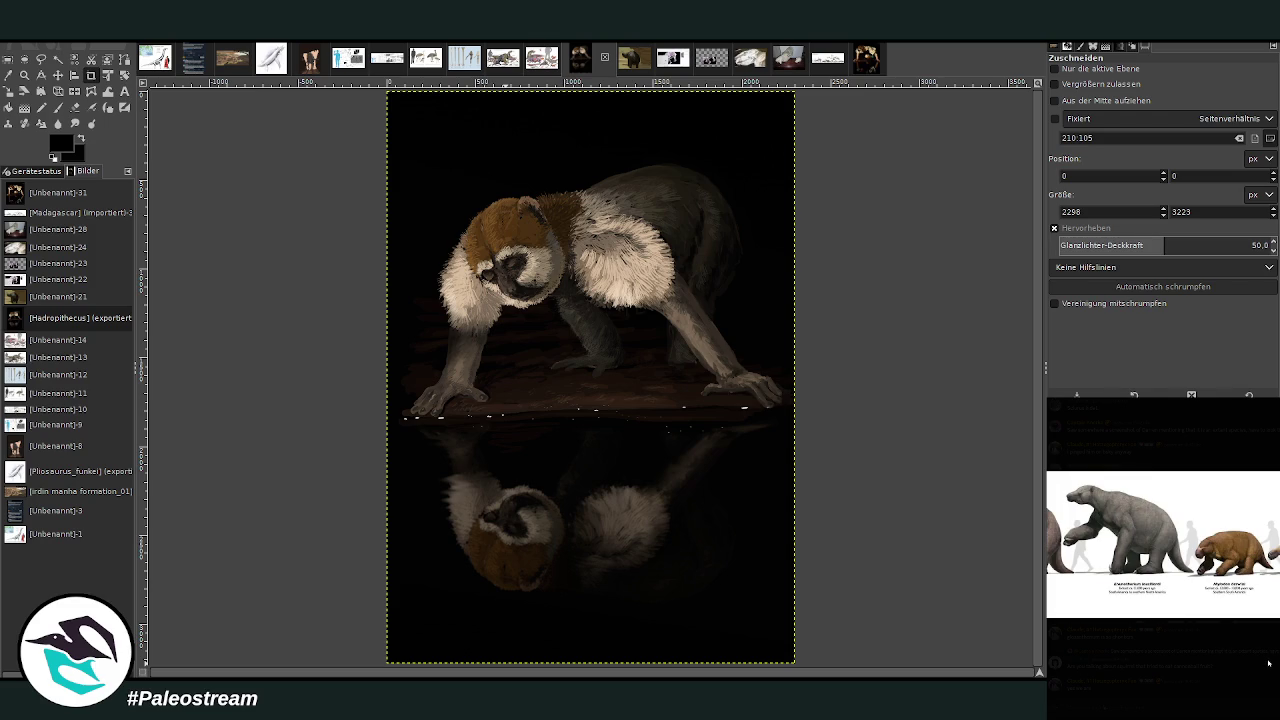
pyautogui.click(1268, 662)
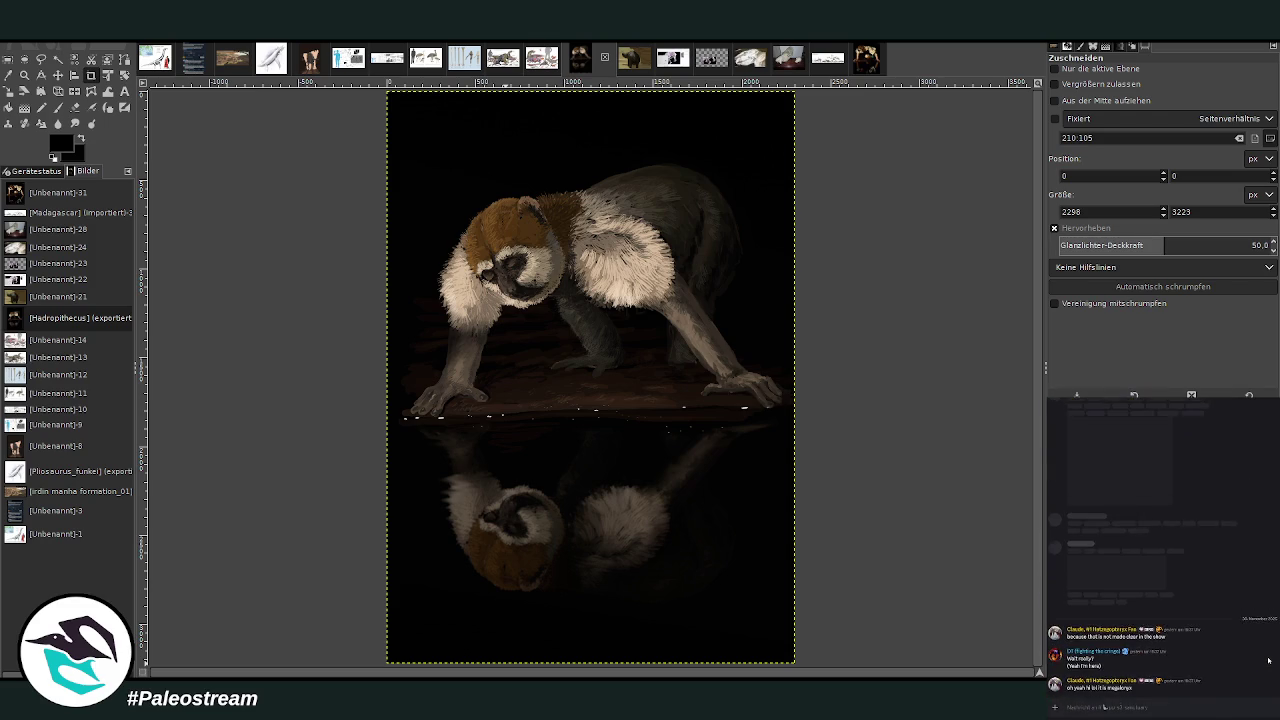
pyautogui.scroll(2, 1268, 660)
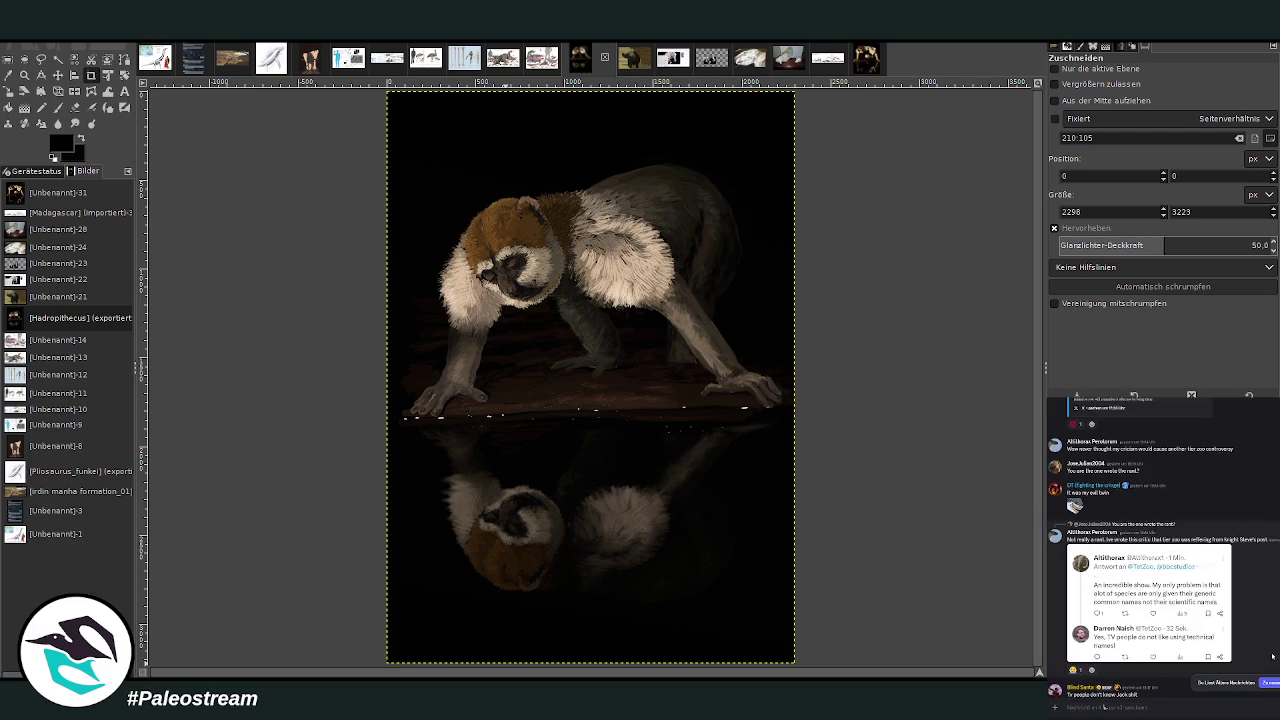
pyautogui.scroll(3, 1160, 550)
pyautogui.scroll(2, 1160, 550)
pyautogui.scroll(3, 1160, 550)
pyautogui.scroll(-2, 1160, 550)
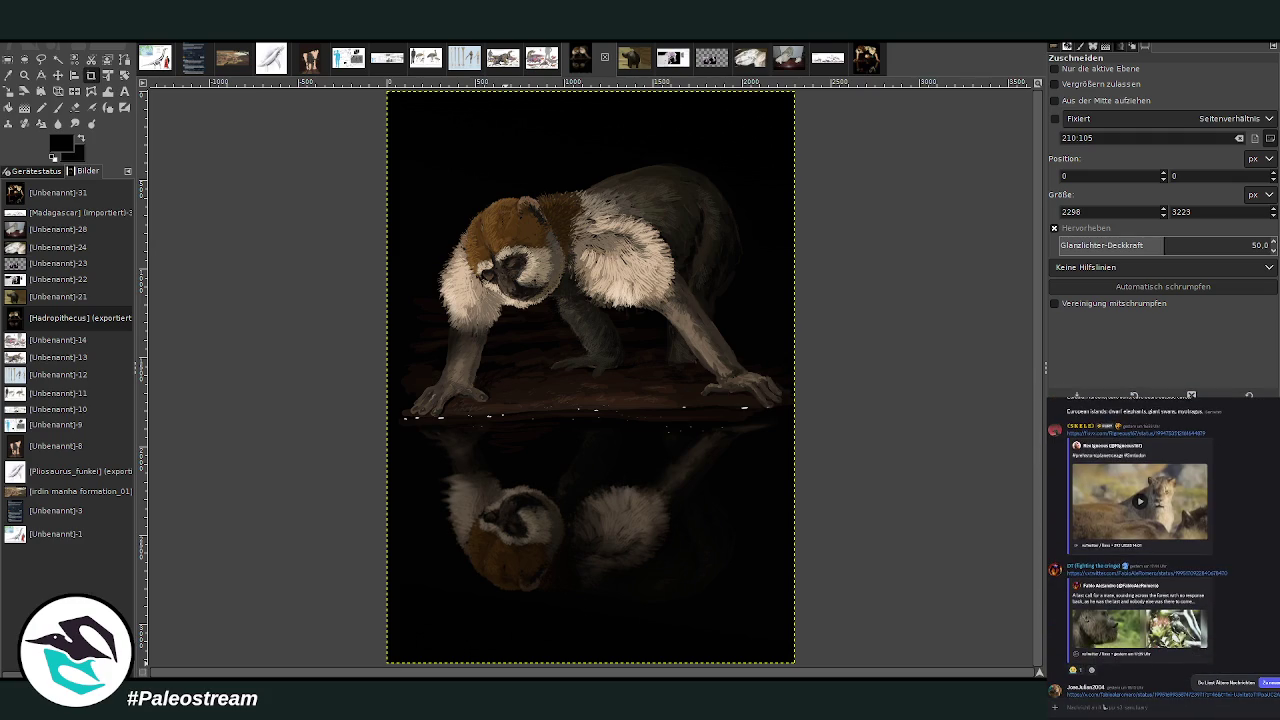
# Enlarge and close the ape media embed and another chat image.
pyautogui.click(1161, 620)
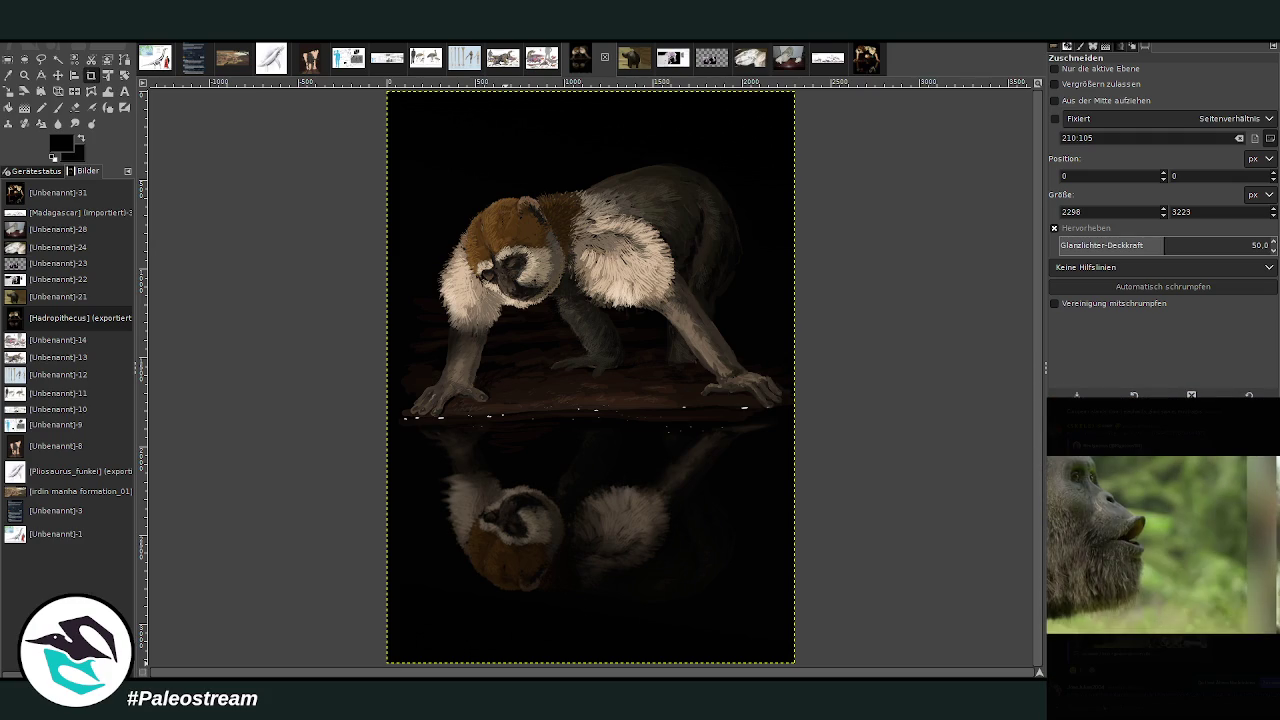
pyautogui.click(1104, 707)
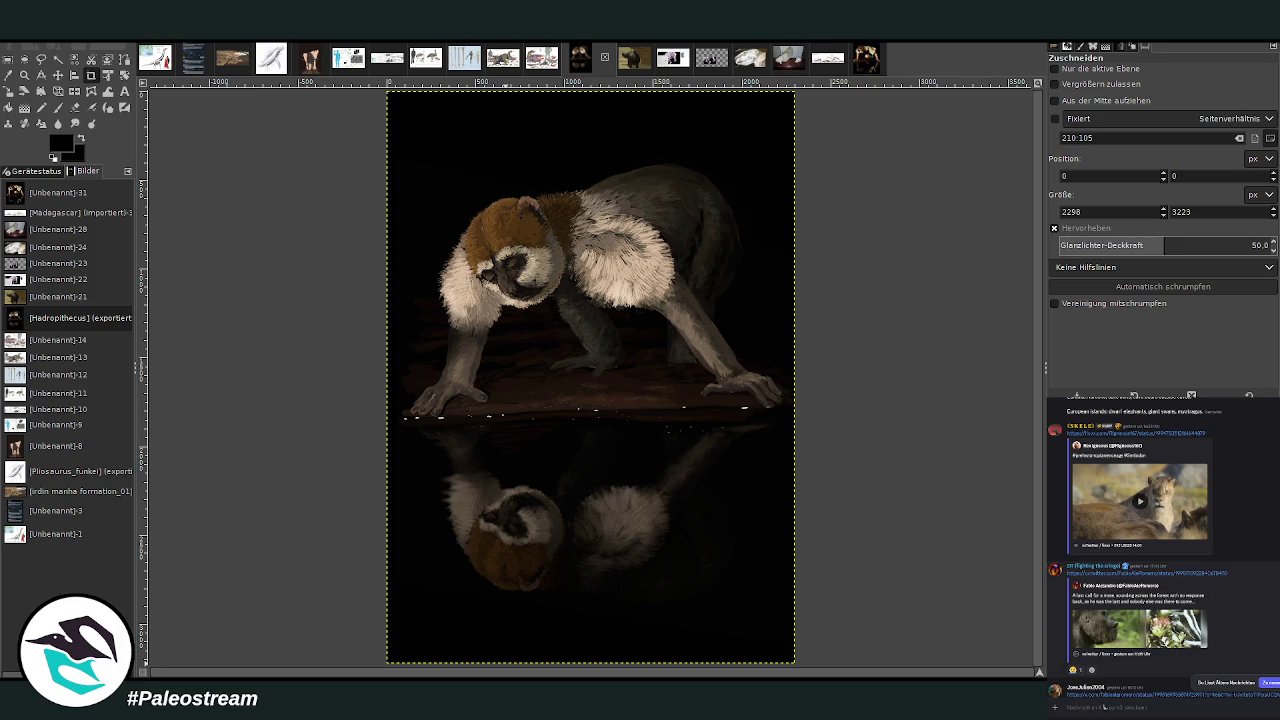
pyautogui.scroll(2, 1160, 540)
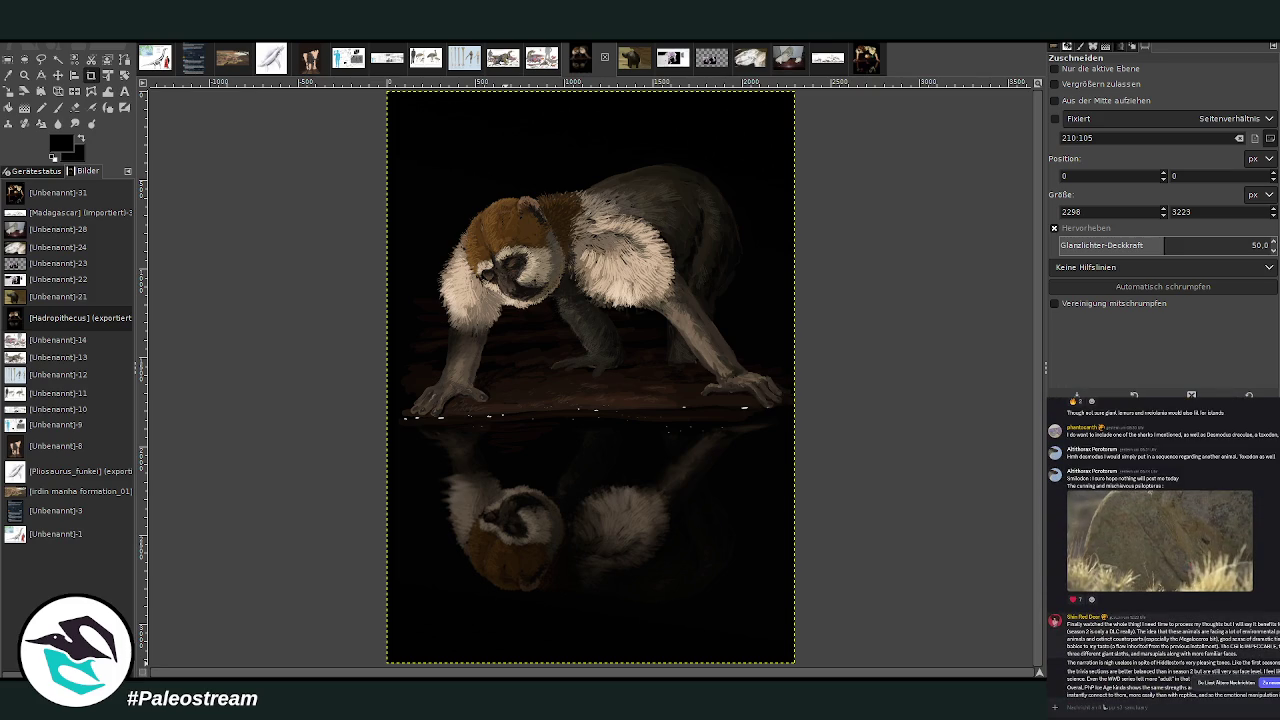
pyautogui.click(1160, 570)
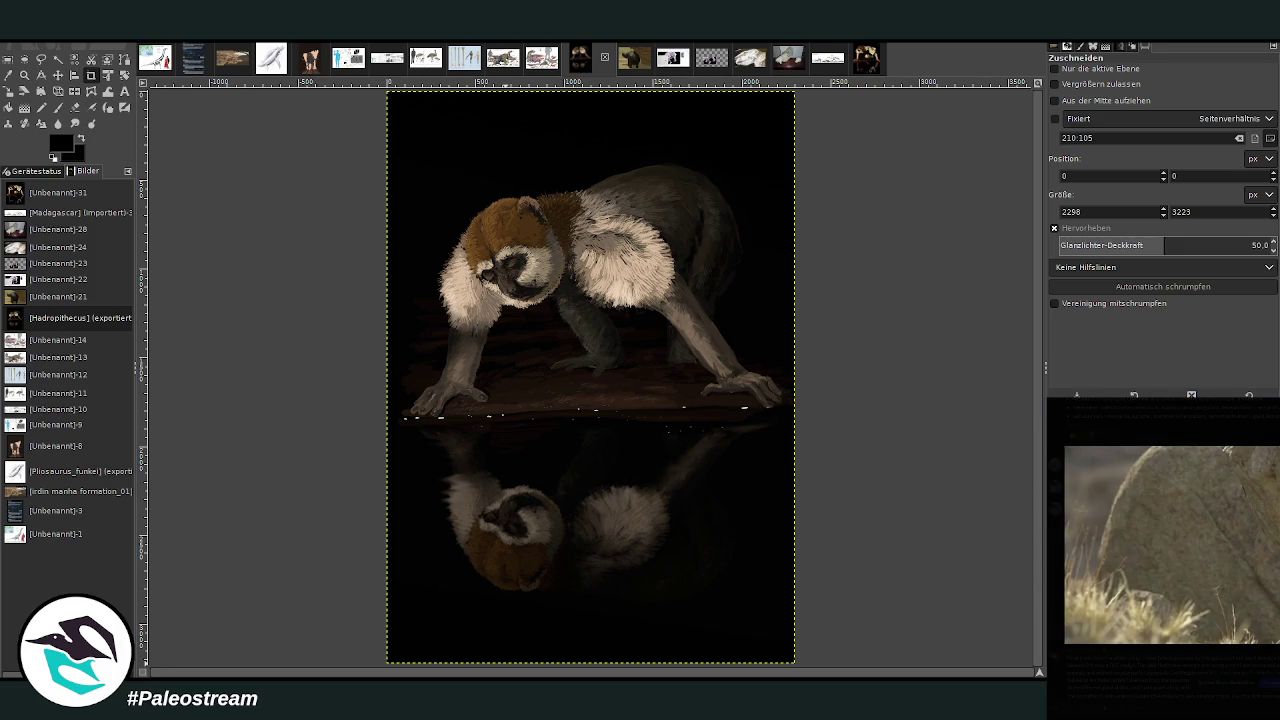
pyautogui.press('Escape')
# Scroll far up the chat history and reveal the spoiler-hidden image.
pyautogui.scroll(3, 1160, 550)
pyautogui.scroll(2, 1160, 550)
pyautogui.scroll(2, 1160, 550)
pyautogui.scroll(2, 1160, 550)
pyautogui.scroll(3, 1195, 593)
pyautogui.scroll(2, 1195, 593)
pyautogui.scroll(2, 1195, 593)
pyautogui.scroll(3, 1195, 593)
pyautogui.scroll(2, 1160, 550)
pyautogui.scroll(2, 1160, 550)
pyautogui.scroll(2, 1160, 550)
pyautogui.scroll(2, 1160, 550)
pyautogui.scroll(2, 1160, 550)
pyautogui.scroll(2, 1160, 550)
pyautogui.scroll(2, 1160, 550)
pyautogui.scroll(2, 1160, 550)
pyautogui.scroll(2, 1160, 550)
pyautogui.scroll(2, 1160, 550)
pyautogui.scroll(2, 1160, 550)
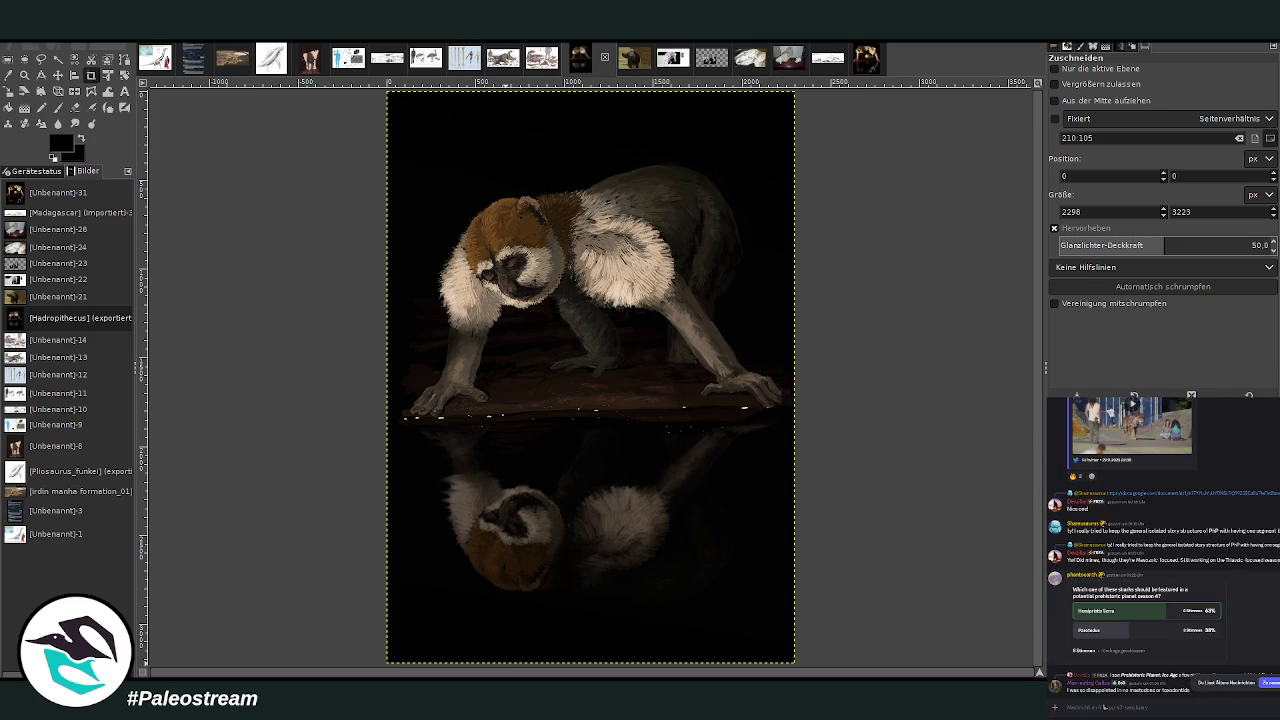
pyautogui.scroll(-2, 1160, 550)
pyautogui.scroll(-2, 1160, 550)
pyautogui.scroll(-2, 1160, 550)
pyautogui.scroll(3, 1160, 550)
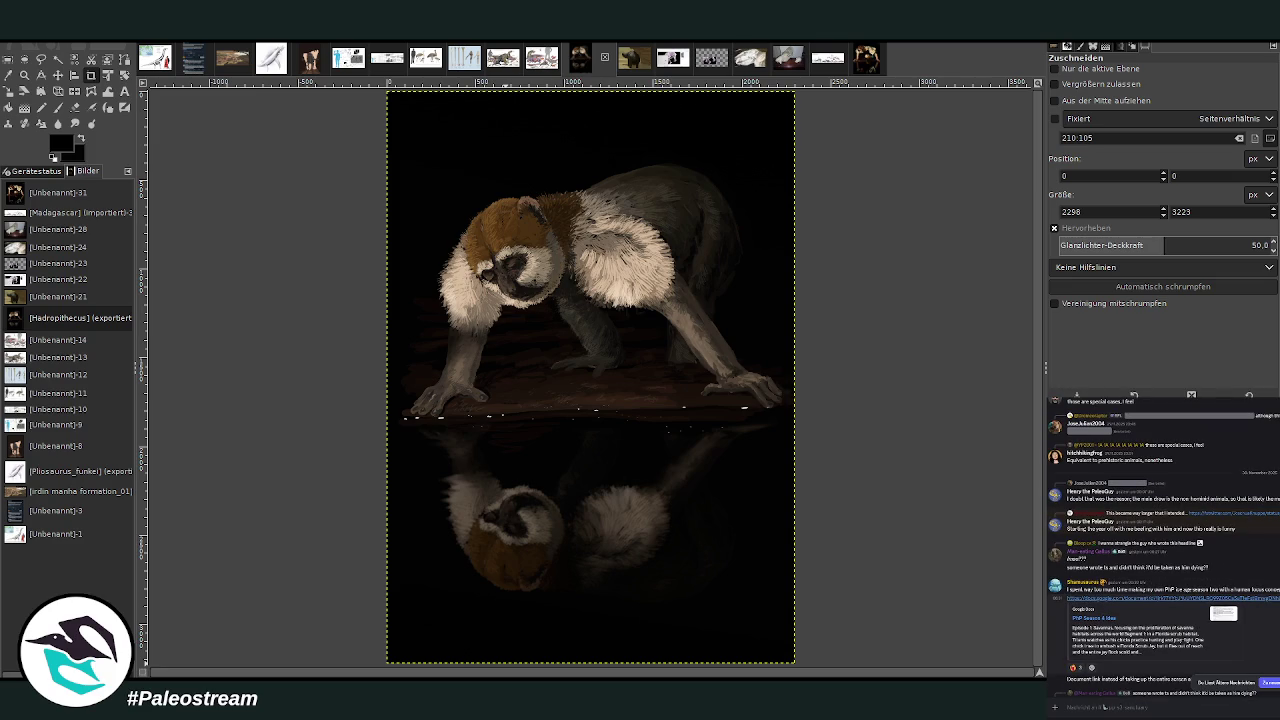
pyautogui.scroll(2, 1160, 550)
pyautogui.scroll(2, 1160, 550)
pyautogui.scroll(2, 1160, 550)
pyautogui.scroll(2, 1160, 550)
pyautogui.scroll(2, 1160, 550)
pyautogui.scroll(2, 1160, 550)
pyautogui.scroll(2, 1160, 550)
pyautogui.scroll(2, 1160, 550)
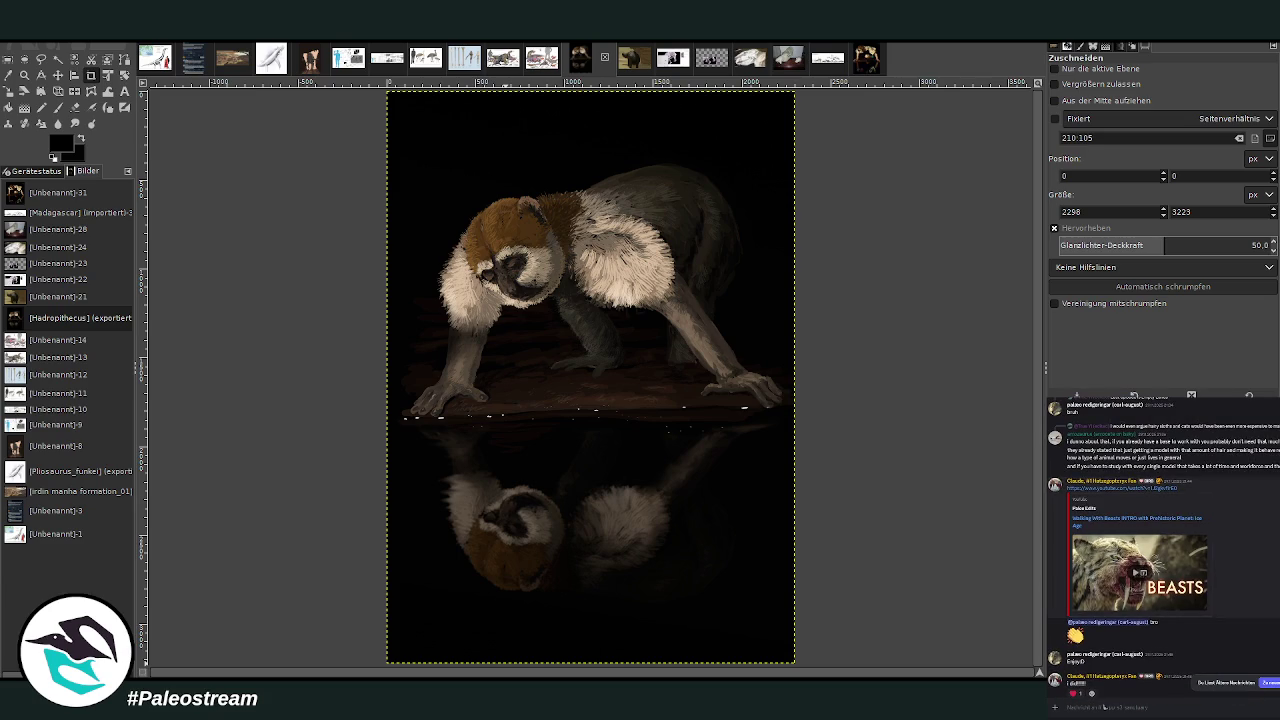
pyautogui.scroll(3, 1160, 550)
pyautogui.scroll(-3, 1160, 550)
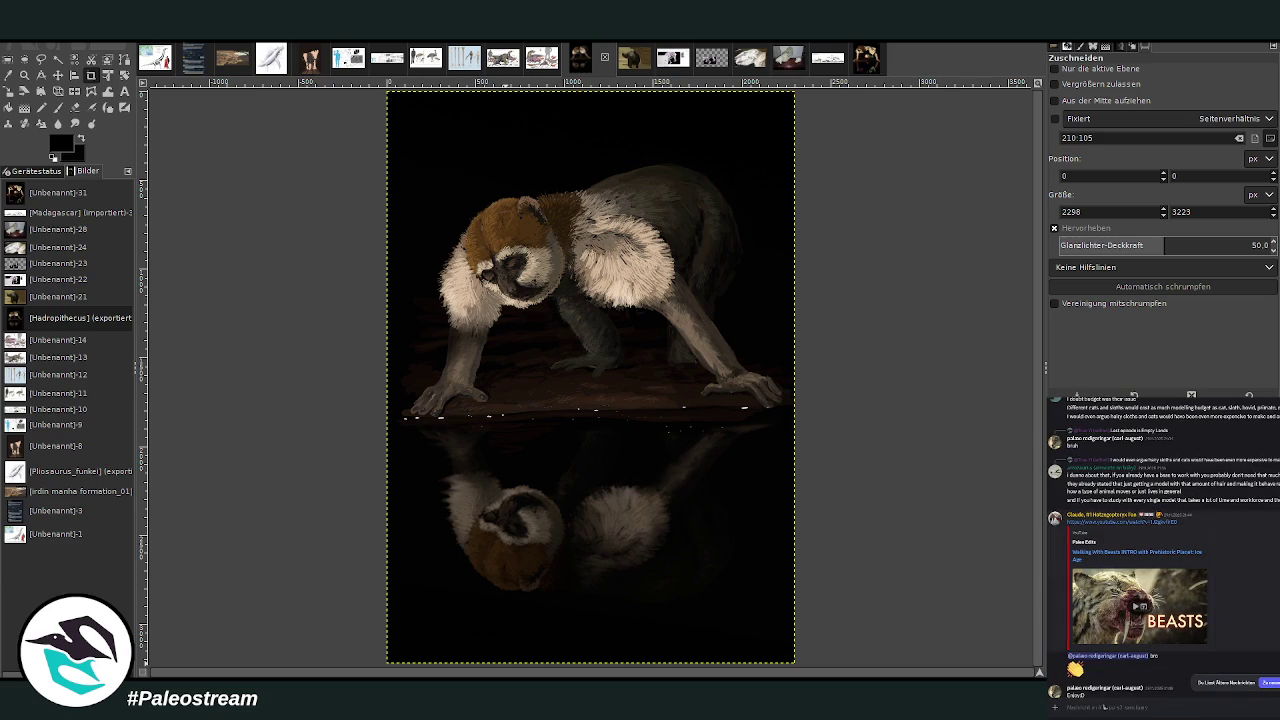
pyautogui.scroll(2, 1160, 550)
pyautogui.scroll(1, 1160, 550)
pyautogui.scroll(2, 1160, 550)
pyautogui.scroll(2, 1104, 706)
pyautogui.scroll(2, 1104, 706)
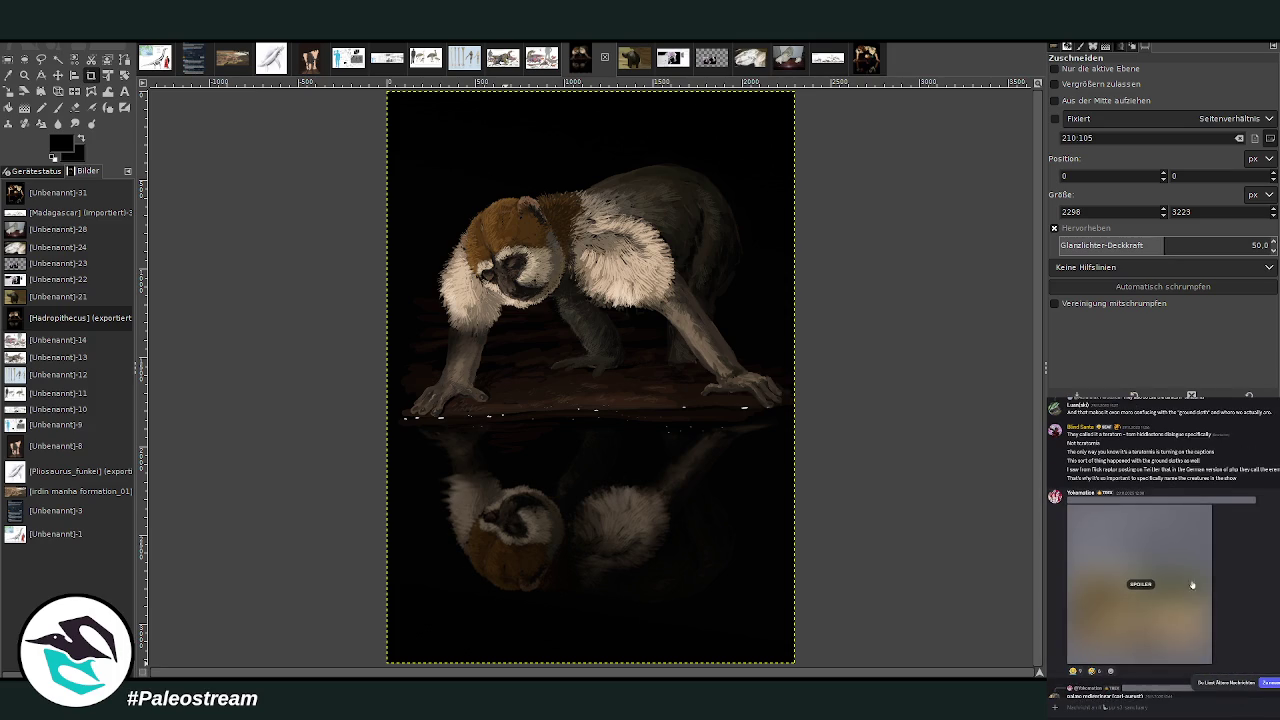
pyautogui.click(1176, 584)
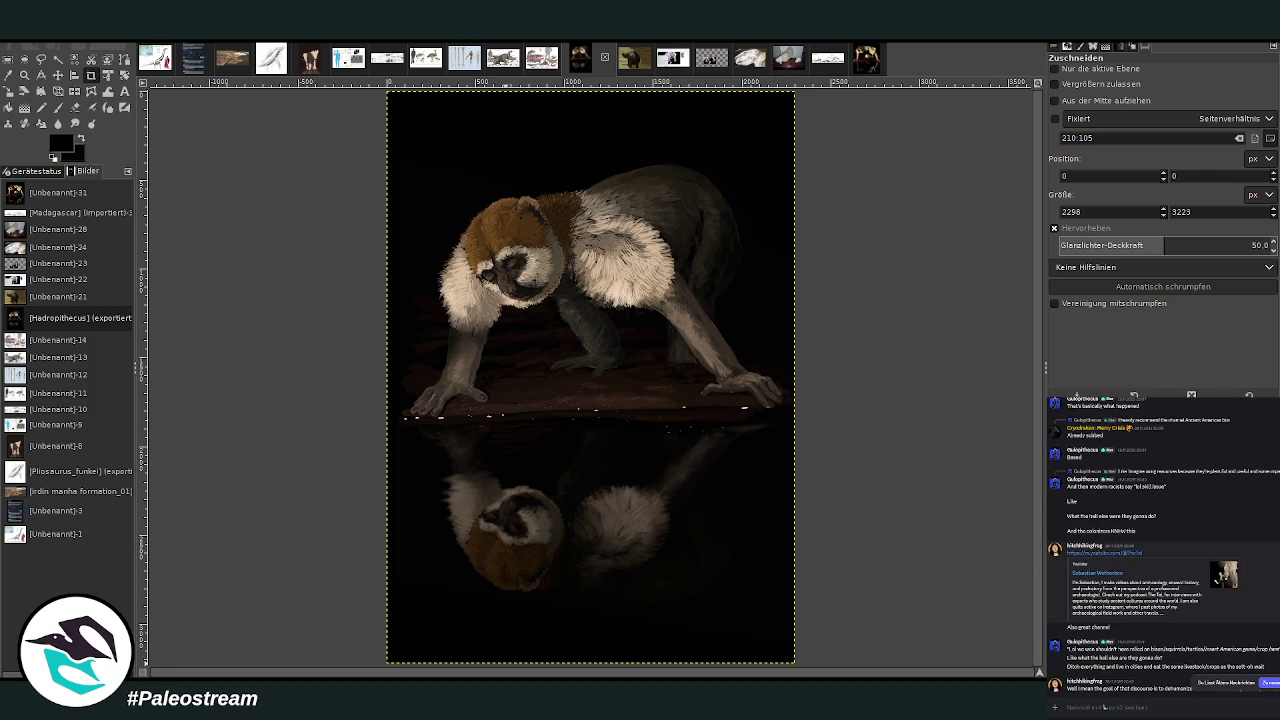
pyautogui.scroll(-5, 1160, 550)
pyautogui.scroll(-3, 1160, 550)
pyautogui.scroll(-3, 1160, 550)
pyautogui.scroll(3, 1160, 550)
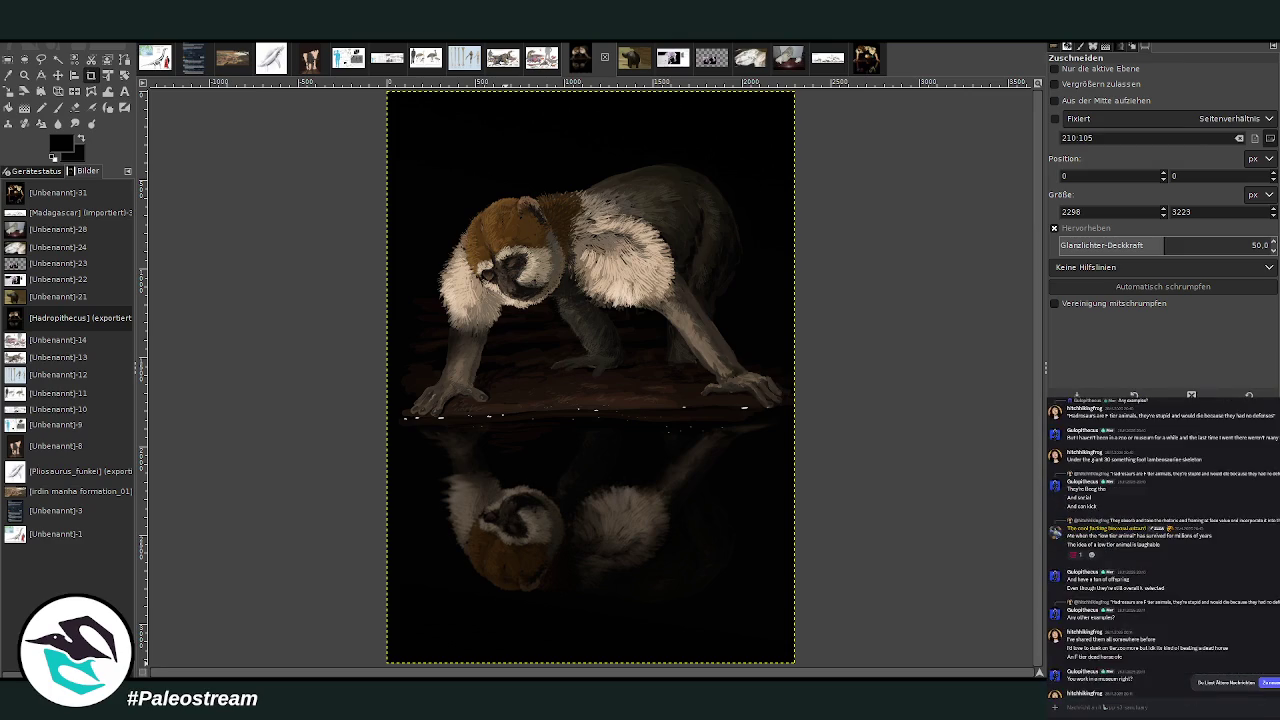
pyautogui.scroll(3, 1160, 550)
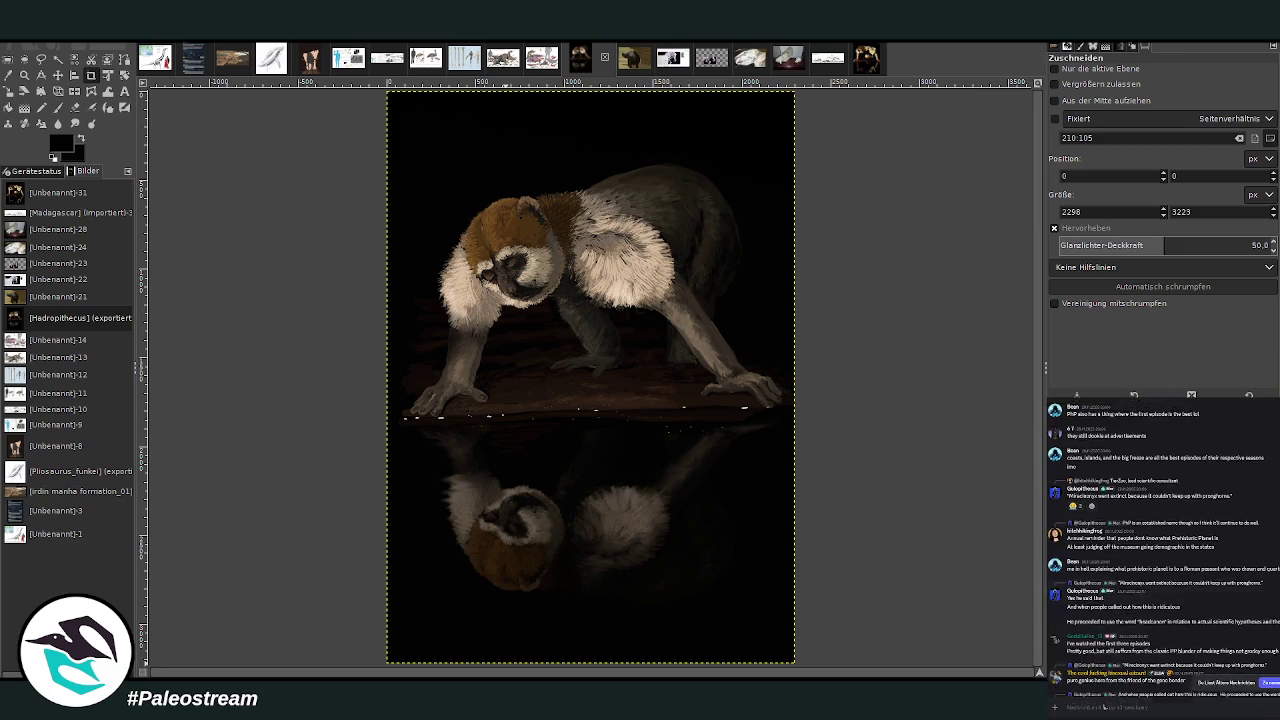
pyautogui.scroll(3, 1160, 550)
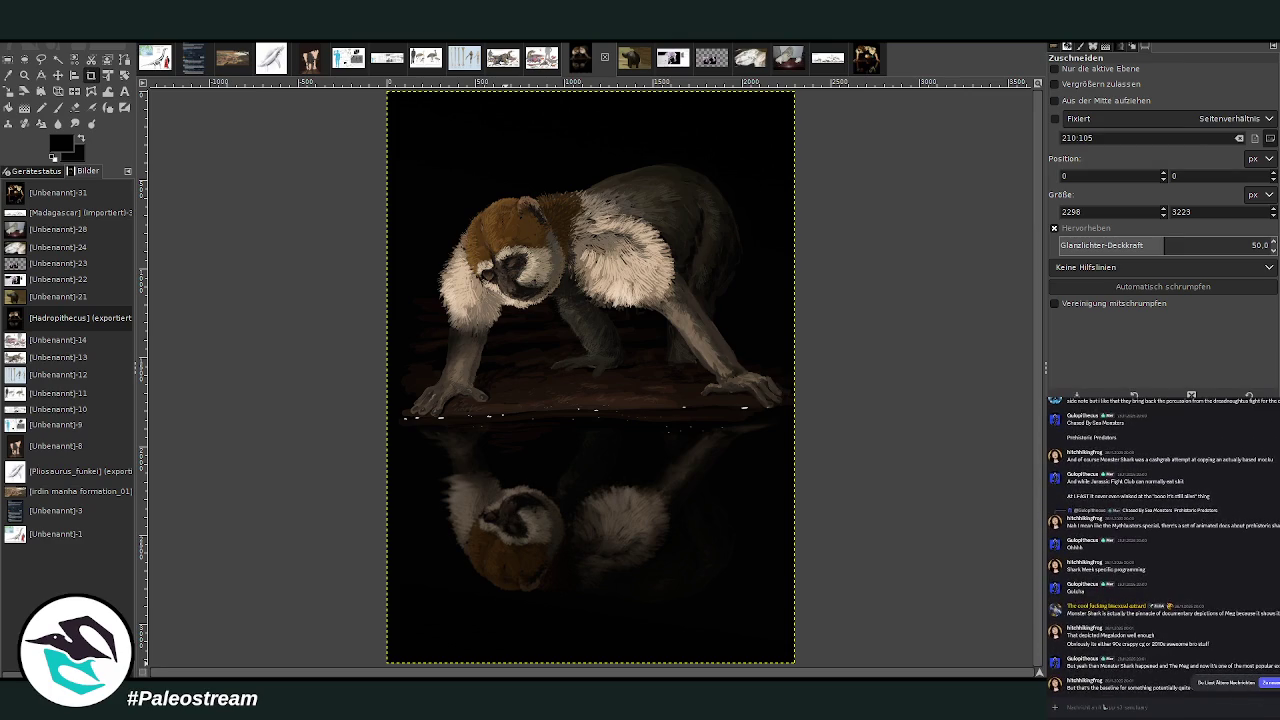
pyautogui.scroll(-5, 1160, 550)
pyautogui.scroll(5, 1160, 550)
pyautogui.scroll(5, 1160, 550)
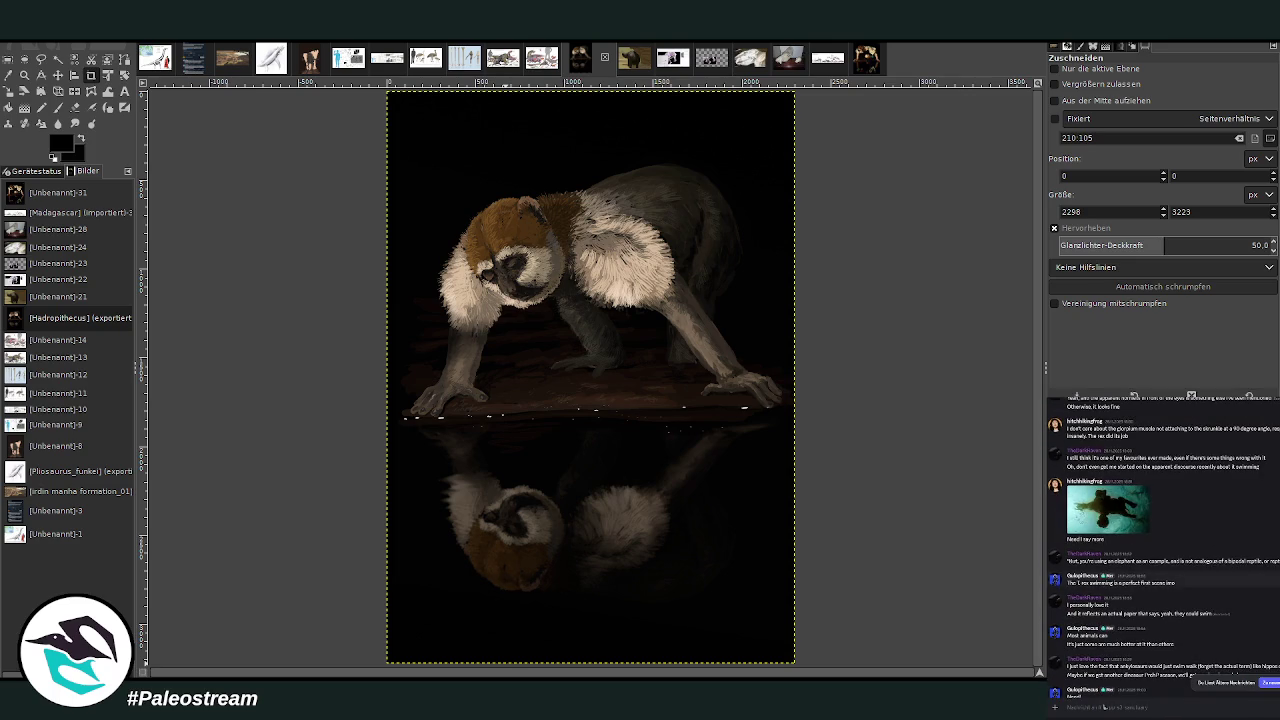
pyautogui.scroll(-5, 1160, 550)
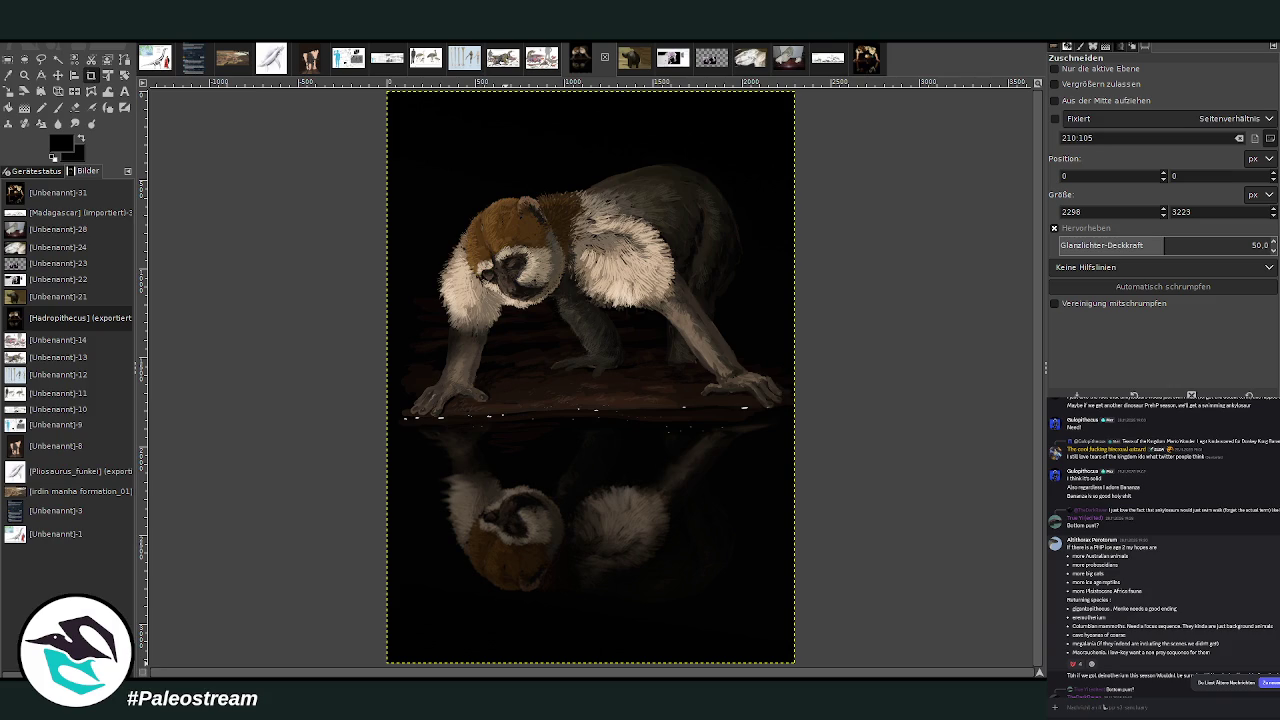
pyautogui.scroll(-2, 1104, 707)
pyautogui.scroll(-2, 1104, 707)
pyautogui.scroll(-2, 1104, 707)
pyautogui.scroll(-2, 1104, 707)
pyautogui.scroll(-2, 1104, 707)
pyautogui.scroll(-2, 1104, 707)
pyautogui.scroll(-2, 1104, 707)
pyautogui.scroll(-2, 1104, 707)
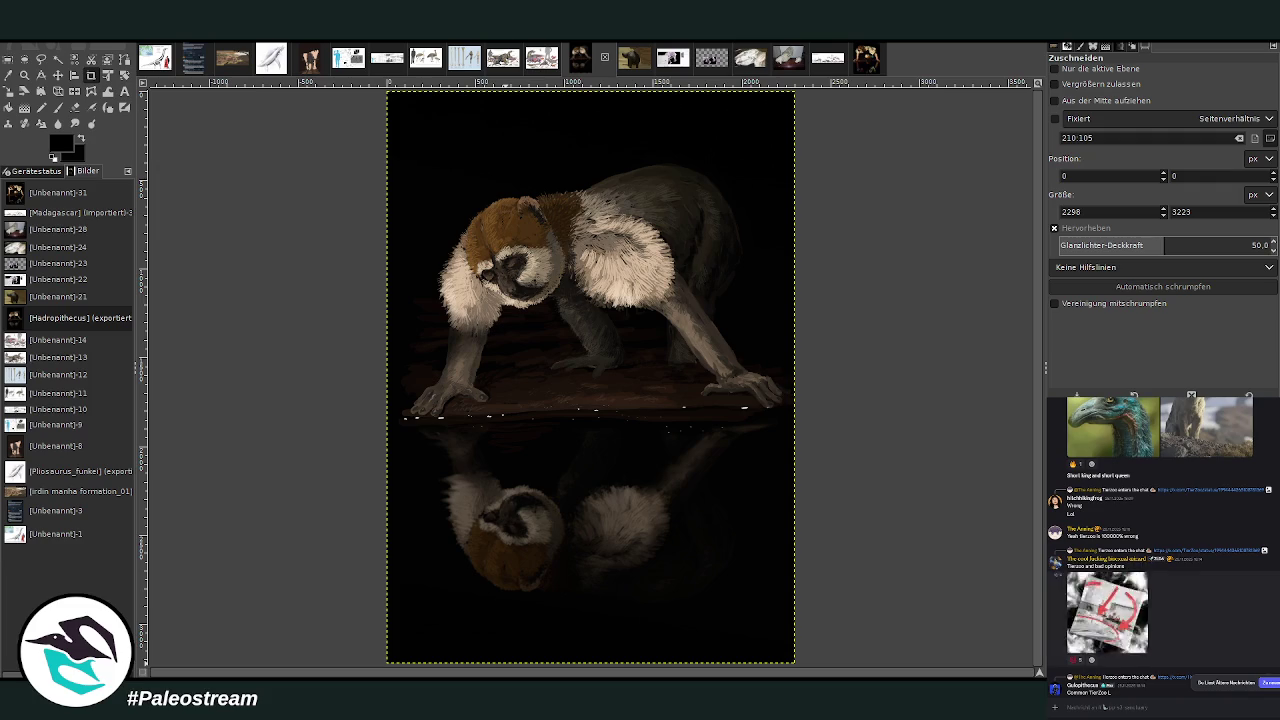
pyautogui.scroll(-2, 1104, 707)
pyautogui.scroll(-2, 1104, 707)
pyautogui.scroll(-2, 1104, 707)
pyautogui.scroll(2, 1104, 707)
pyautogui.scroll(3, 1104, 707)
pyautogui.scroll(2, 1104, 707)
pyautogui.scroll(2, 1104, 707)
pyautogui.scroll(2, 1104, 707)
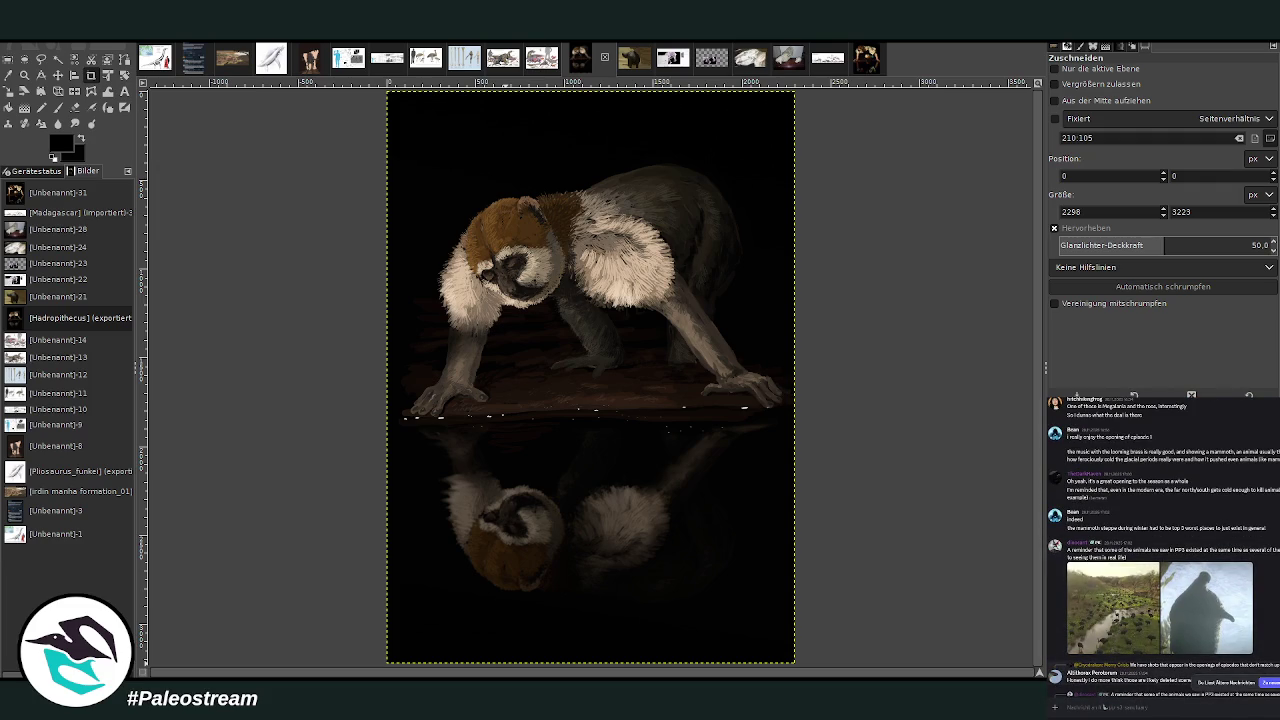
pyautogui.scroll(-5, 1104, 707)
pyautogui.scroll(-5, 1104, 707)
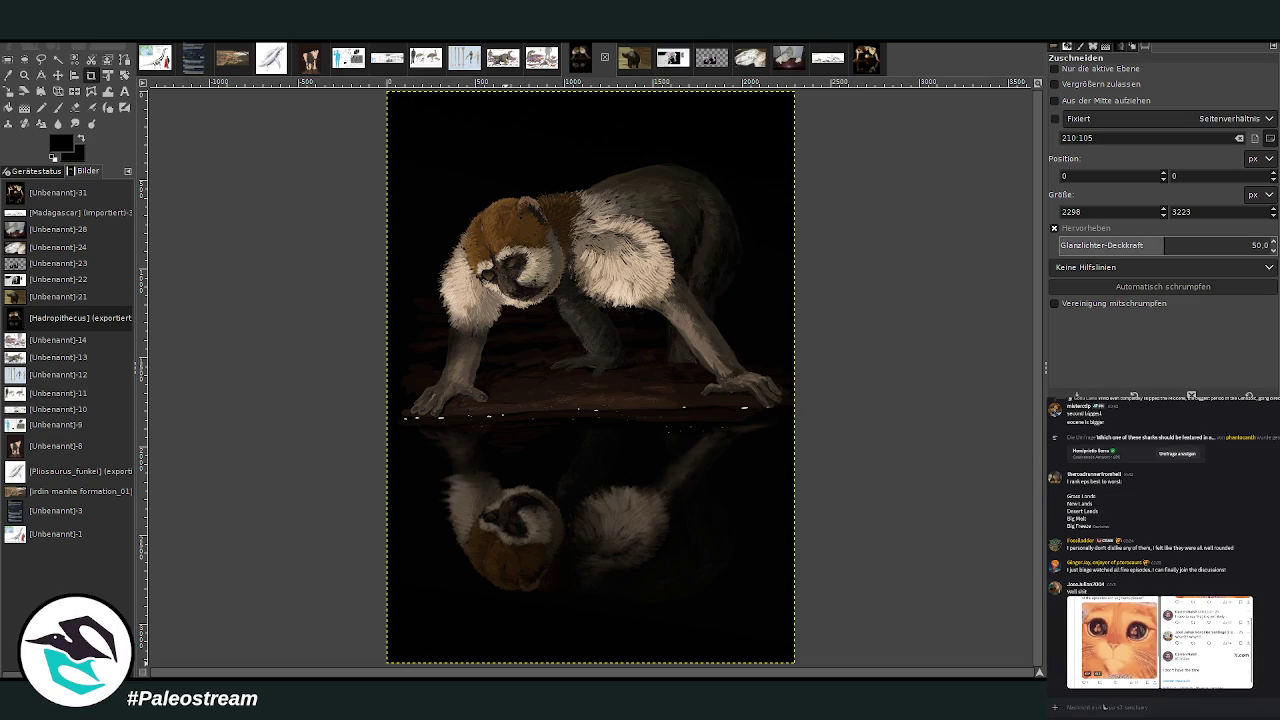
pyautogui.scroll(-5, 1104, 707)
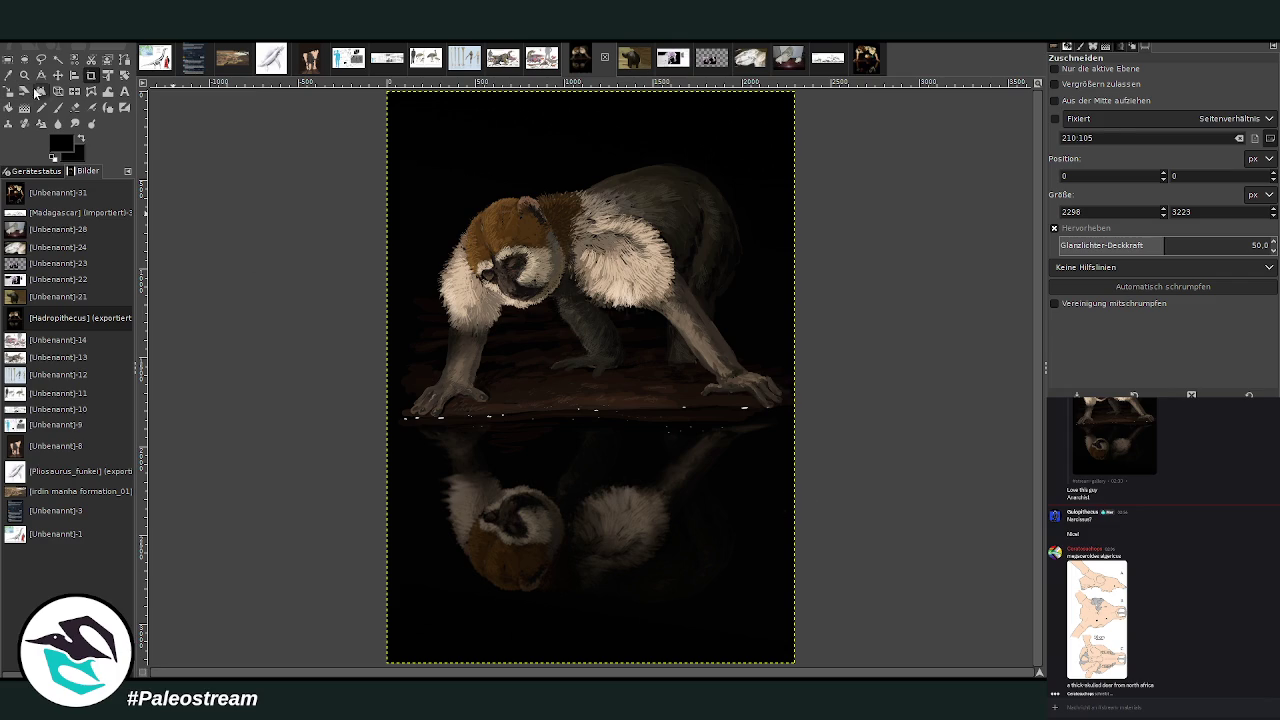
# Paint black over the monkey and its reflection with a Normal, 100-opacity, size 938 brush.
pyautogui.click(58, 107)
pyautogui.scroll(6, 1150, 77)
pyautogui.click(1161, 93)
pyautogui.moveTo(1161, 93); pyautogui.dragTo(1242, 93)
pyautogui.moveTo(1160, 142); pyautogui.dragTo(1228, 142)
pyautogui.moveTo(462, 214)
pyautogui.mouseDown()
pyautogui.moveTo(560, 286)
pyautogui.moveTo(669, 403)
pyautogui.moveTo(620, 537)
pyautogui.moveTo(656, 520)
pyautogui.moveTo(677, 357)
pyautogui.moveTo(608, 614)
pyautogui.moveTo(449, 523)
pyautogui.moveTo(398, 138)
pyautogui.mouseUp()
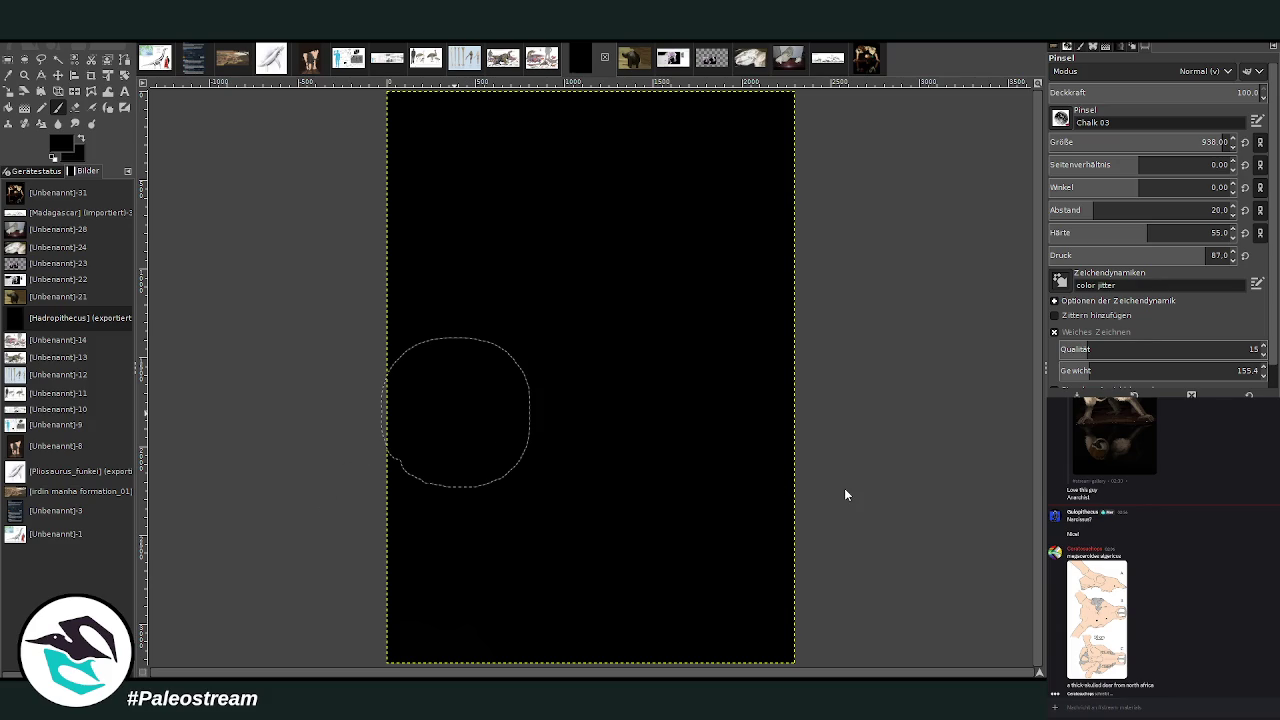
# Paste the colour skull, scale it to 498 × 747 top-right, then paste the skull drawings.
pyautogui.hotkey('ctrl', 'v')
pyautogui.hotkey('shift', 's')
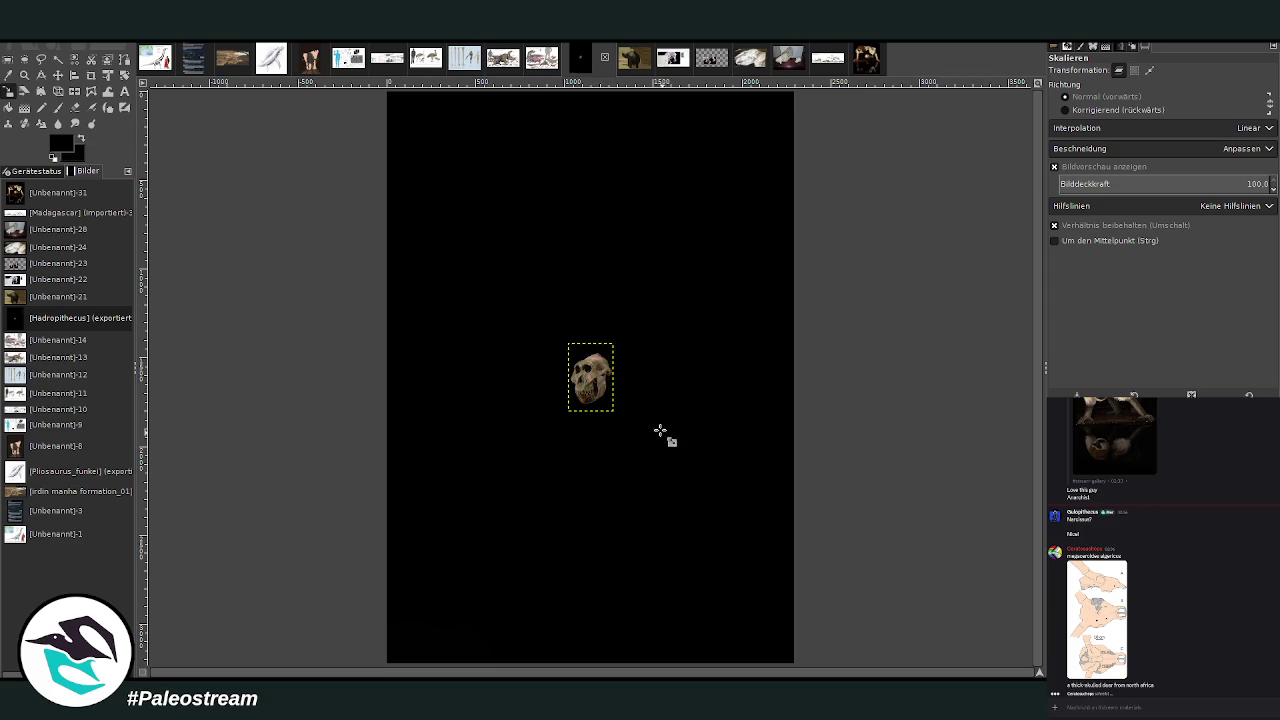
pyautogui.click(669, 444)
pyautogui.moveTo(613, 343)
pyautogui.mouseDown()
pyautogui.moveTo(686, 314)
pyautogui.moveTo(731, 164)
pyautogui.mouseUp()
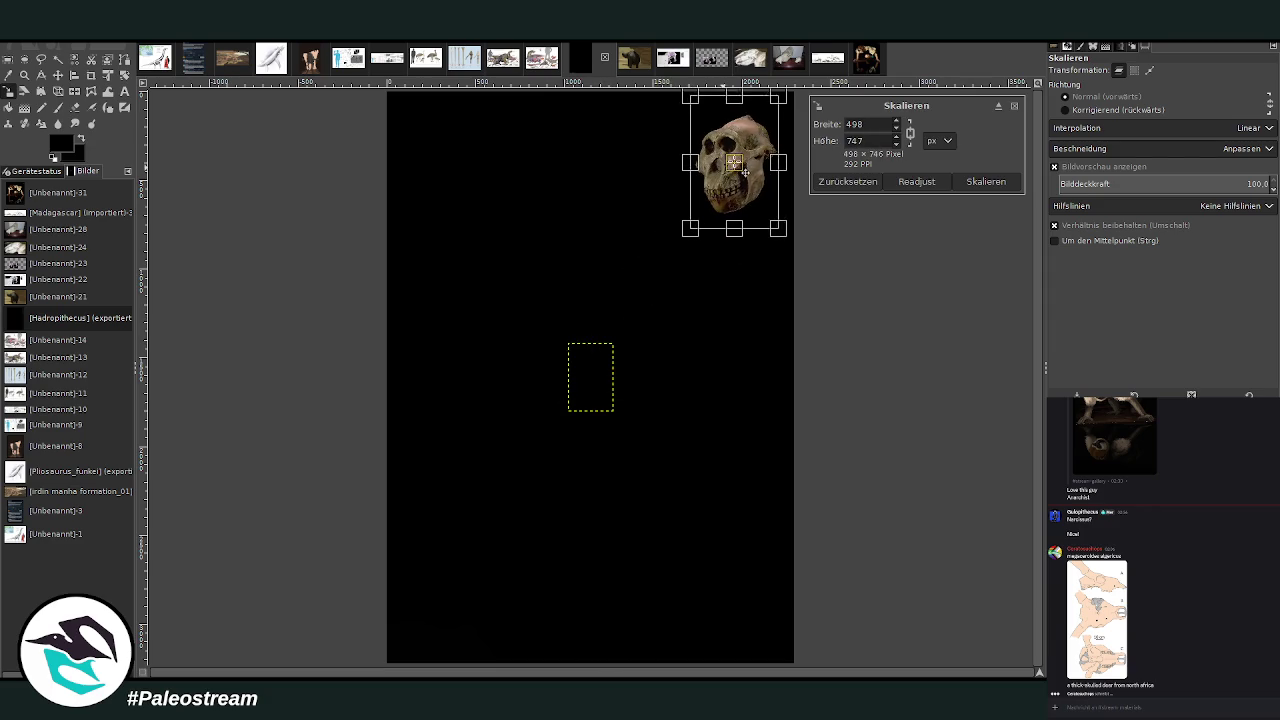
pyautogui.click(986, 181)
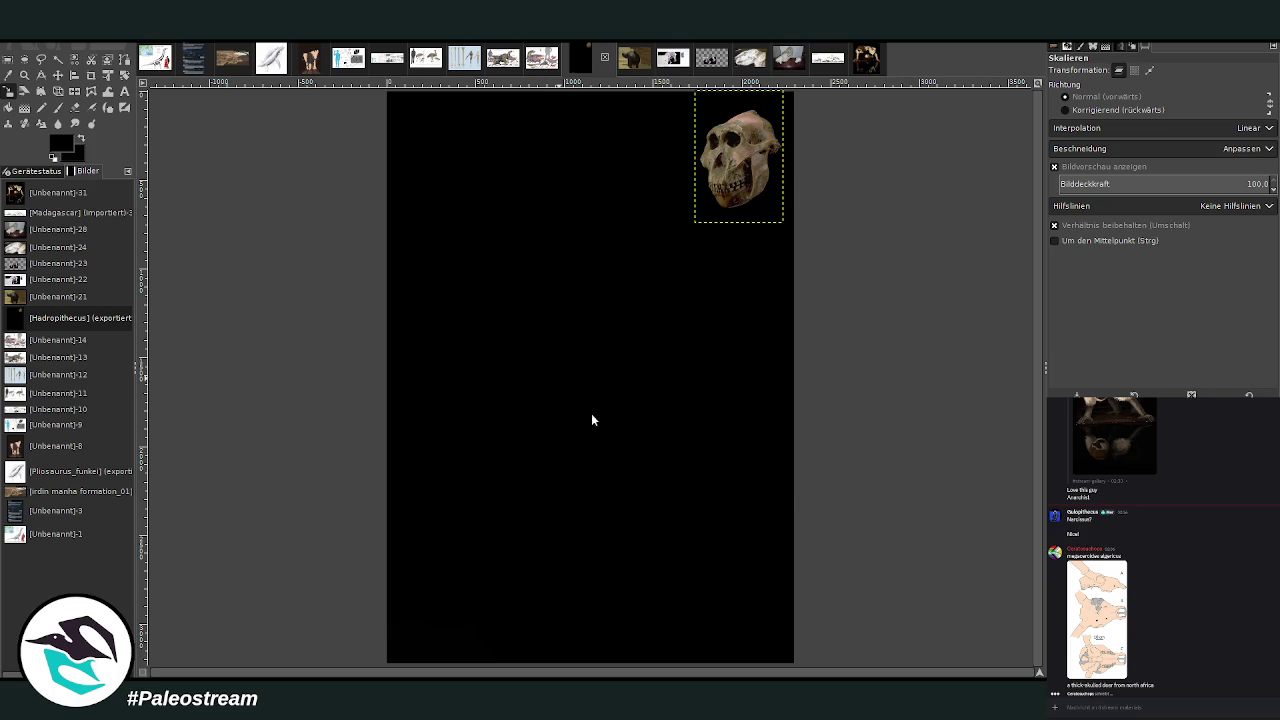
pyautogui.hotkey('ctrl', 'v')
# Move the skull-drawings sheet flush into the top-right corner with the colour skull below it.
pyautogui.click(58, 75)
pyautogui.moveTo(680, 187); pyautogui.dragTo(540, 185)
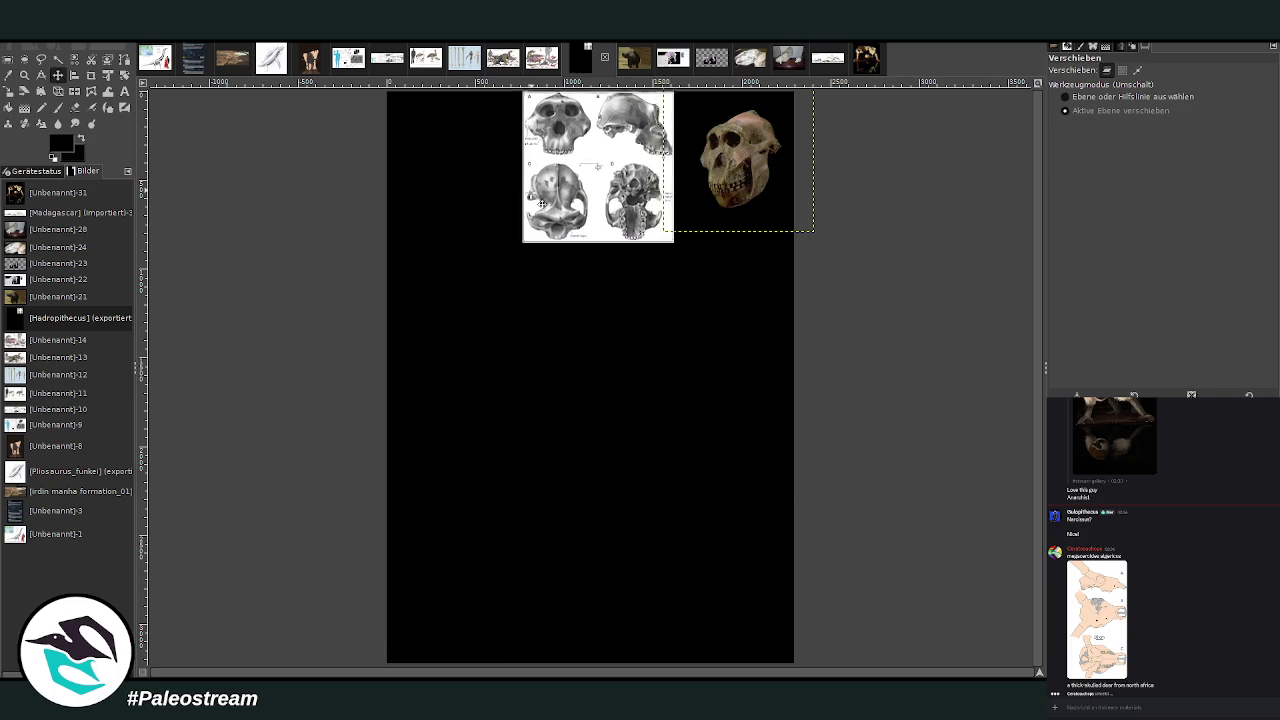
pyautogui.moveTo(716, 190)
pyautogui.mouseDown()
pyautogui.moveTo(719, 298)
pyautogui.moveTo(731, 290)
pyautogui.mouseUp()
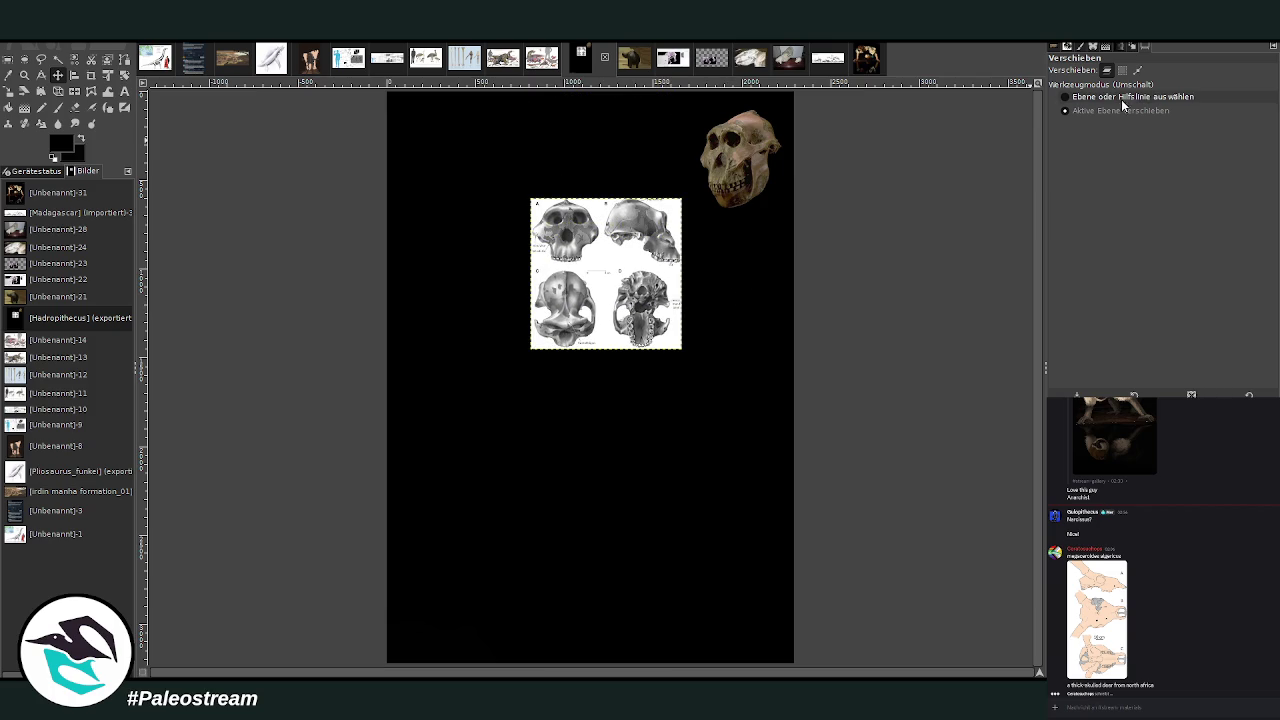
pyautogui.moveTo(652, 268); pyautogui.dragTo(668, 193)
pyautogui.moveTo(740, 160); pyautogui.dragTo(750, 295)
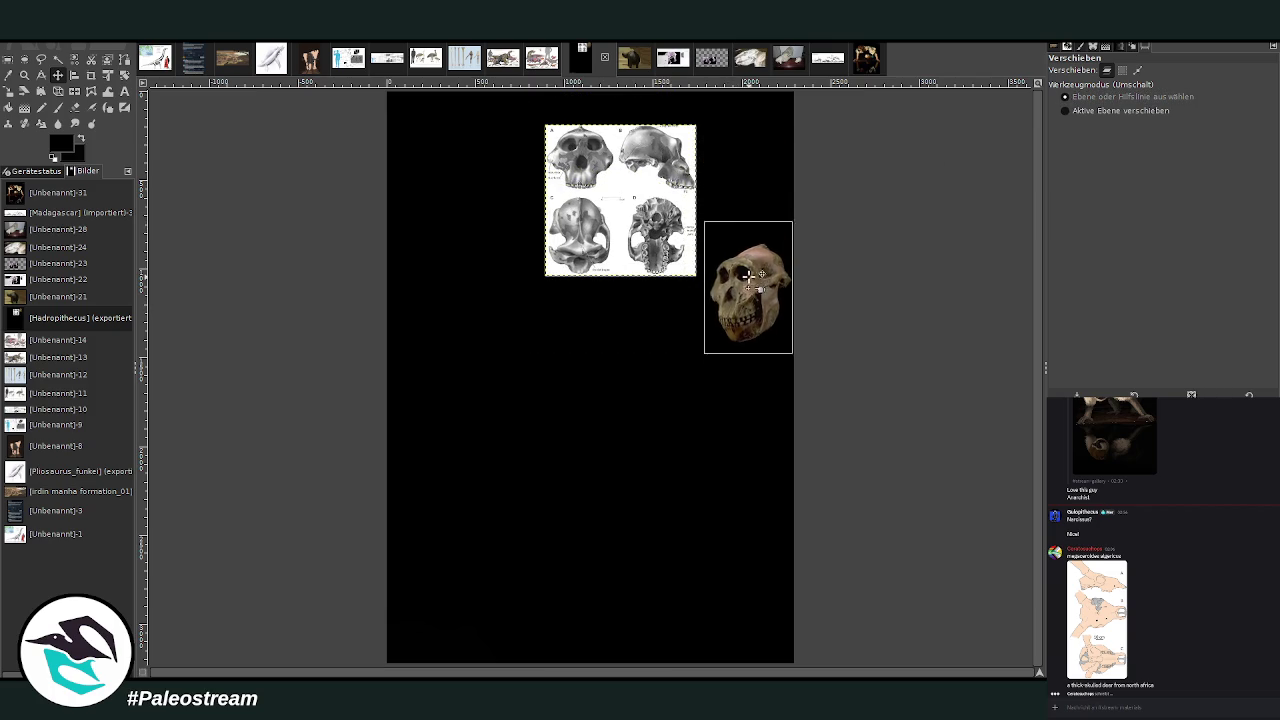
pyautogui.moveTo(677, 193); pyautogui.dragTo(771, 160)
pyautogui.moveTo(745, 258); pyautogui.dragTo(749, 276)
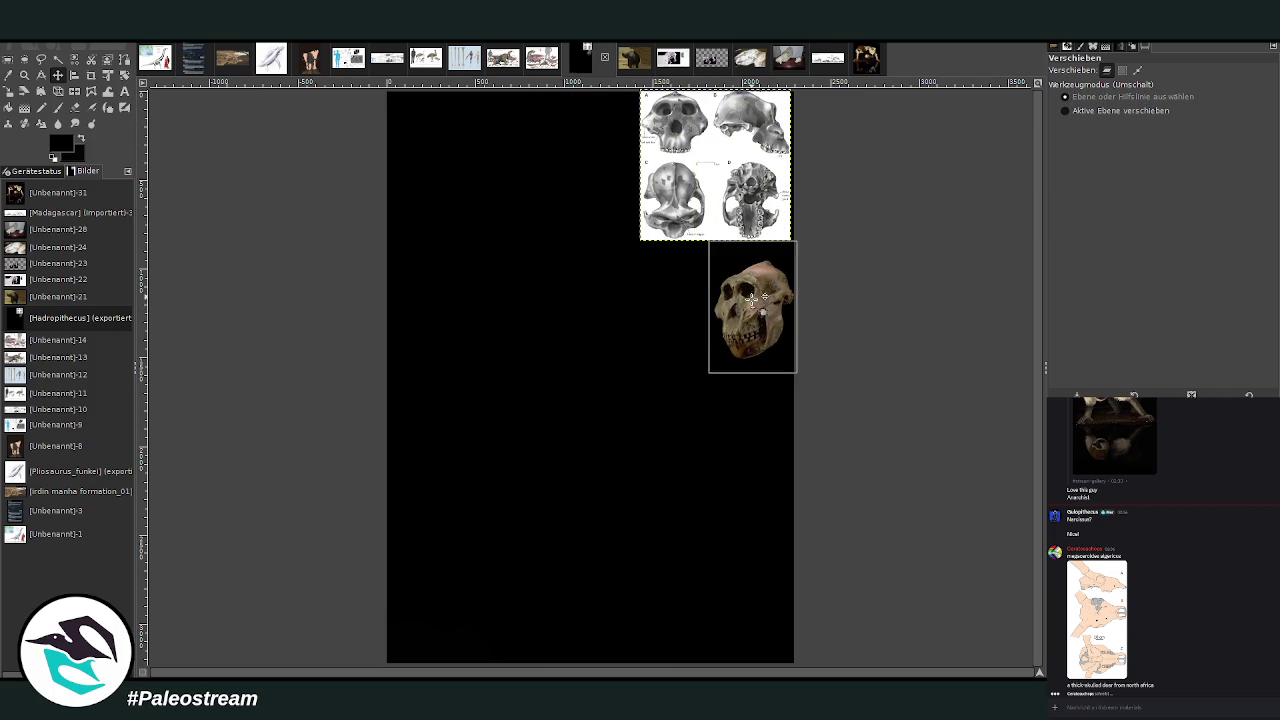
pyautogui.moveTo(760, 190); pyautogui.dragTo(774, 190)
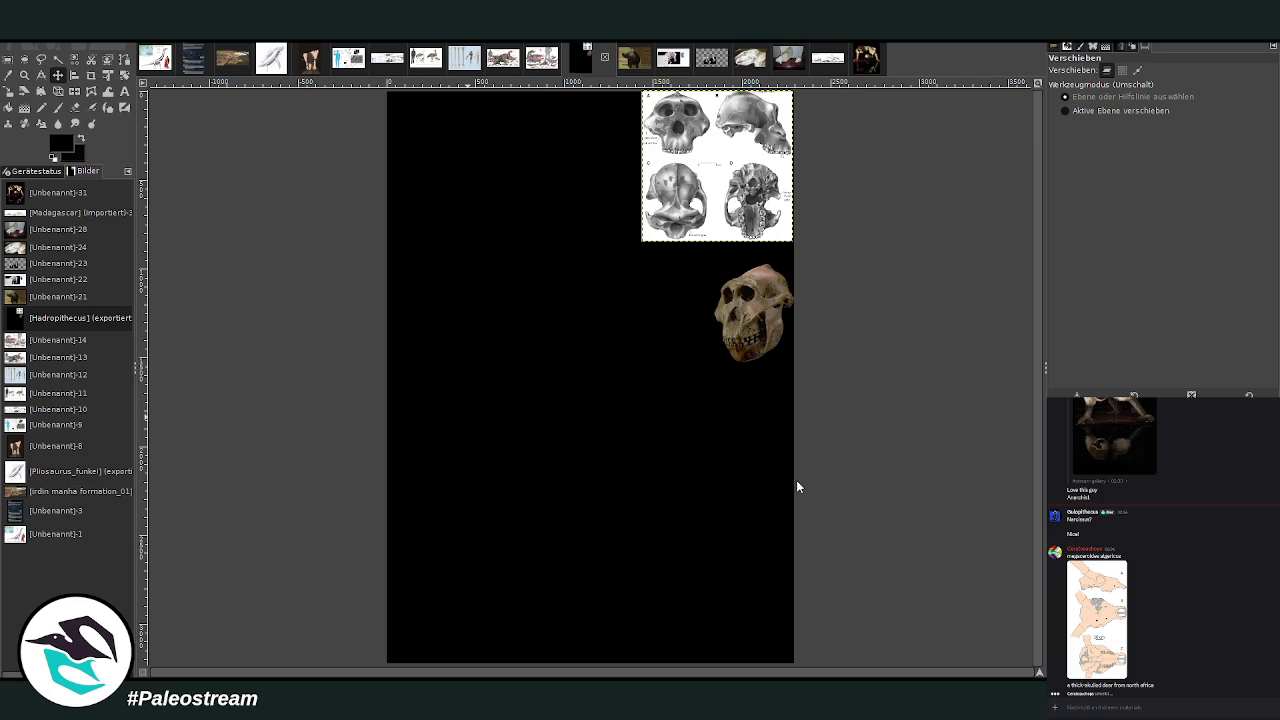
# Paste a small front-and-side skull drawing left of the sheet and anchor it.
pyautogui.hotkey('ctrl', 'v')
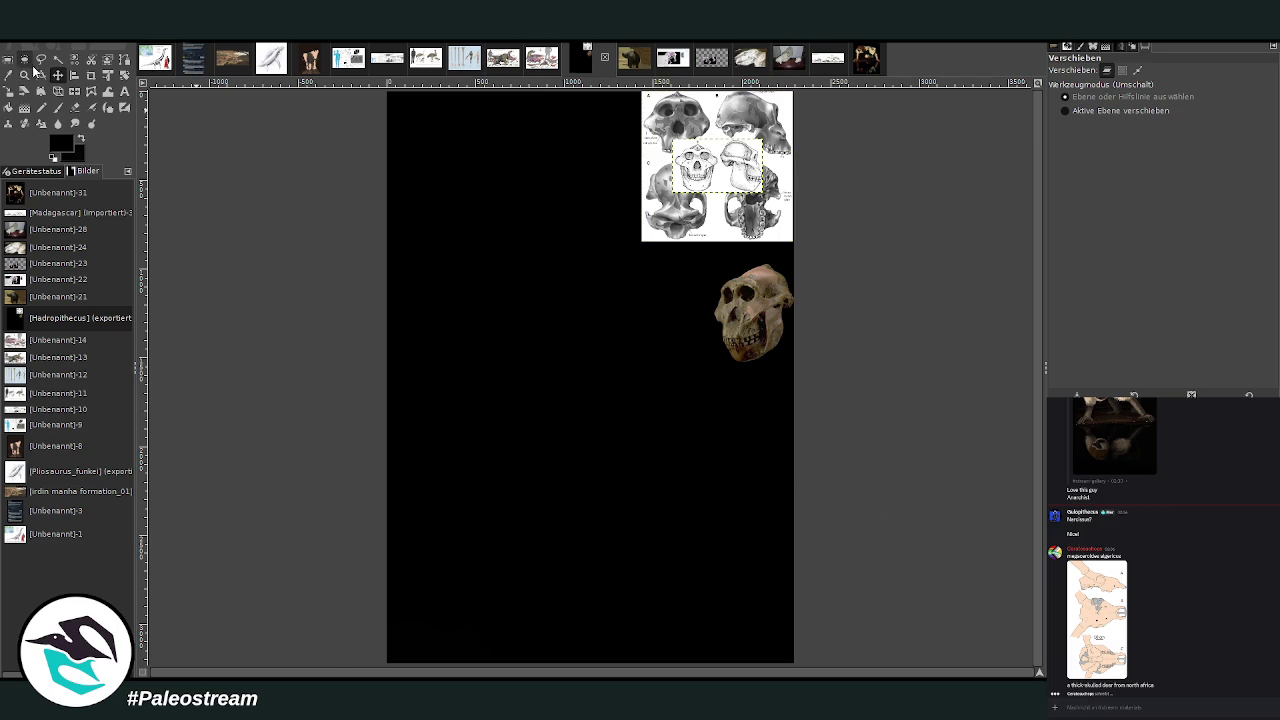
pyautogui.moveTo(722, 174)
pyautogui.mouseDown()
pyautogui.moveTo(644, 124)
pyautogui.moveTo(596, 118)
pyautogui.mouseUp()
pyautogui.click(25, 75)
pyautogui.hotkey('ctrl', 'h')
pyautogui.click(57, 107)
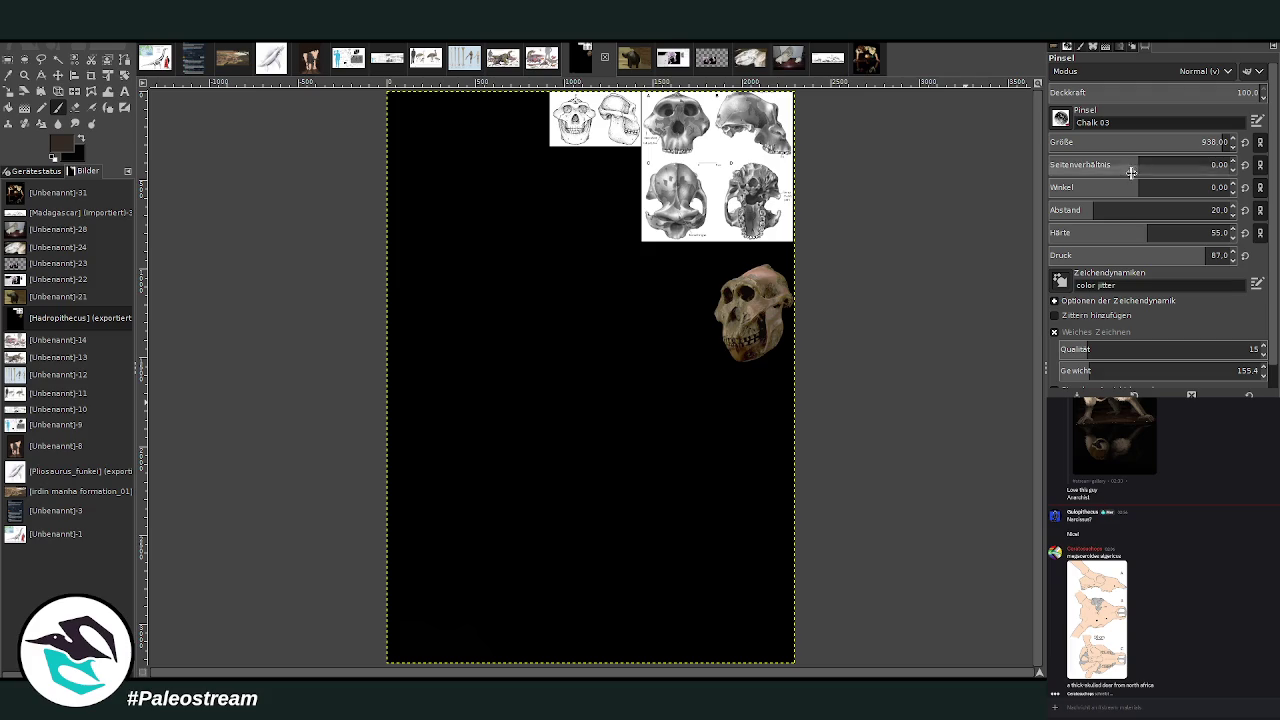
# Brush a faint brown haze over the canvas centre at opacity 23, then 16.4.
pyautogui.moveTo(1143, 92); pyautogui.dragTo(1084, 92)
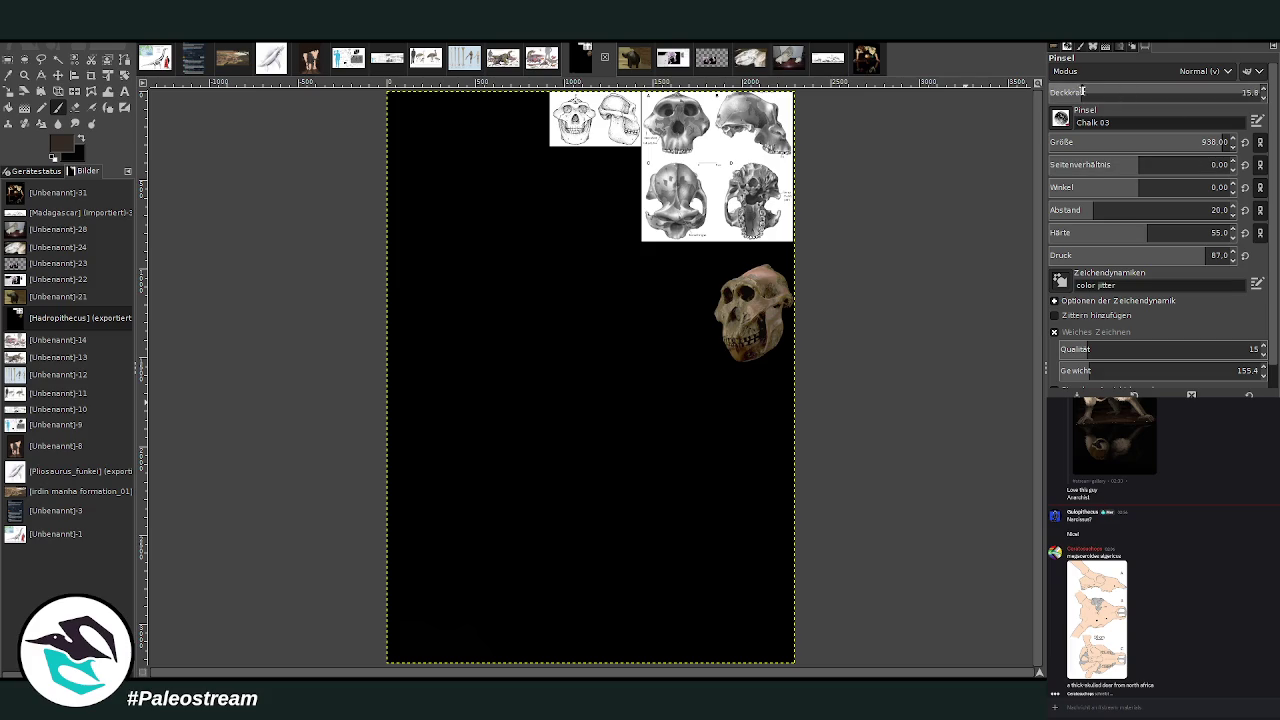
pyautogui.click(1082, 93)
pyautogui.moveTo(491, 314)
pyautogui.mouseDown()
pyautogui.moveTo(651, 336)
pyautogui.moveTo(583, 545)
pyautogui.mouseUp()
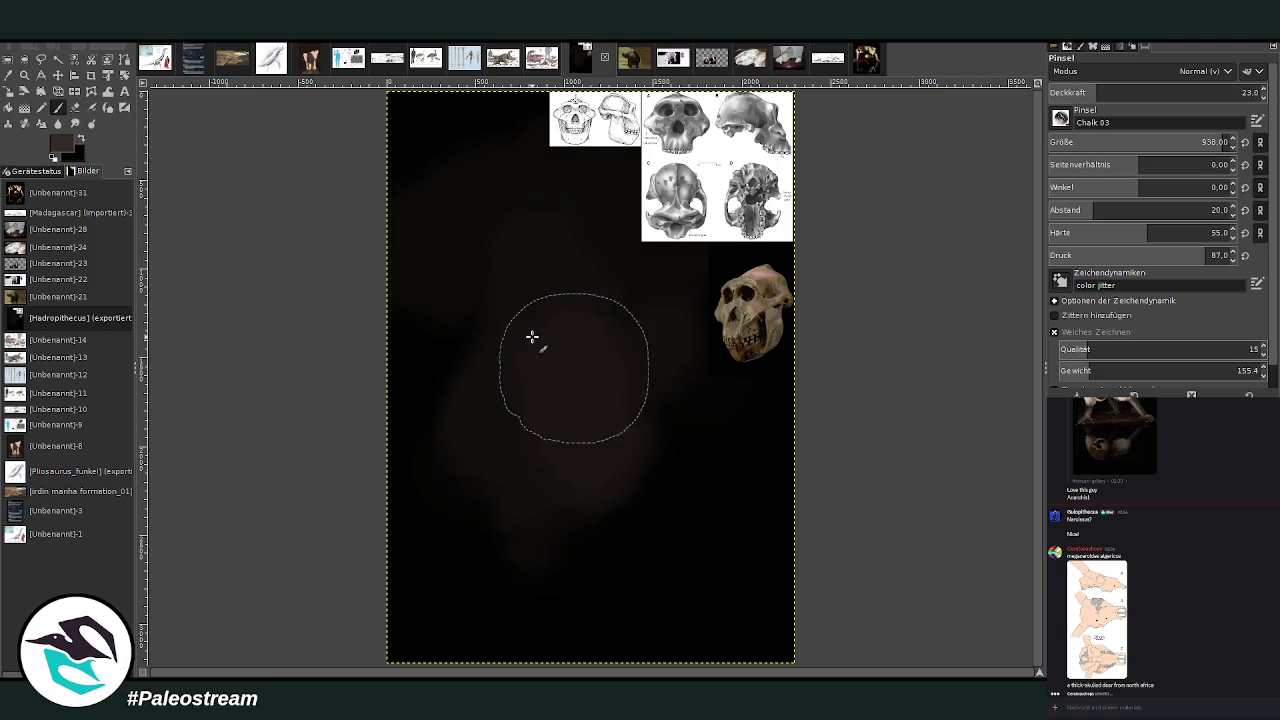
pyautogui.click(1084, 93)
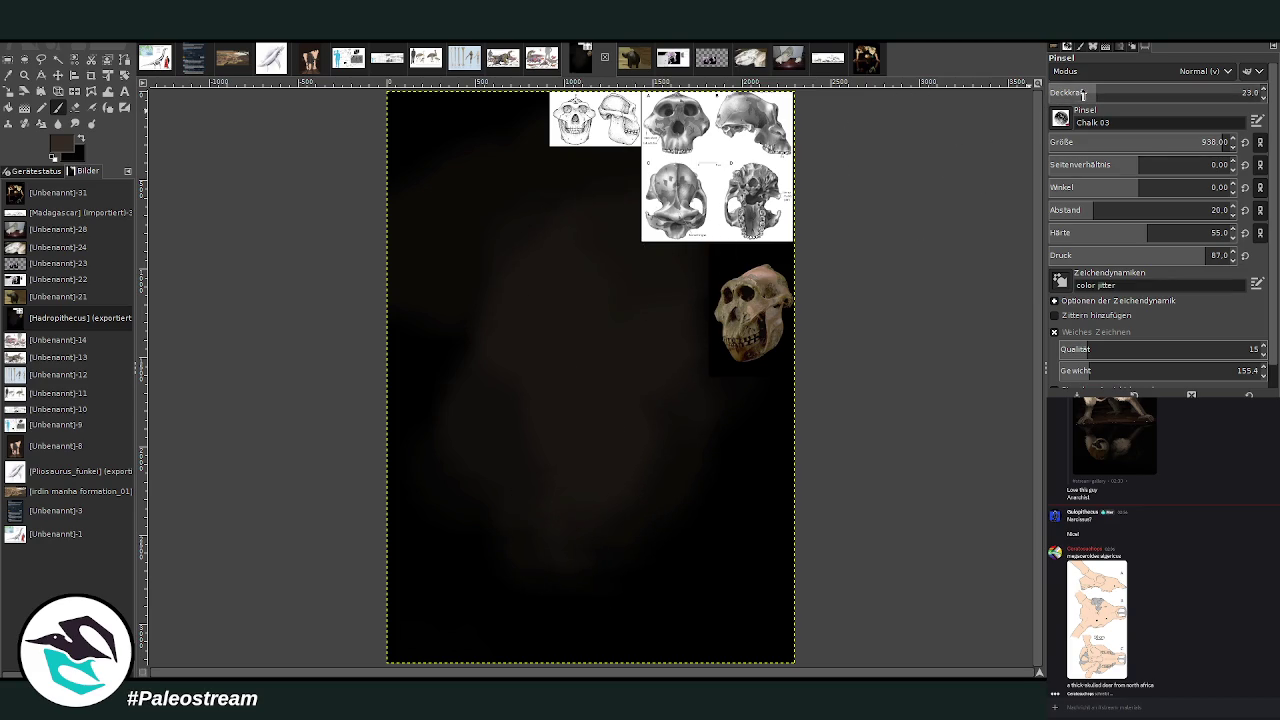
pyautogui.moveTo(501, 222); pyautogui.dragTo(406, 346)
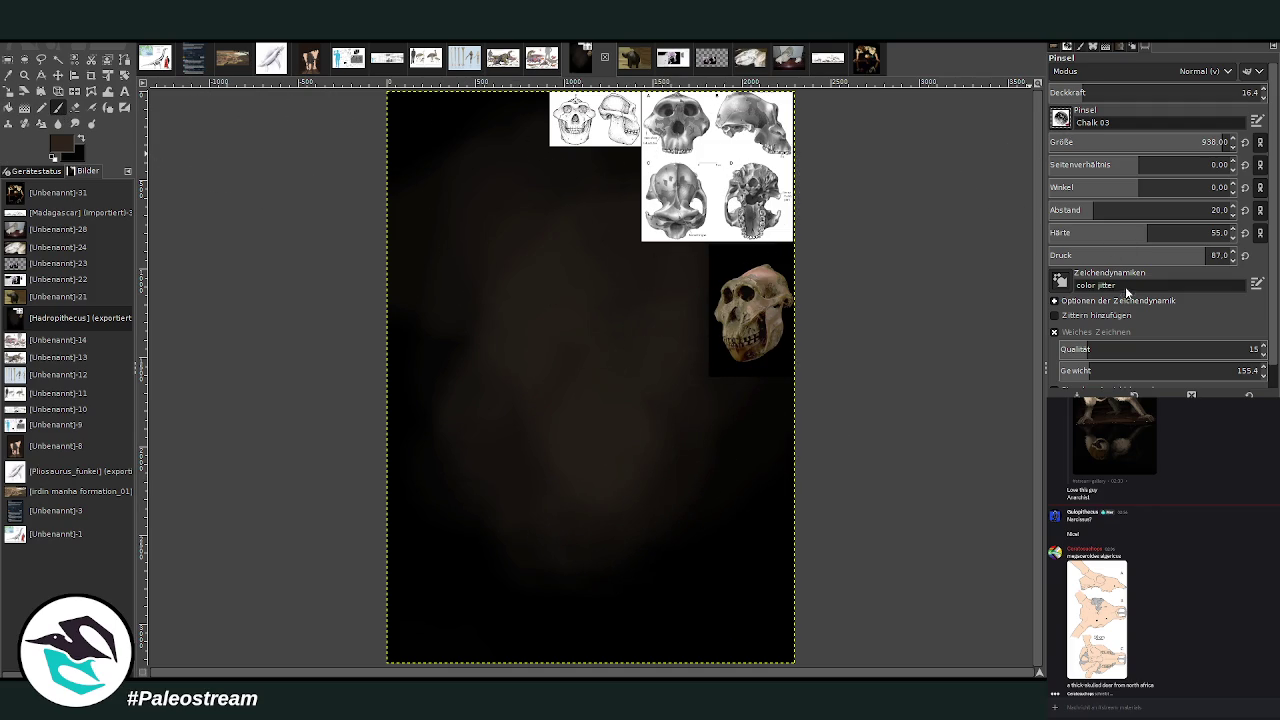
# Undo a Charcoal 01 test stroke at 94 opacity, then smudge the haze near the bottom centre.
pyautogui.press('.')
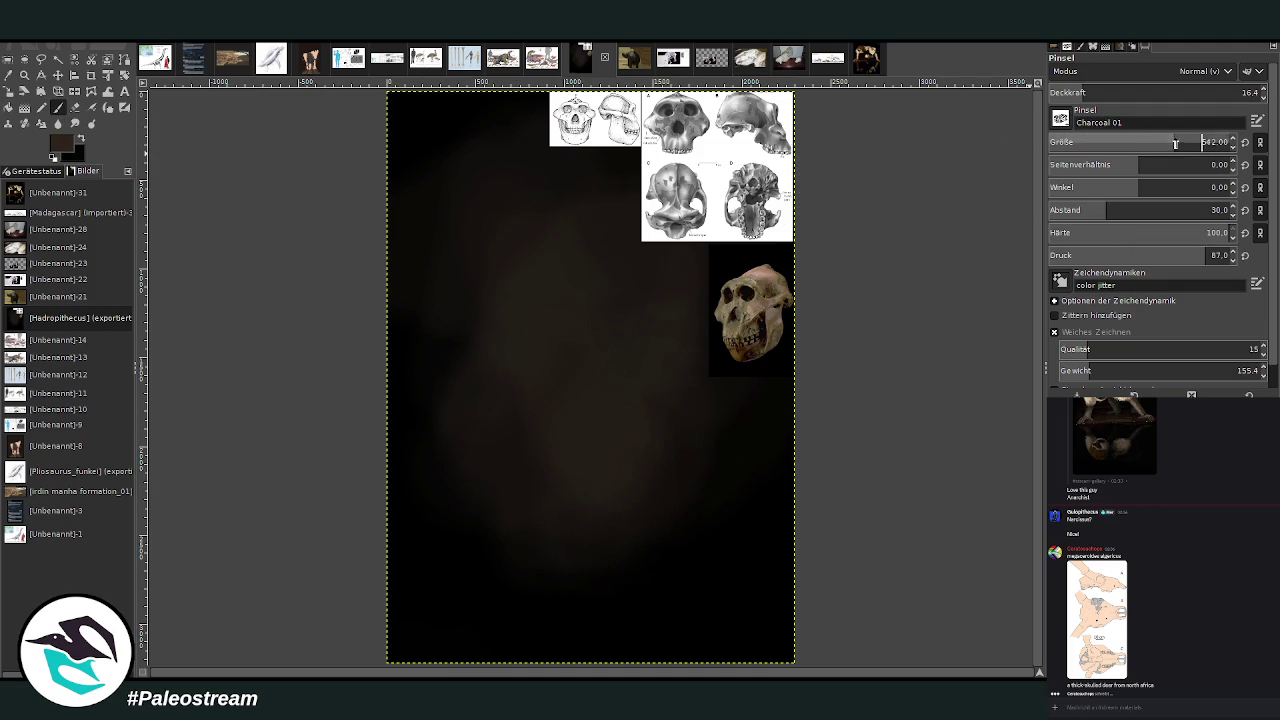
pyautogui.moveTo(1172, 92); pyautogui.dragTo(1249, 92)
pyautogui.moveTo(678, 464); pyautogui.dragTo(657, 470)
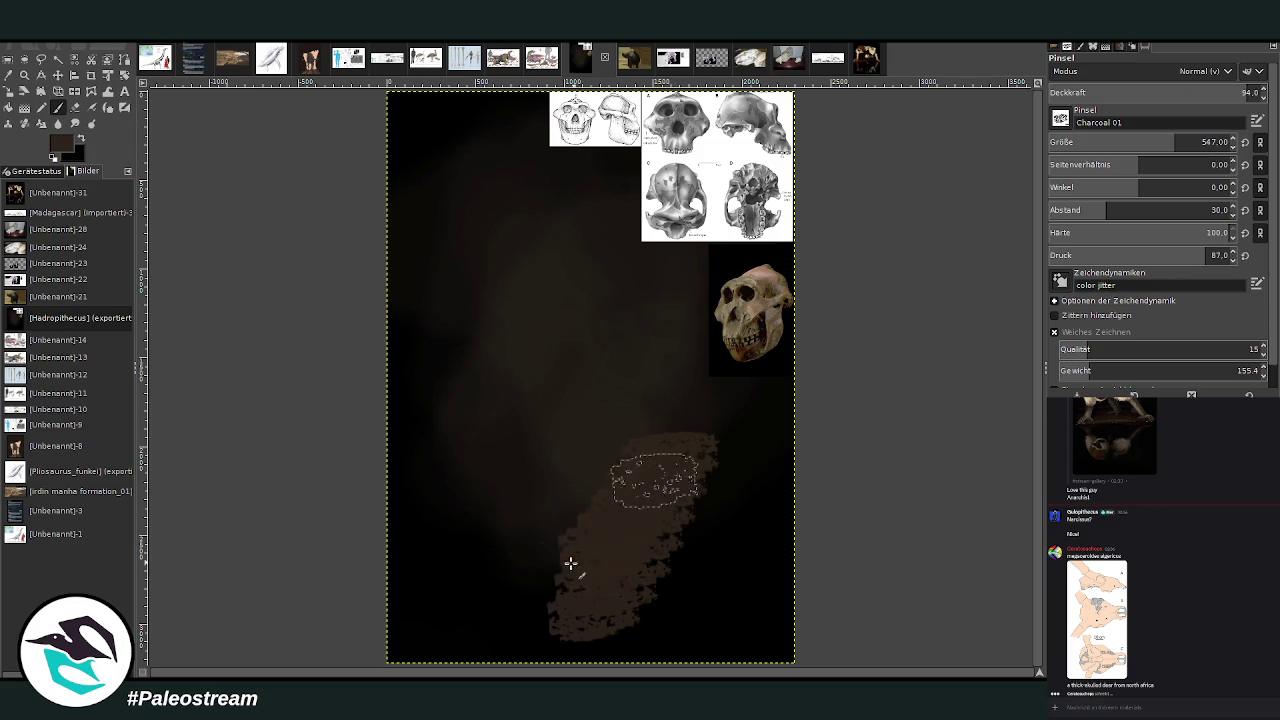
pyautogui.hotkey('ctrl', 'z')
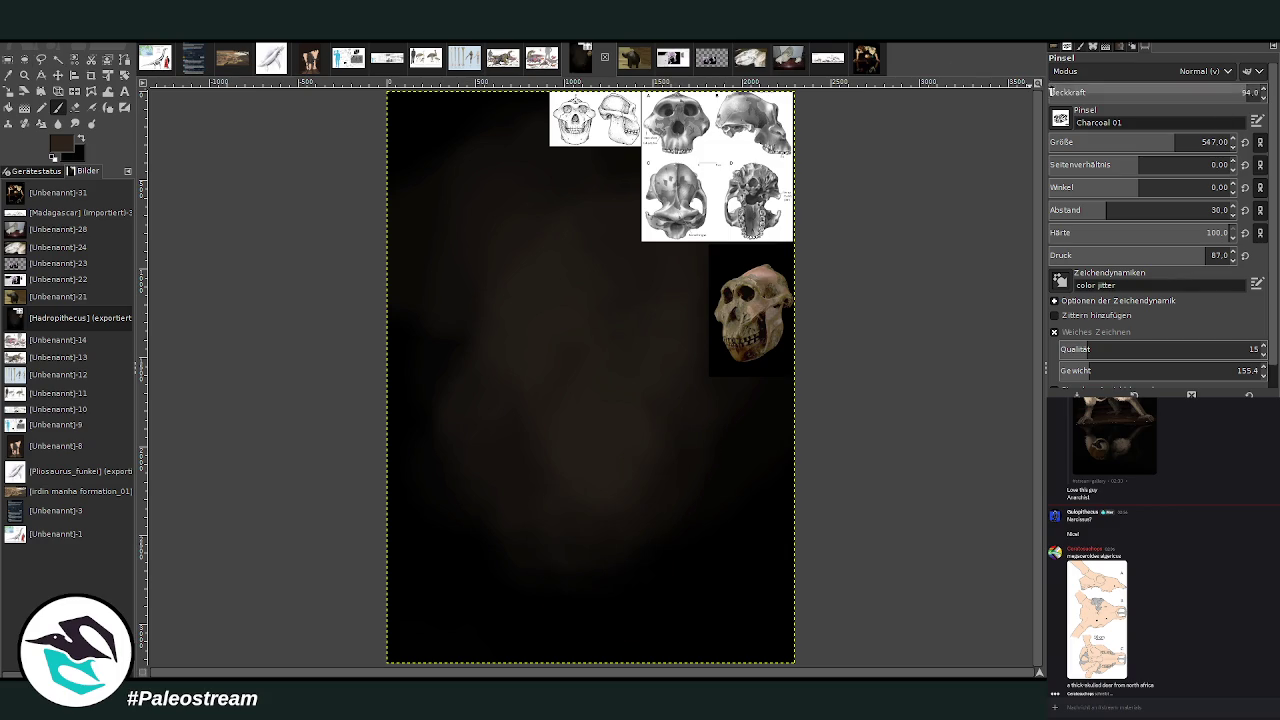
pyautogui.click(1104, 92)
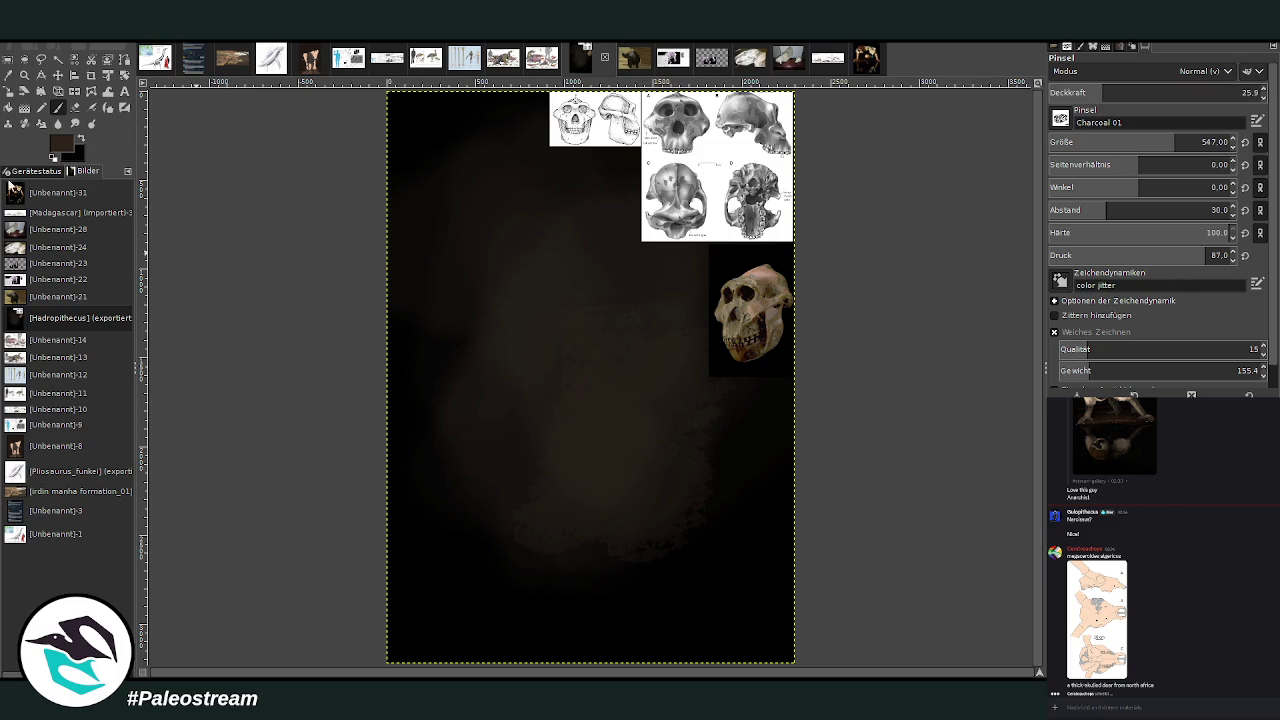
pyautogui.click(74, 123)
pyautogui.moveTo(510, 493); pyautogui.dragTo(503, 309)
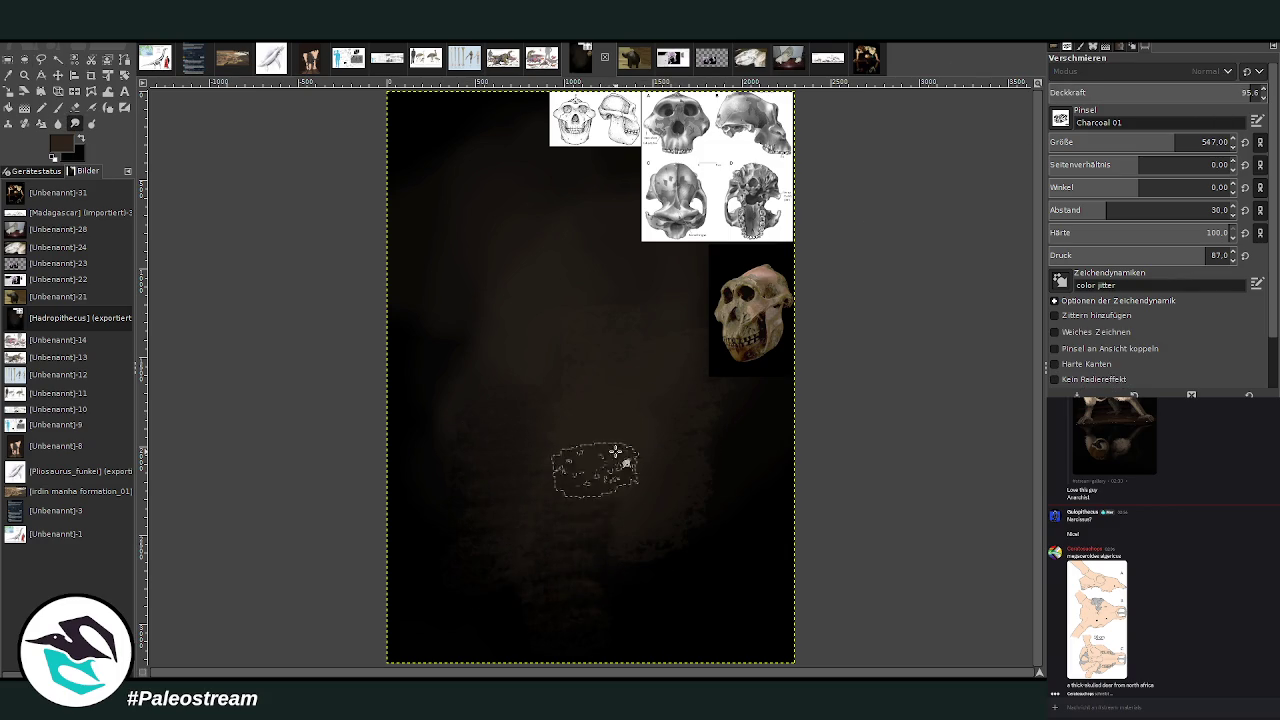
# Set the Smudge brush to size 638 and strength 88.6, then smudge the brown glow.
pyautogui.moveTo(1172, 142); pyautogui.dragTo(1188, 142)
pyautogui.click(1231, 90)
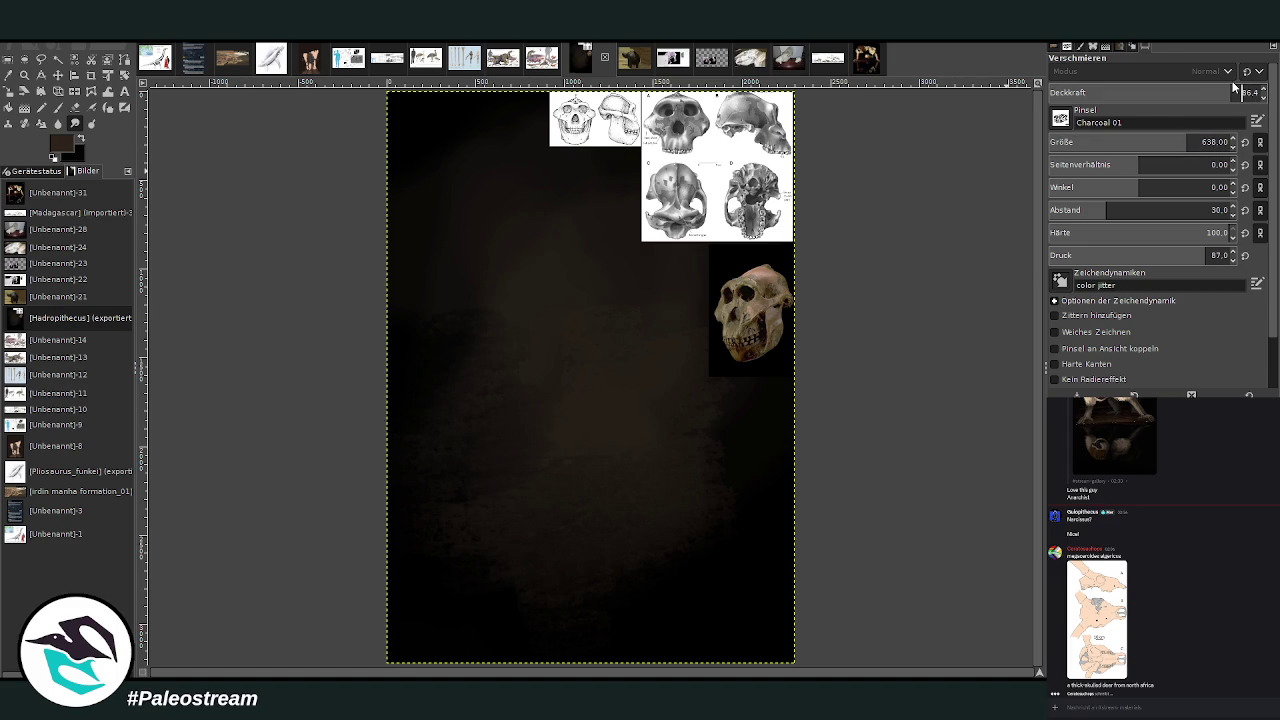
pyautogui.click(1239, 89)
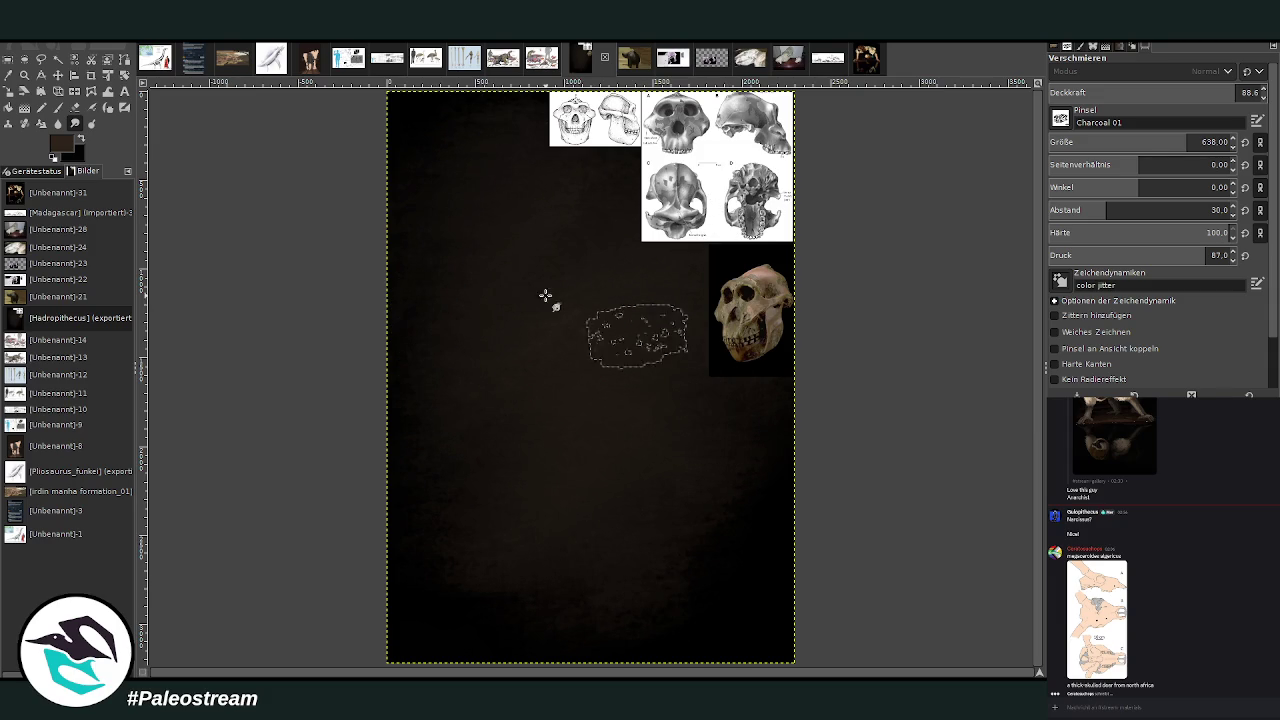
pyautogui.moveTo(742, 315); pyautogui.dragTo(751, 306)
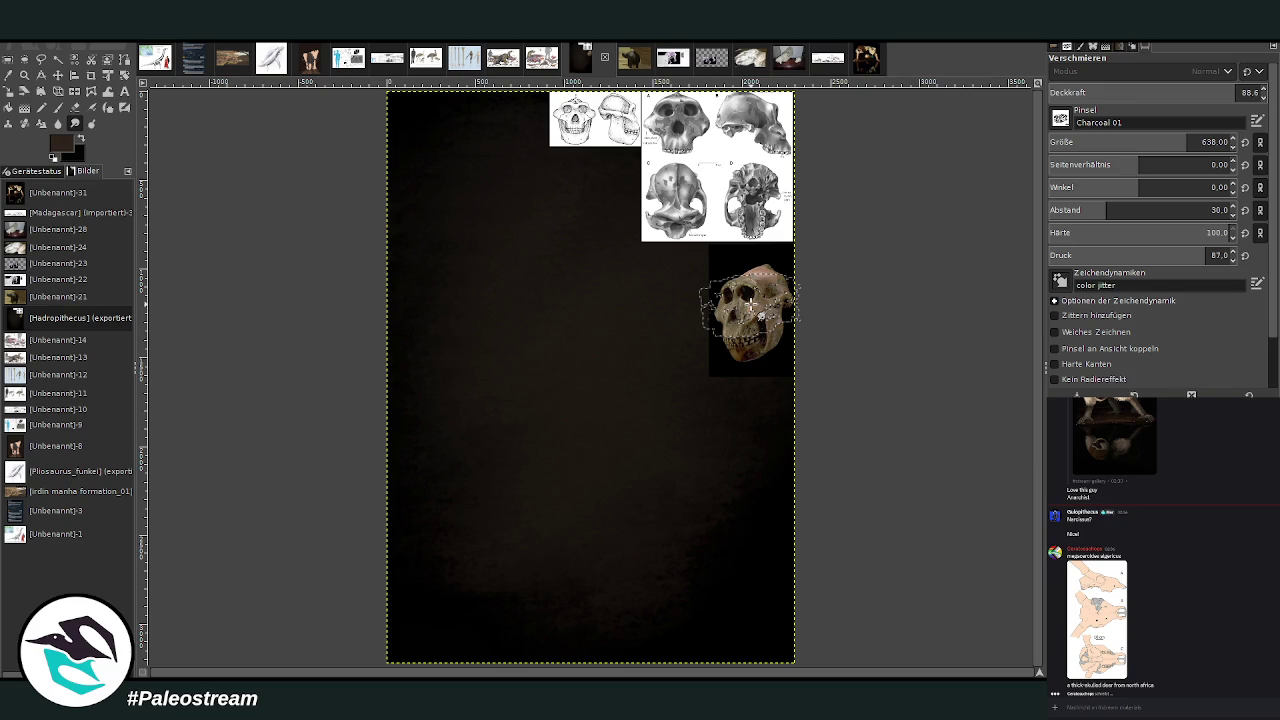
# Zoom in on the upper canvas and skull references, then zoom back out to the whole canvas.
pyautogui.click(29, 75)
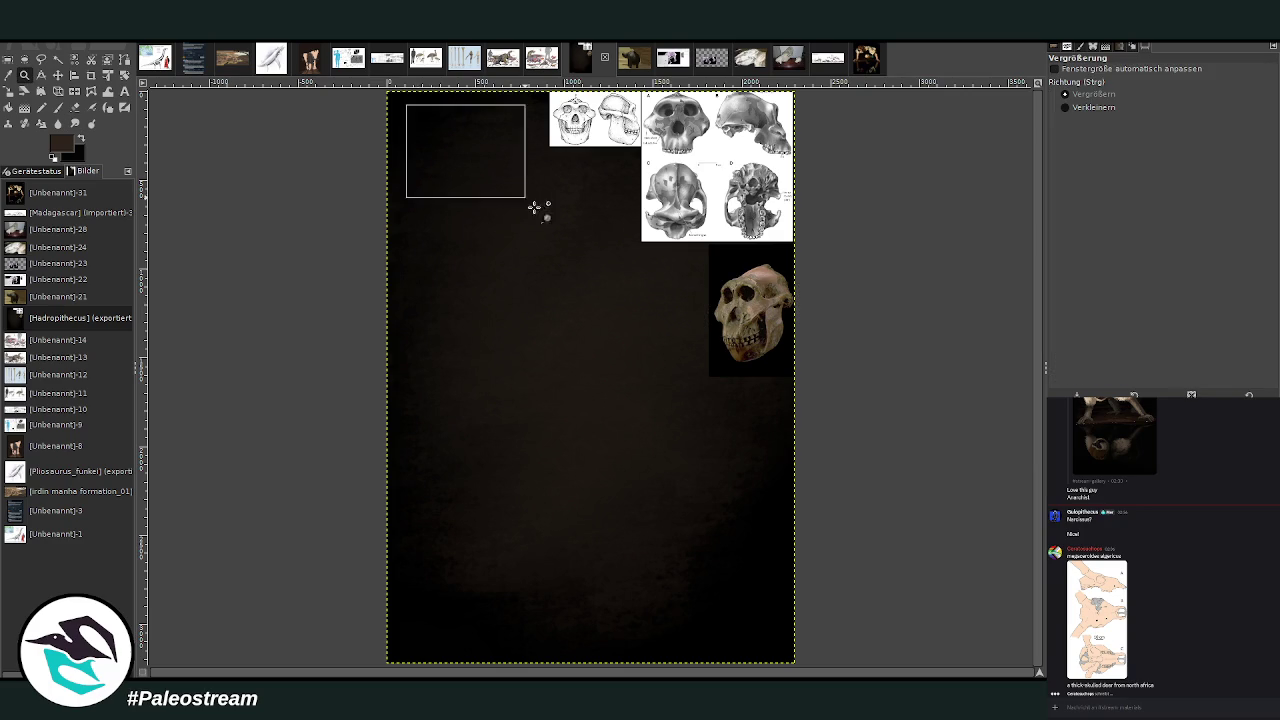
pyautogui.moveTo(407, 104); pyautogui.dragTo(823, 603)
pyautogui.moveTo(320, 140); pyautogui.dragTo(858, 586)
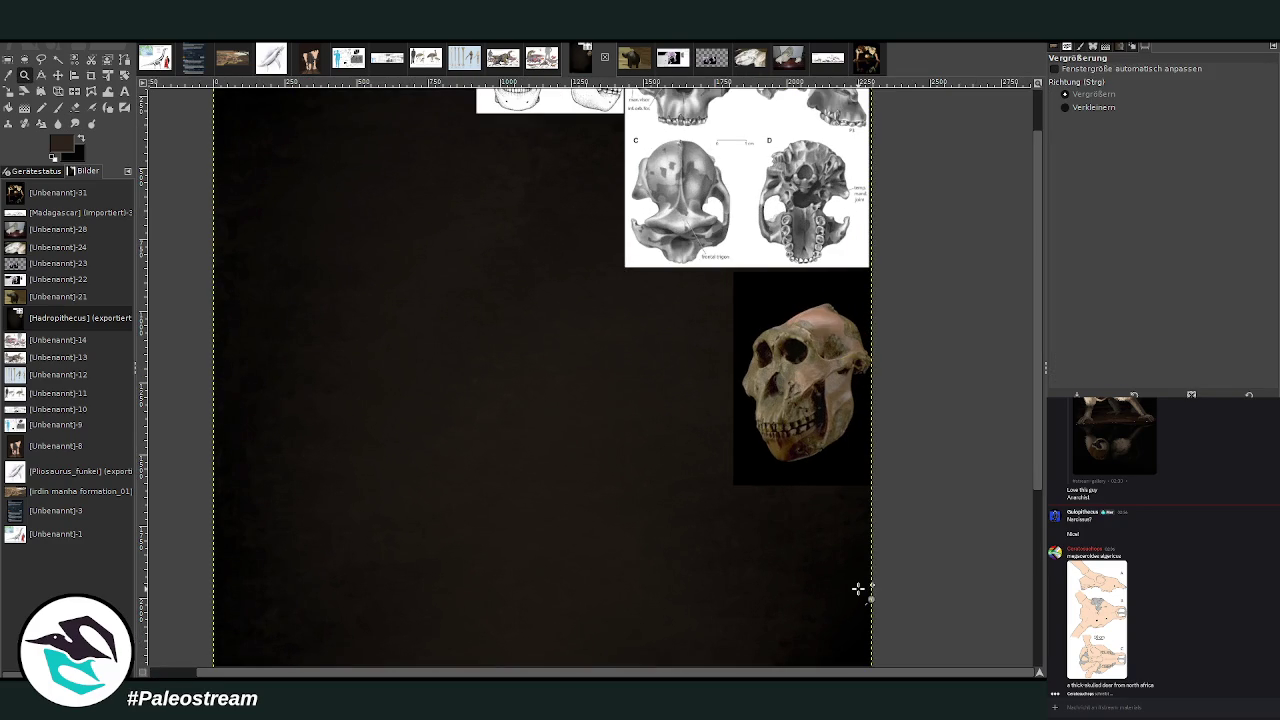
pyautogui.scroll(2, 1036, 246)
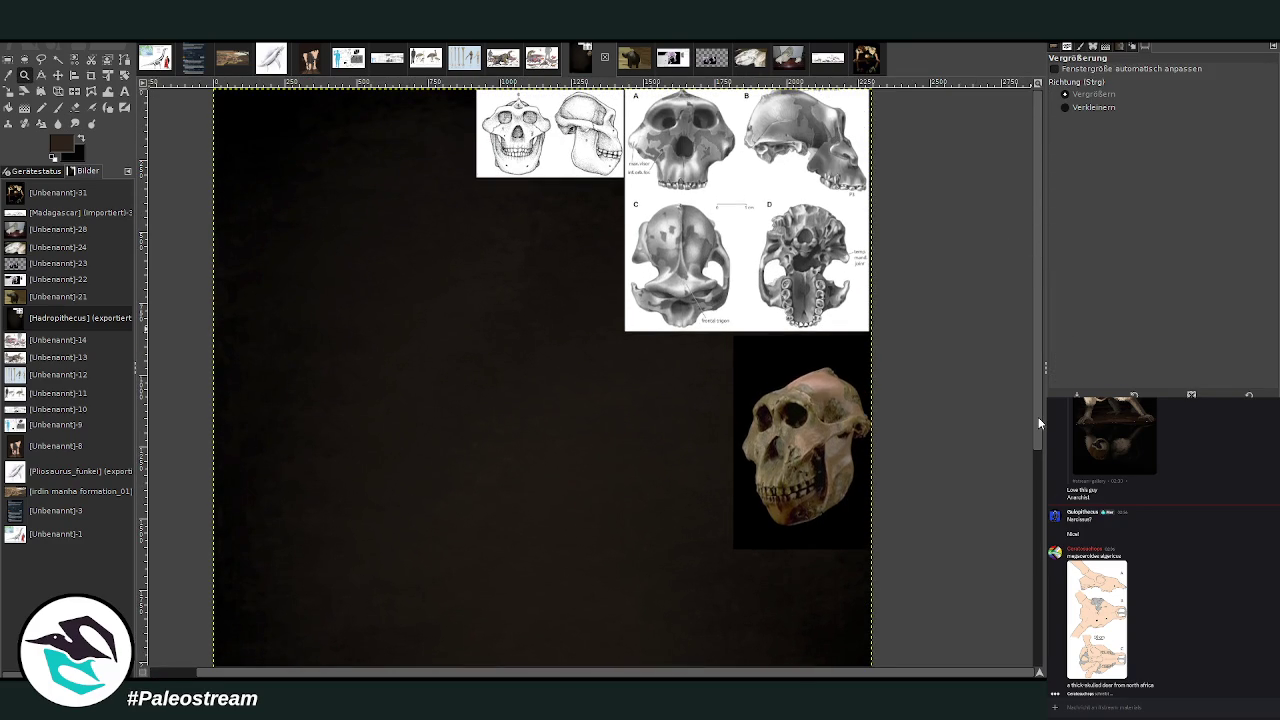
pyautogui.press('-')
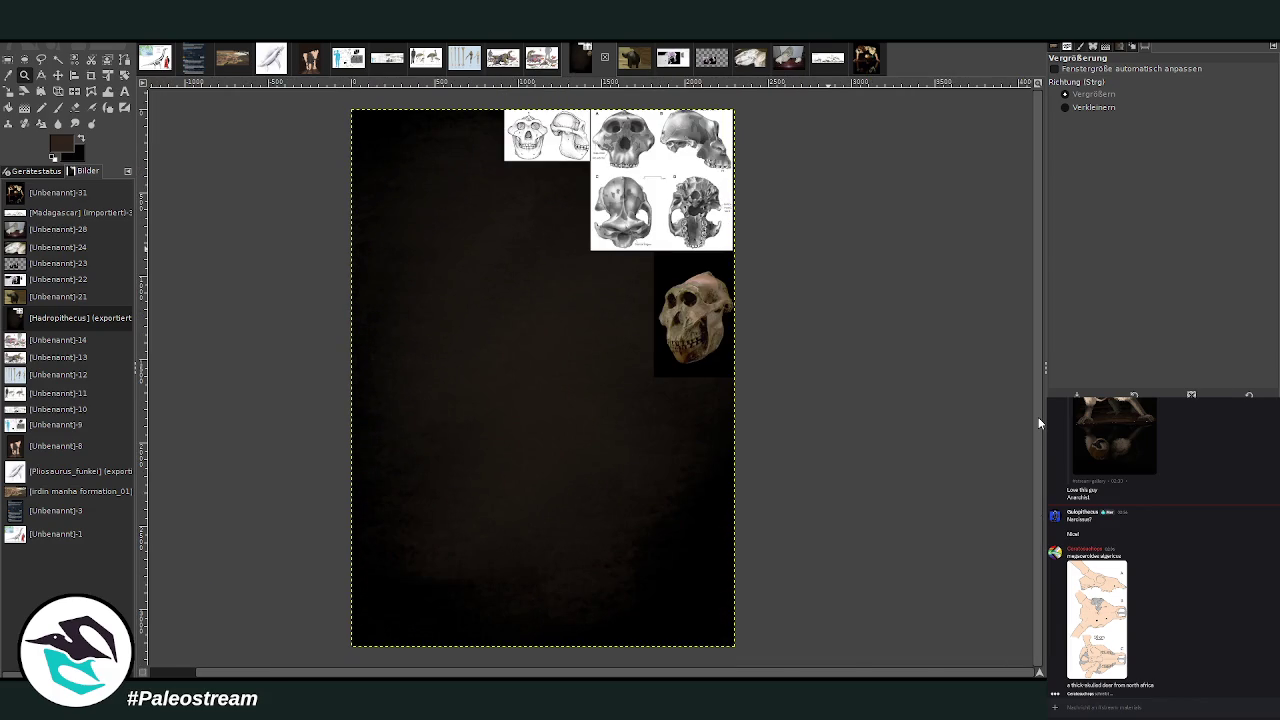
# Paint a wider brown glow with the paintbrush at sizes 751 and 1089, then zoom in to check it.
pyautogui.click(58, 108)
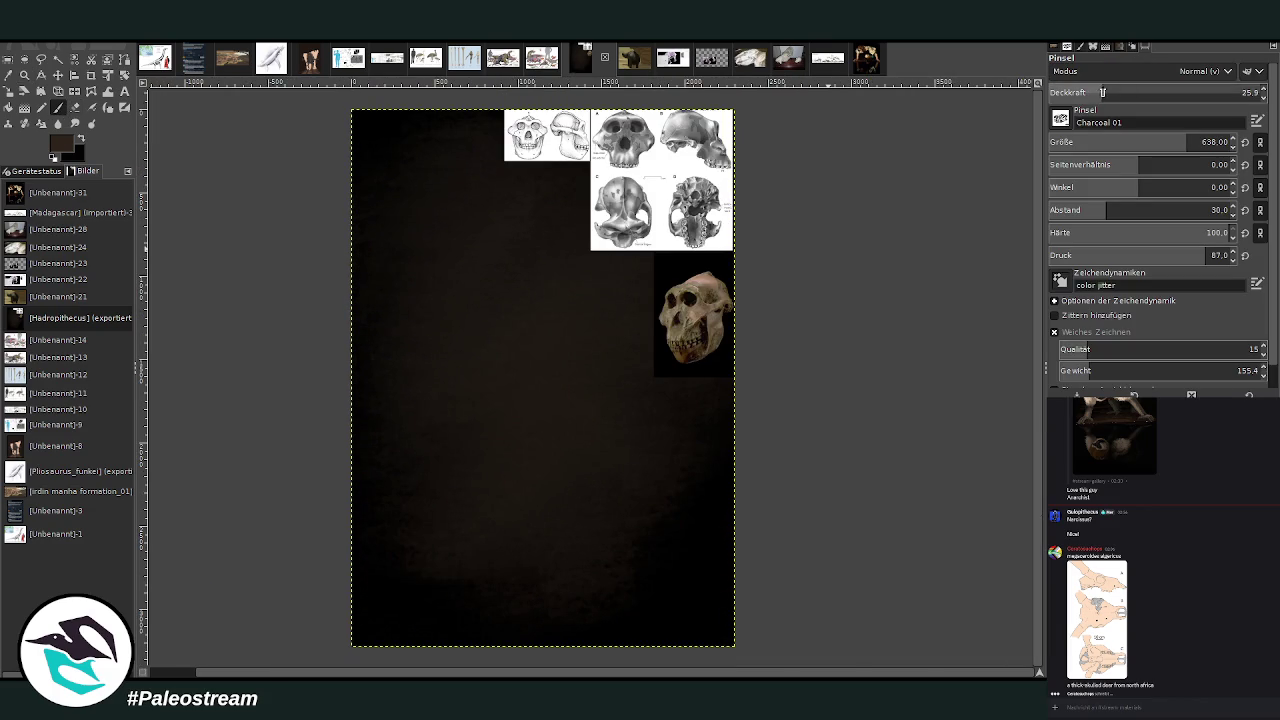
pyautogui.click(1202, 142)
pyautogui.click(540, 318)
pyautogui.click(1172, 142)
pyautogui.moveTo(498, 323)
pyautogui.mouseDown()
pyautogui.moveTo(500, 270)
pyautogui.moveTo(586, 371)
pyautogui.moveTo(471, 243)
pyautogui.moveTo(510, 350)
pyautogui.moveTo(563, 423)
pyautogui.moveTo(589, 309)
pyautogui.moveTo(594, 423)
pyautogui.moveTo(520, 259)
pyautogui.mouseUp()
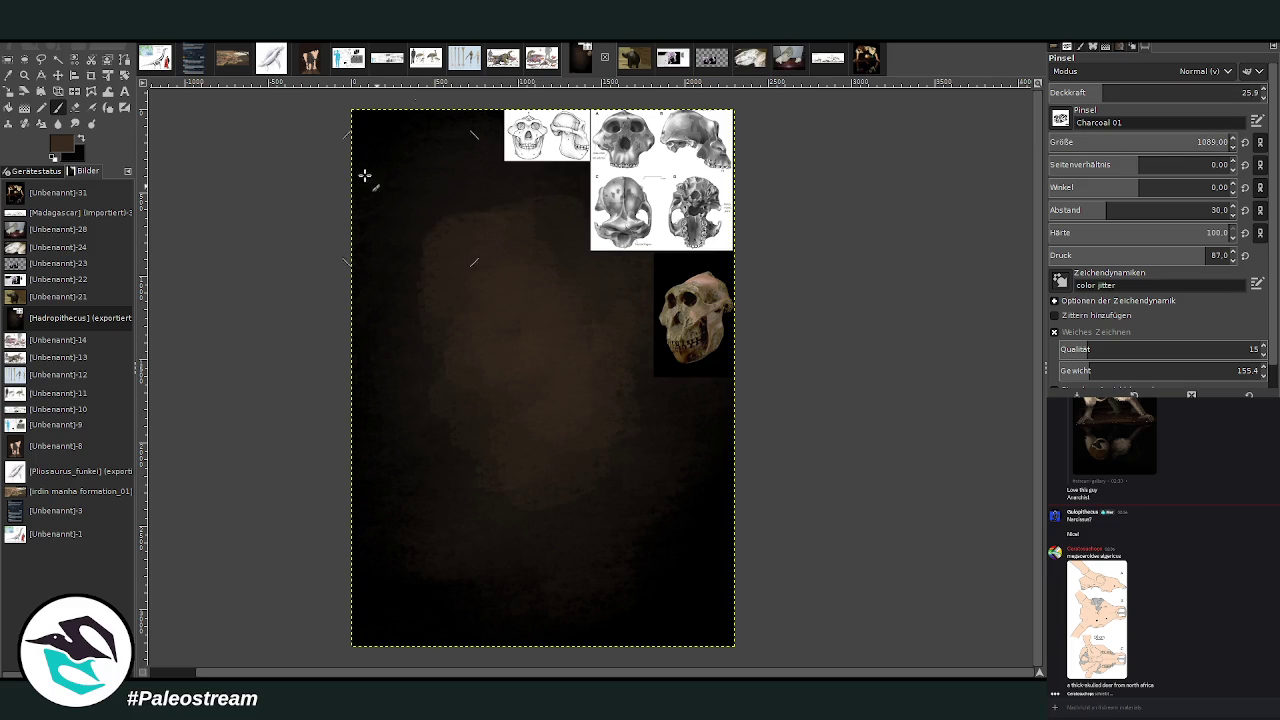
pyautogui.click(74, 123)
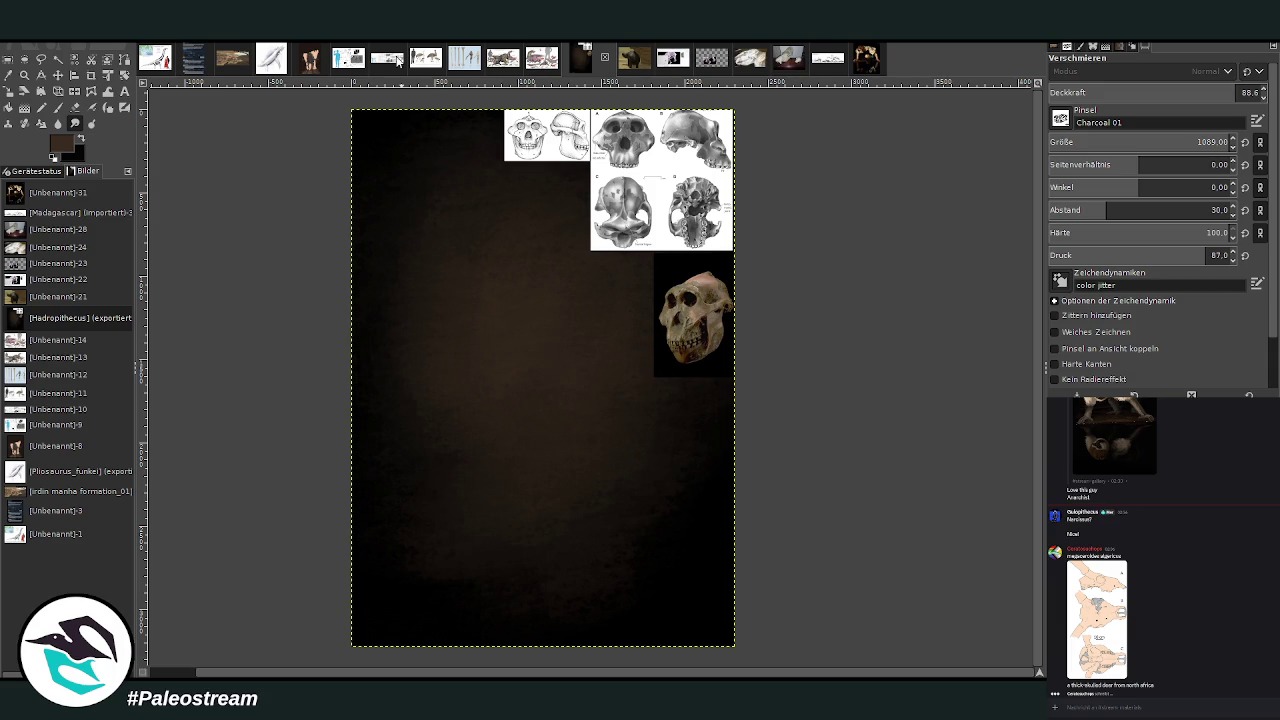
pyautogui.press('z')
pyautogui.moveTo(388, 118); pyautogui.dragTo(754, 530)
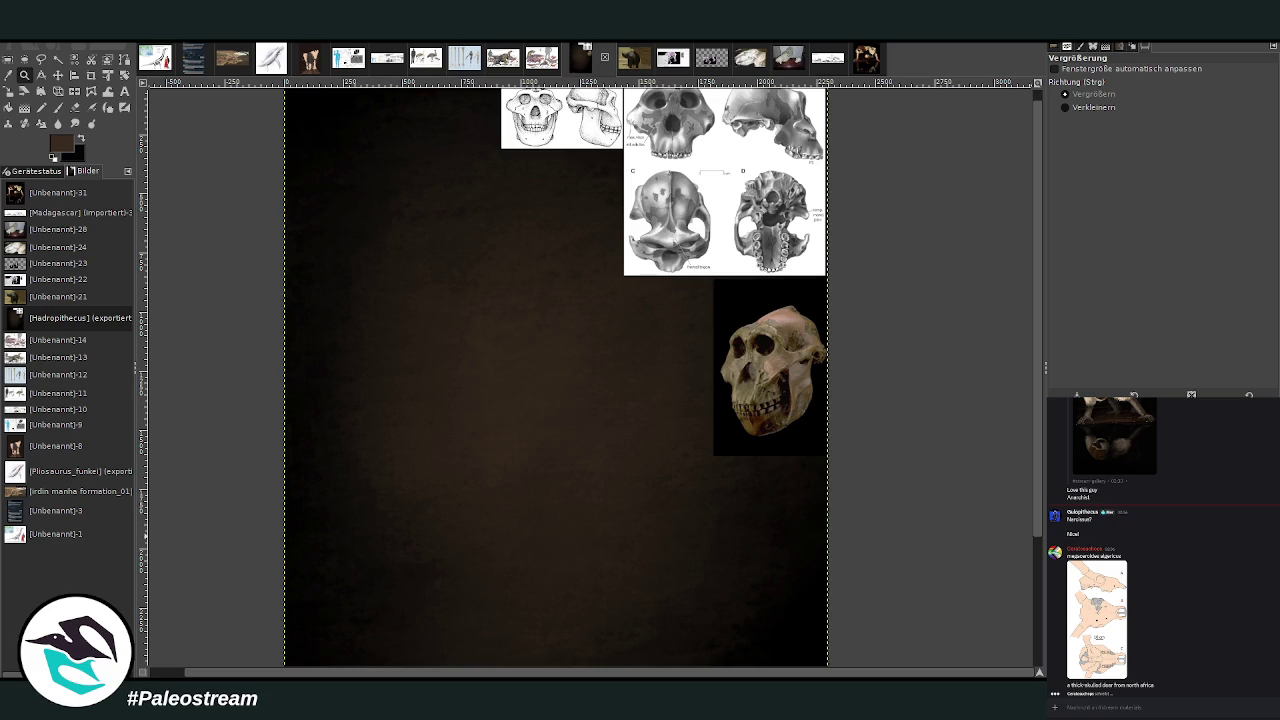
# Clear the selection, reset the foreground to black, and raise the paintbrush opacity to 83.3.
pyautogui.click(8, 59)
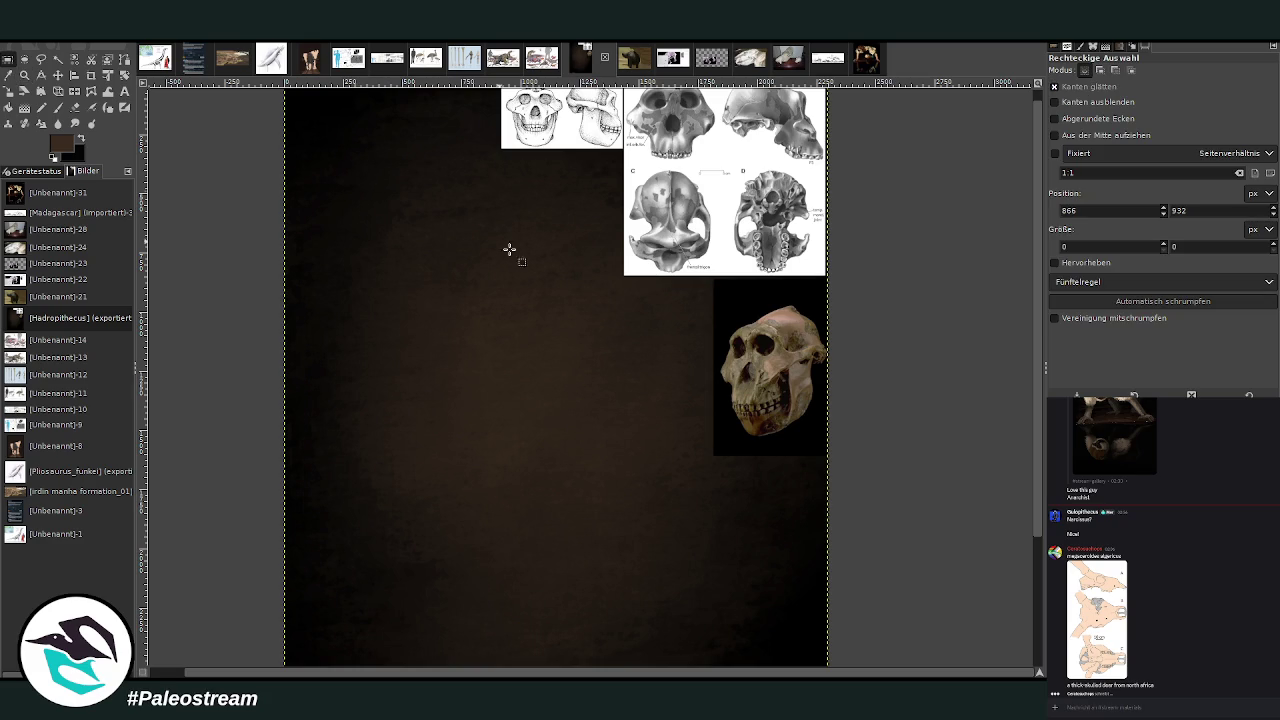
pyautogui.click(795, 603)
pyautogui.press('o')
pyautogui.click(757, 531)
pyautogui.click(57, 107)
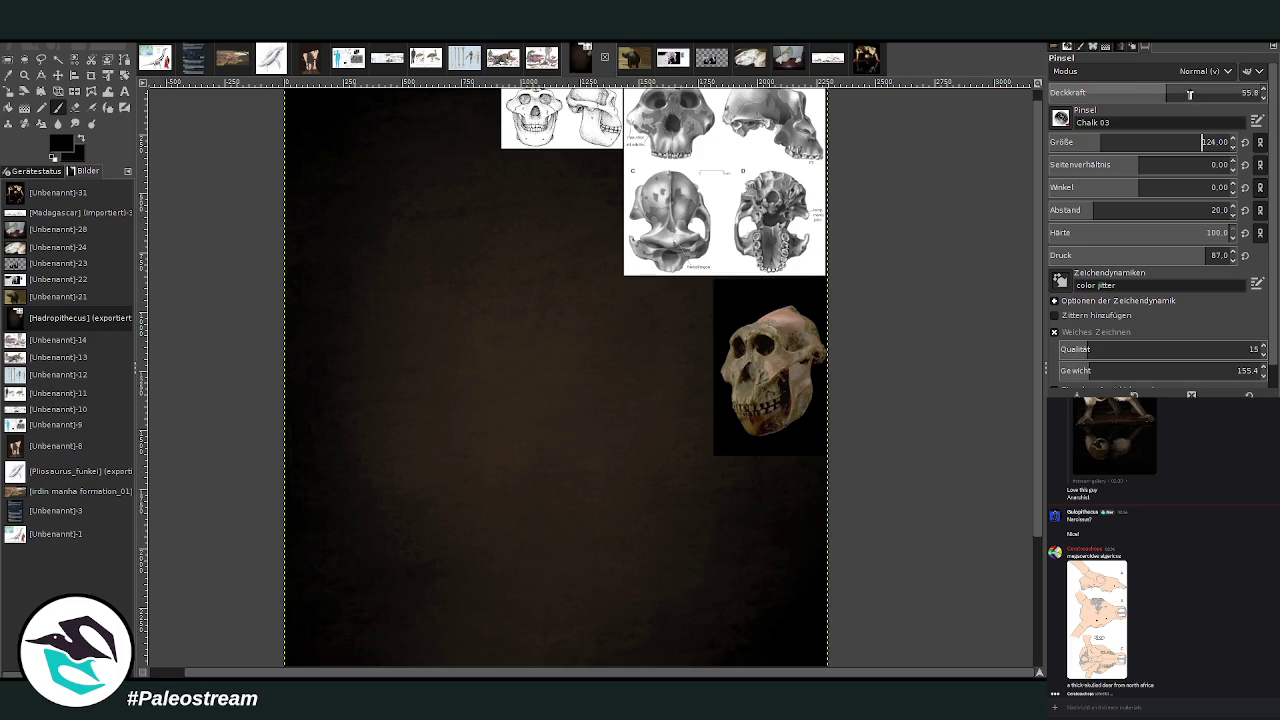
pyautogui.click(1208, 92)
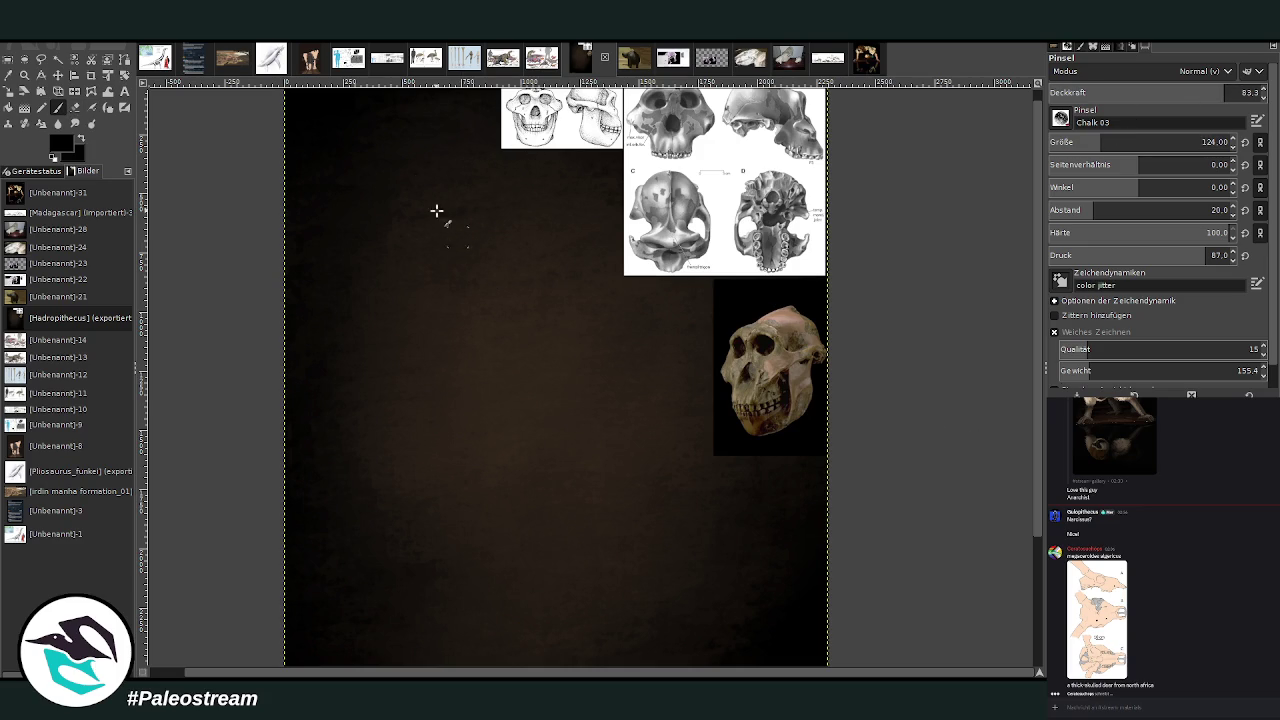
# Shift the skull reference layers down slightly and begin the top of the head outline in chalk.
pyautogui.click(58, 75)
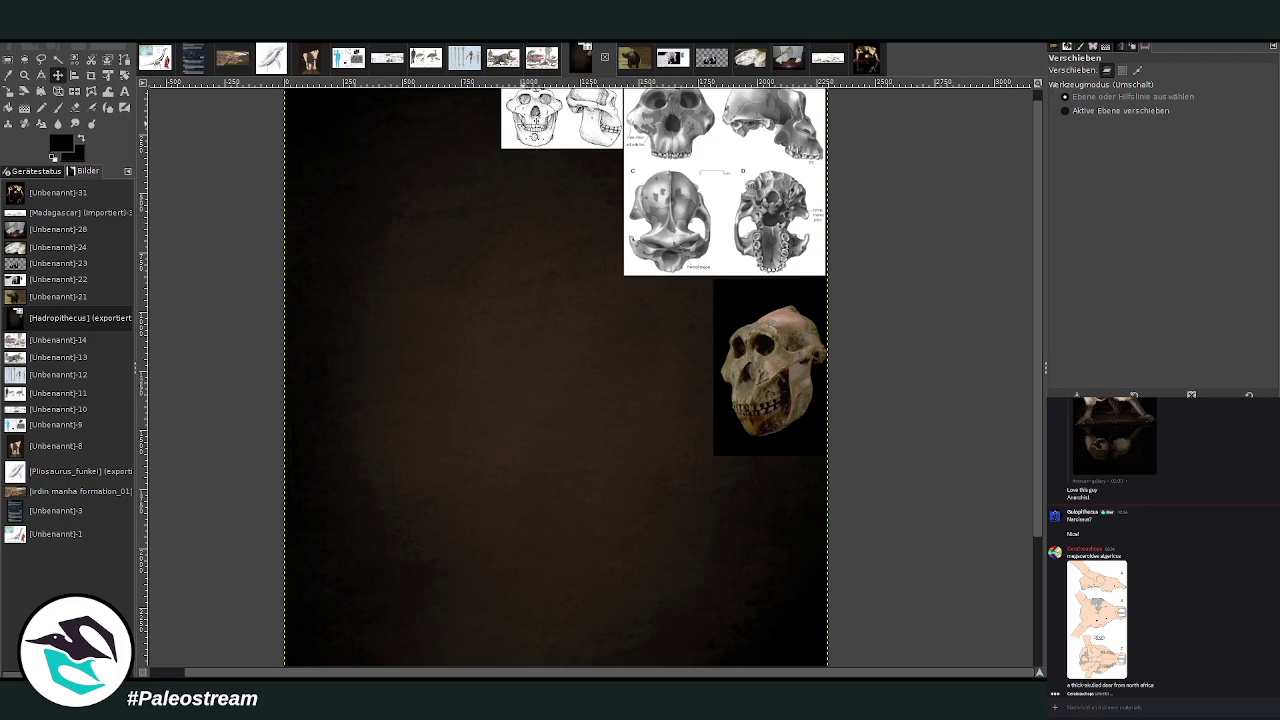
pyautogui.hotkey('shift', 'Down')
pyautogui.click(57, 107)
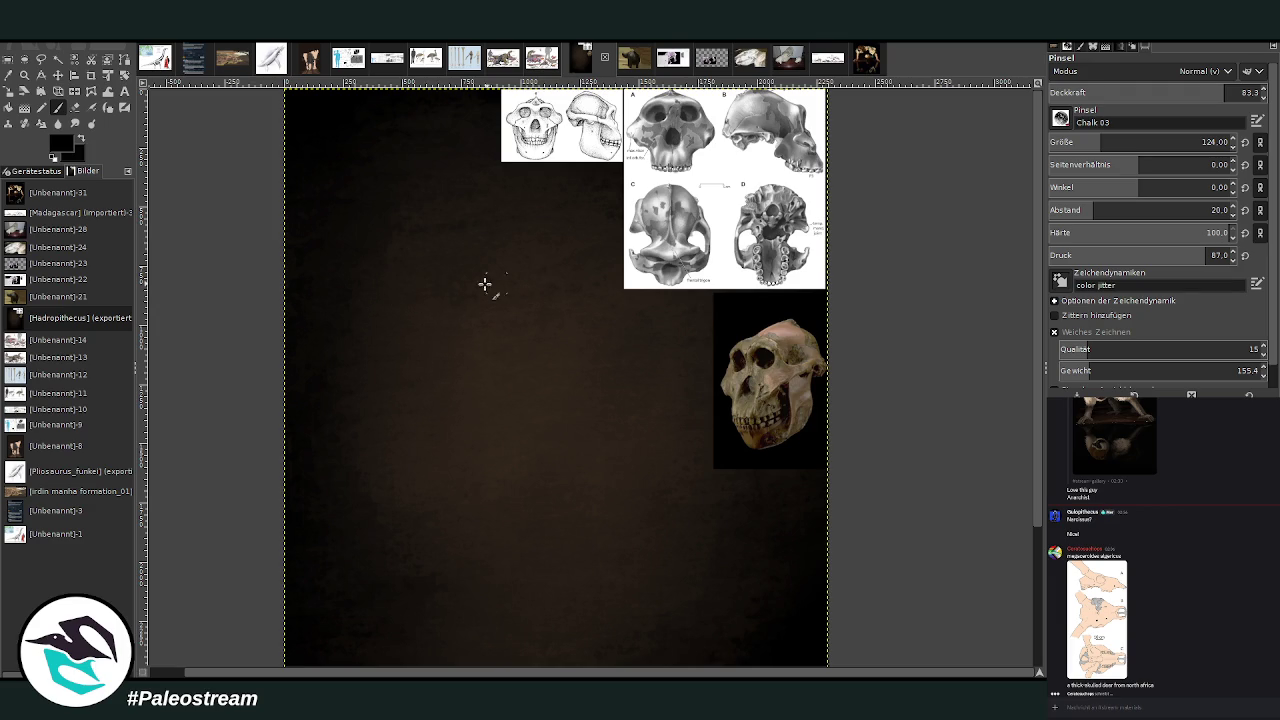
pyautogui.moveTo(448, 291)
pyautogui.mouseDown()
pyautogui.moveTo(396, 293)
pyautogui.moveTo(480, 300)
pyautogui.moveTo(491, 335)
pyautogui.mouseUp()
# Sketch the head arc, back of head, brow, snout and lower jaw line in chalk.
pyautogui.moveTo(460, 291)
pyautogui.mouseDown()
pyautogui.moveTo(363, 303)
pyautogui.moveTo(362, 340)
pyautogui.mouseUp()
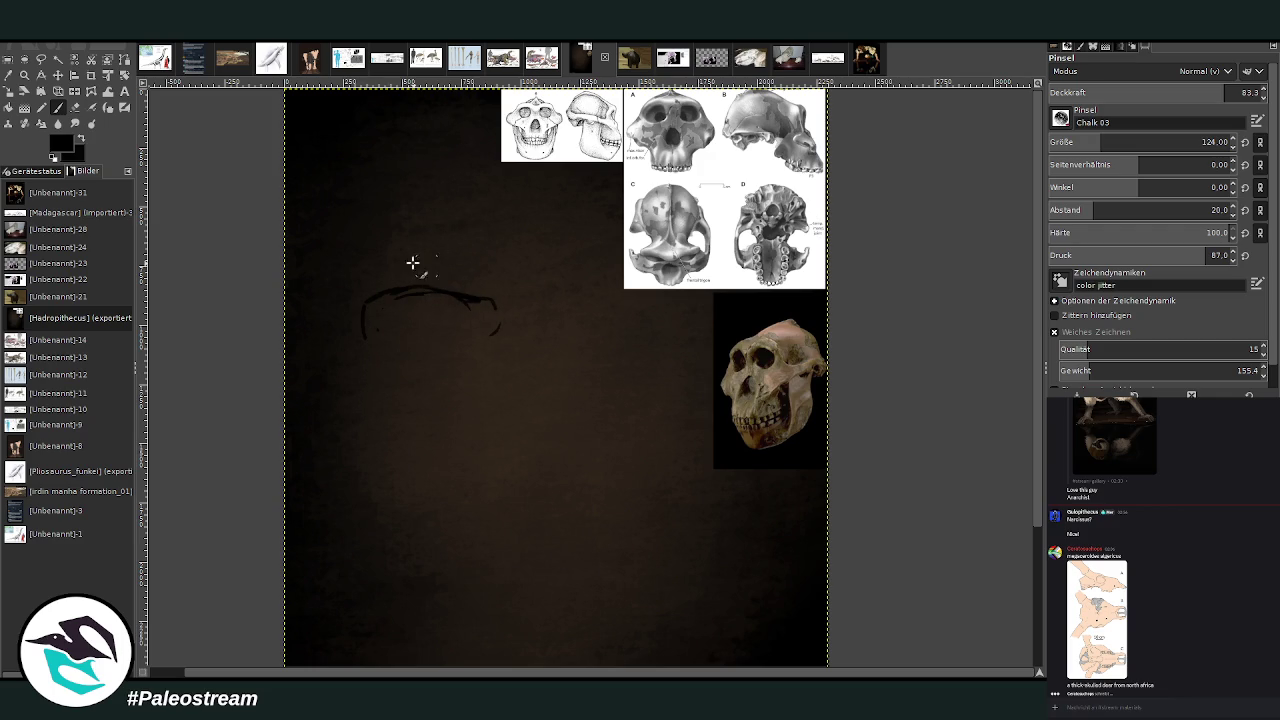
pyautogui.moveTo(357, 305); pyautogui.dragTo(364, 372)
pyautogui.moveTo(494, 343)
pyautogui.mouseDown()
pyautogui.moveTo(489, 334)
pyautogui.moveTo(505, 356)
pyautogui.moveTo(503, 403)
pyautogui.mouseUp()
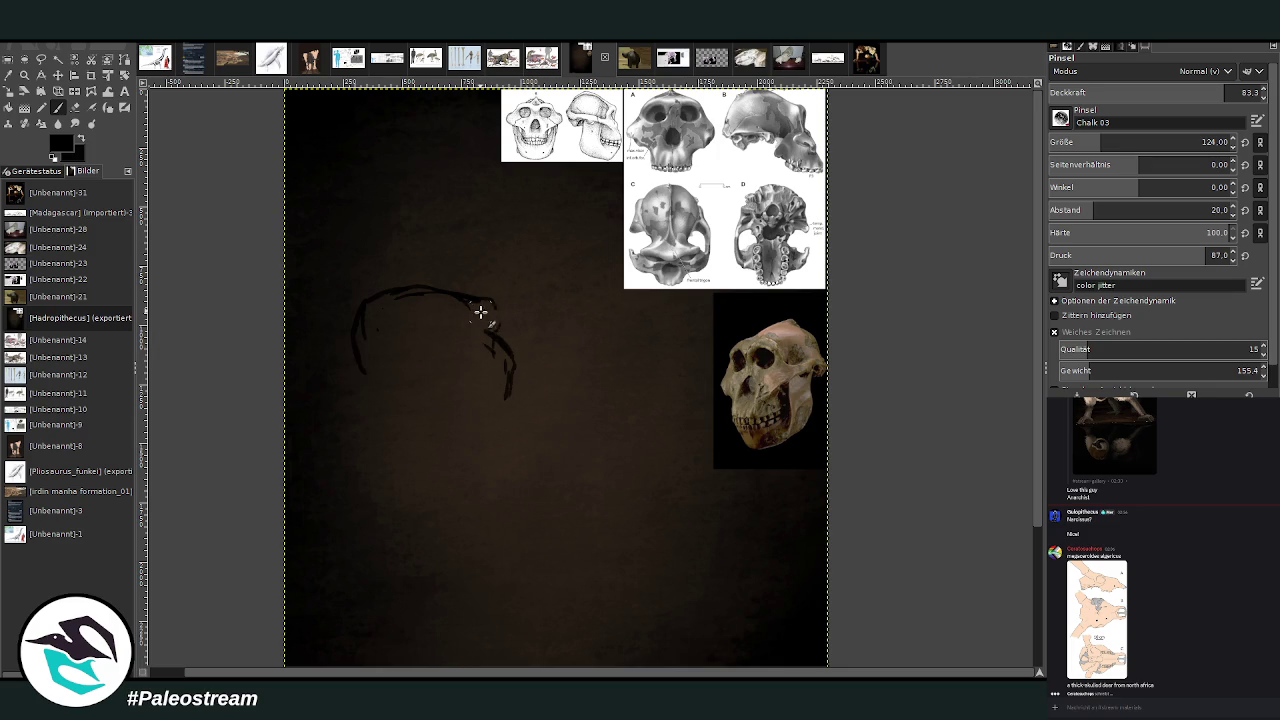
pyautogui.moveTo(494, 300)
pyautogui.mouseDown()
pyautogui.moveTo(500, 335)
pyautogui.moveTo(543, 391)
pyautogui.moveTo(492, 408)
pyautogui.moveTo(511, 425)
pyautogui.moveTo(542, 402)
pyautogui.moveTo(530, 468)
pyautogui.mouseUp()
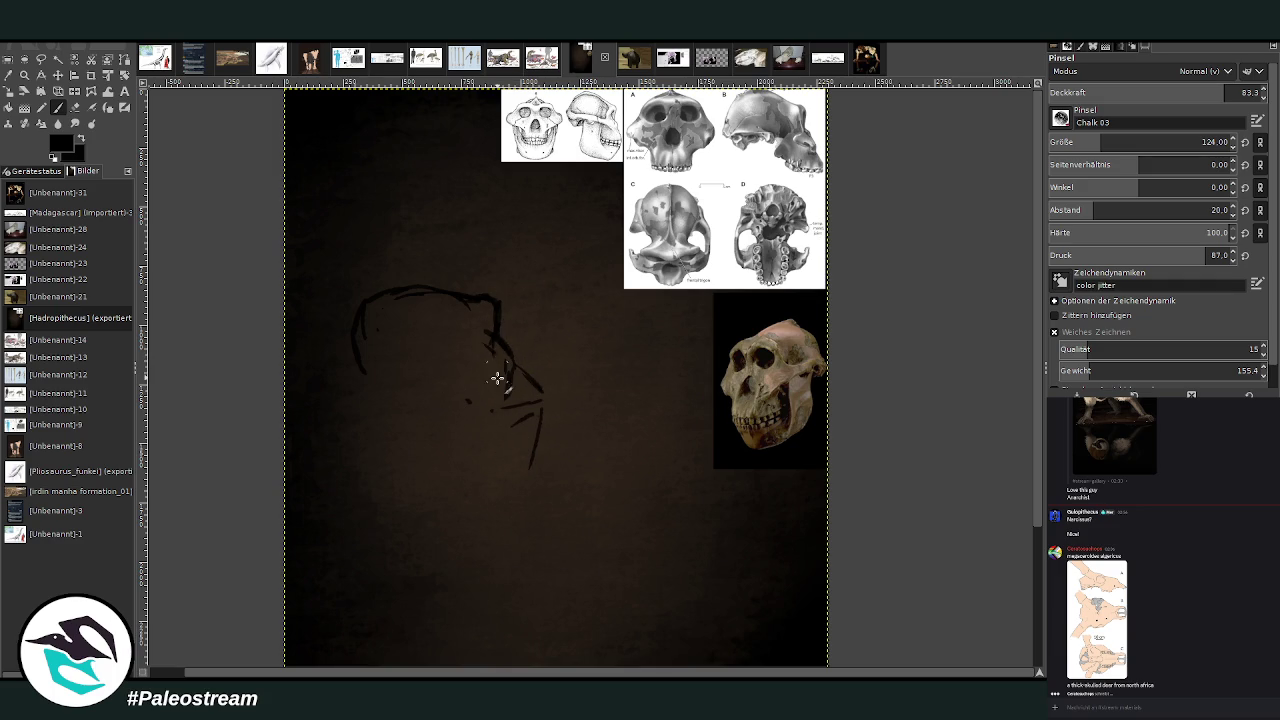
pyautogui.moveTo(460, 358); pyautogui.dragTo(546, 393)
pyautogui.moveTo(548, 398)
pyautogui.mouseDown()
pyautogui.moveTo(520, 466)
pyautogui.moveTo(470, 466)
pyautogui.moveTo(535, 455)
pyautogui.moveTo(373, 376)
pyautogui.moveTo(352, 500)
pyautogui.mouseUp()
# Draw the front and back neck lines, brow and cheek lines, and refine the back of the head and snout.
pyautogui.moveTo(376, 382); pyautogui.dragTo(330, 495)
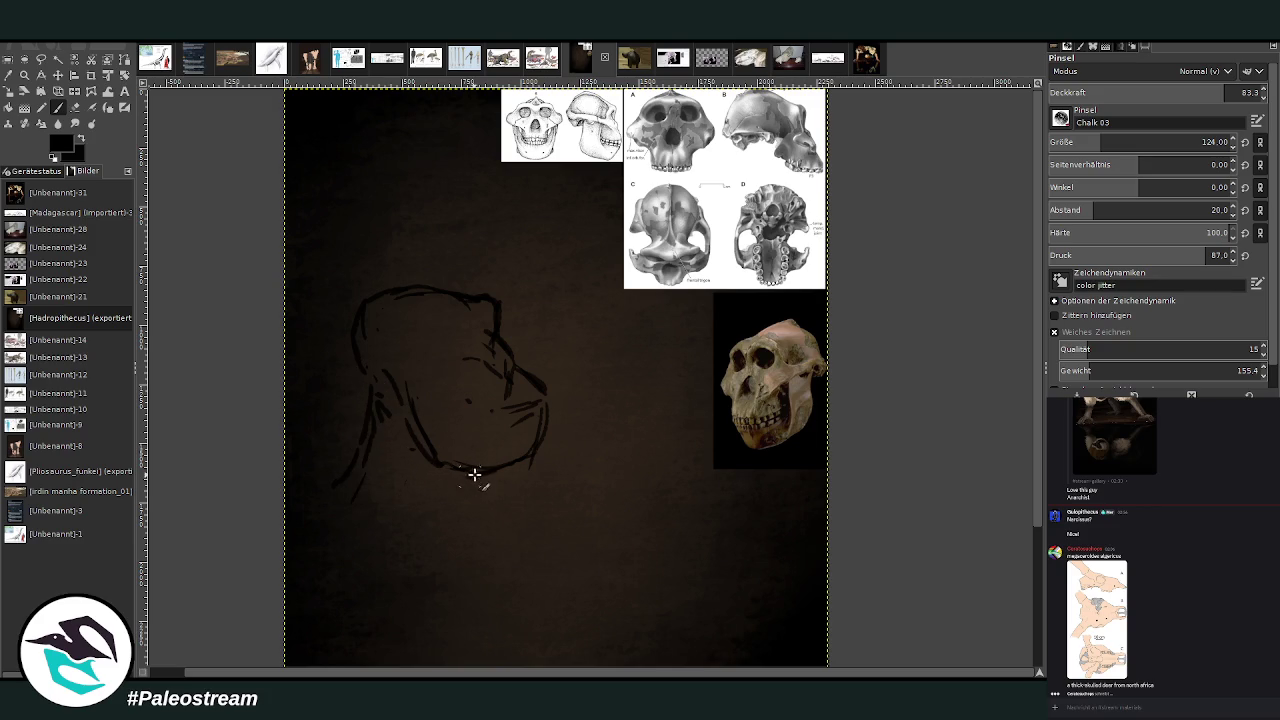
pyautogui.moveTo(480, 477); pyautogui.dragTo(456, 535)
pyautogui.moveTo(362, 382); pyautogui.dragTo(335, 466)
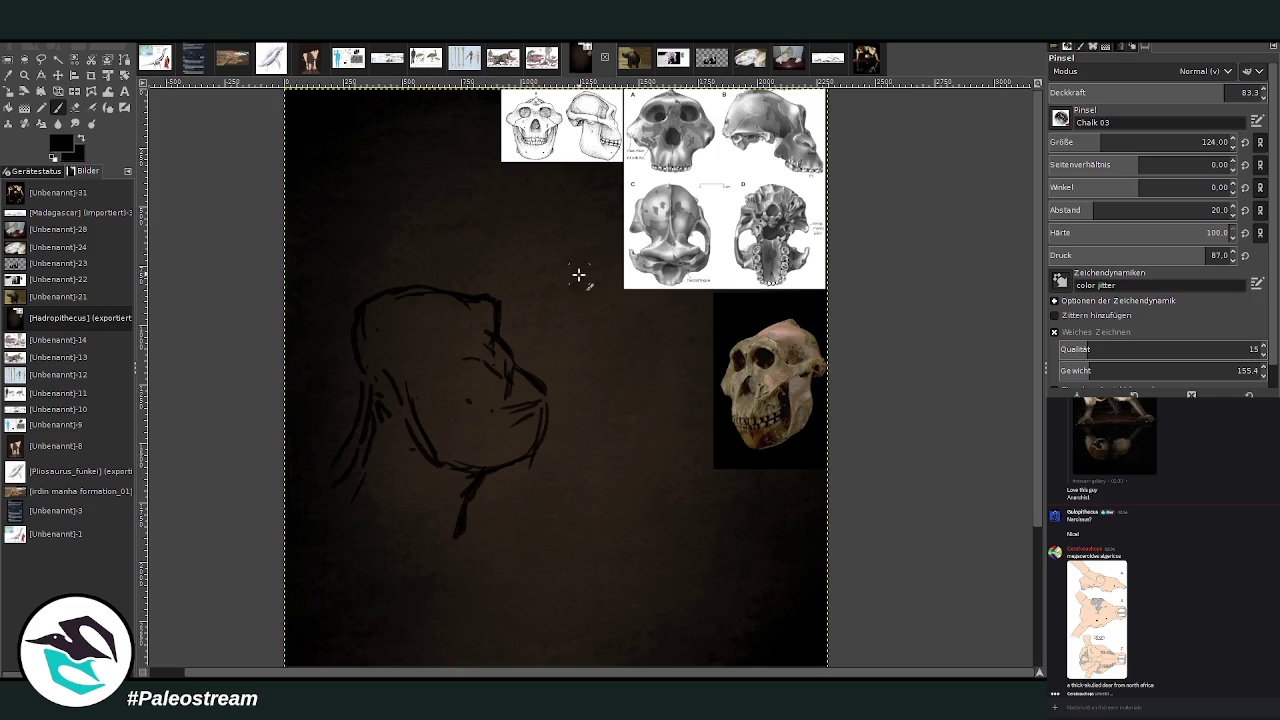
pyautogui.moveTo(414, 371)
pyautogui.mouseDown()
pyautogui.moveTo(457, 366)
pyautogui.moveTo(440, 462)
pyautogui.mouseUp()
pyautogui.moveTo(414, 381); pyautogui.dragTo(436, 525)
pyautogui.moveTo(400, 440); pyautogui.dragTo(414, 520)
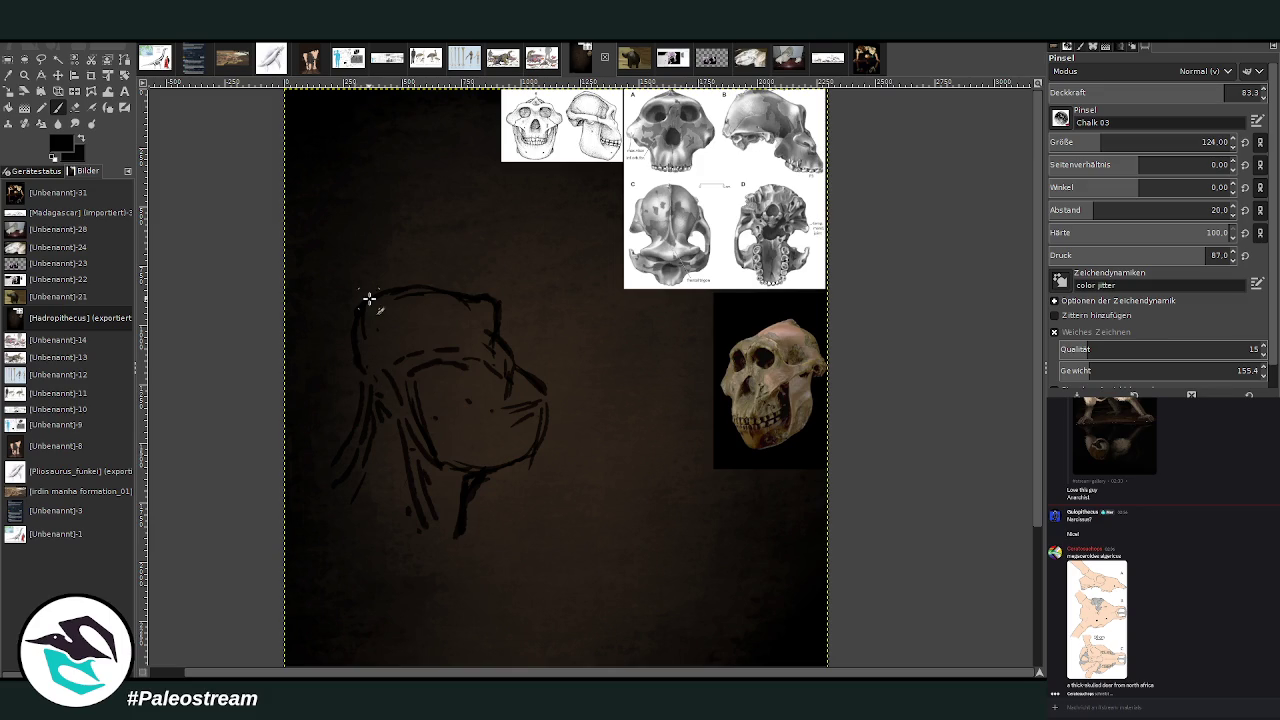
pyautogui.moveTo(357, 304)
pyautogui.mouseDown()
pyautogui.moveTo(349, 334)
pyautogui.moveTo(371, 394)
pyautogui.mouseUp()
pyautogui.moveTo(351, 334); pyautogui.dragTo(349, 392)
pyautogui.moveTo(524, 366)
pyautogui.mouseDown()
pyautogui.moveTo(552, 390)
pyautogui.moveTo(549, 379)
pyautogui.moveTo(532, 420)
pyautogui.mouseUp()
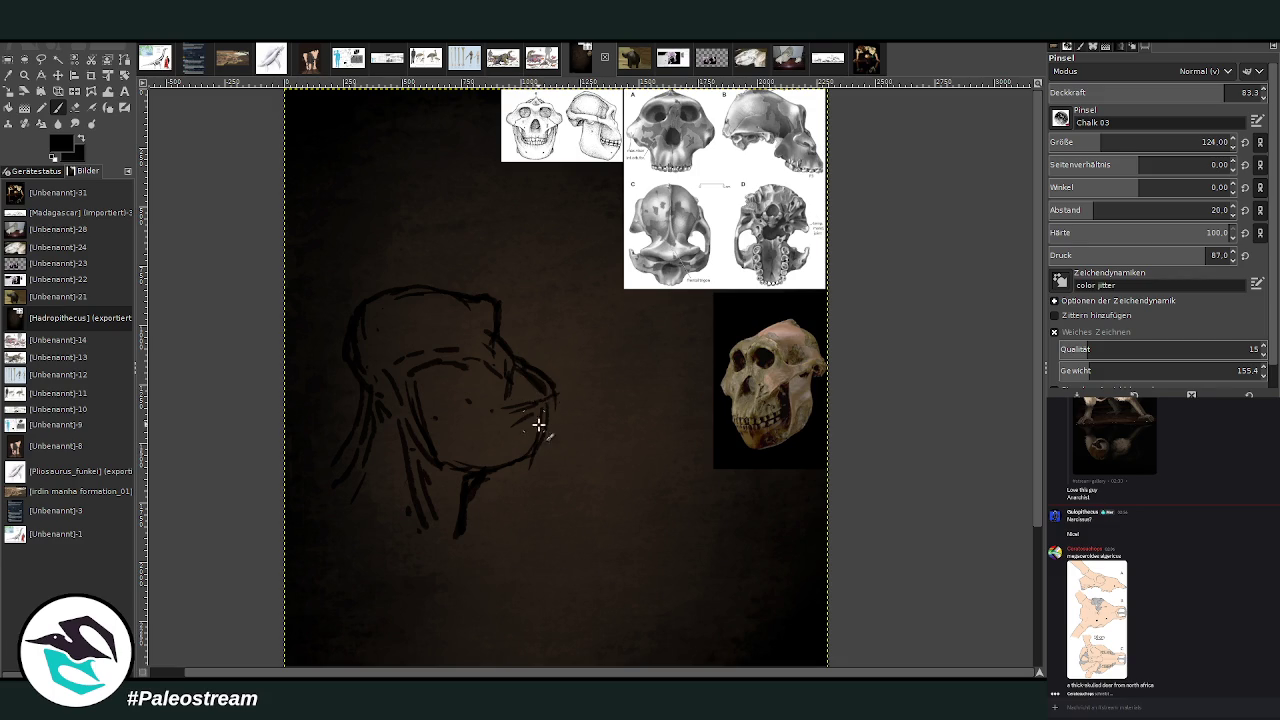
pyautogui.scroll(-3, 876, 297)
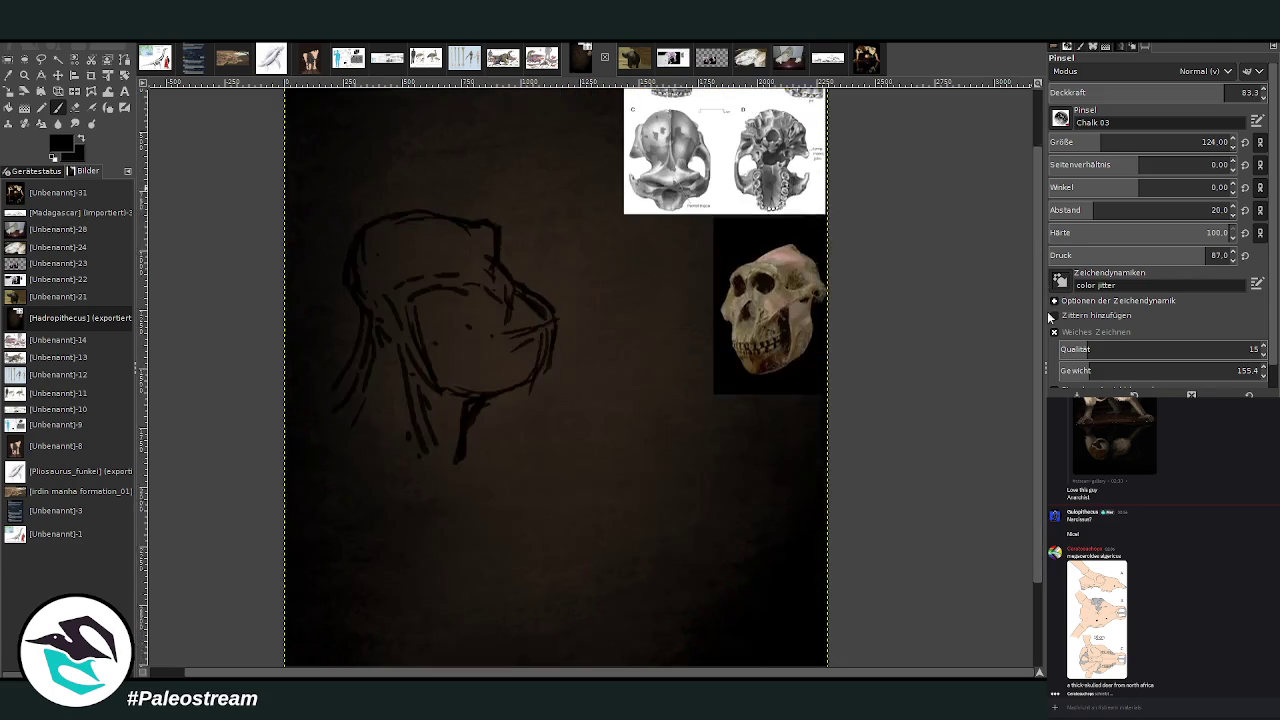
# Draw chalk lines from the neck to the shoulder and outline the chest.
pyautogui.moveTo(424, 448)
pyautogui.mouseDown()
pyautogui.moveTo(351, 386)
pyautogui.moveTo(317, 477)
pyautogui.mouseUp()
pyautogui.moveTo(415, 432); pyautogui.dragTo(418, 524)
pyautogui.moveTo(335, 471); pyautogui.dragTo(438, 582)
pyautogui.moveTo(428, 466)
pyautogui.mouseDown()
pyautogui.moveTo(545, 562)
pyautogui.moveTo(452, 480)
pyautogui.mouseUp()
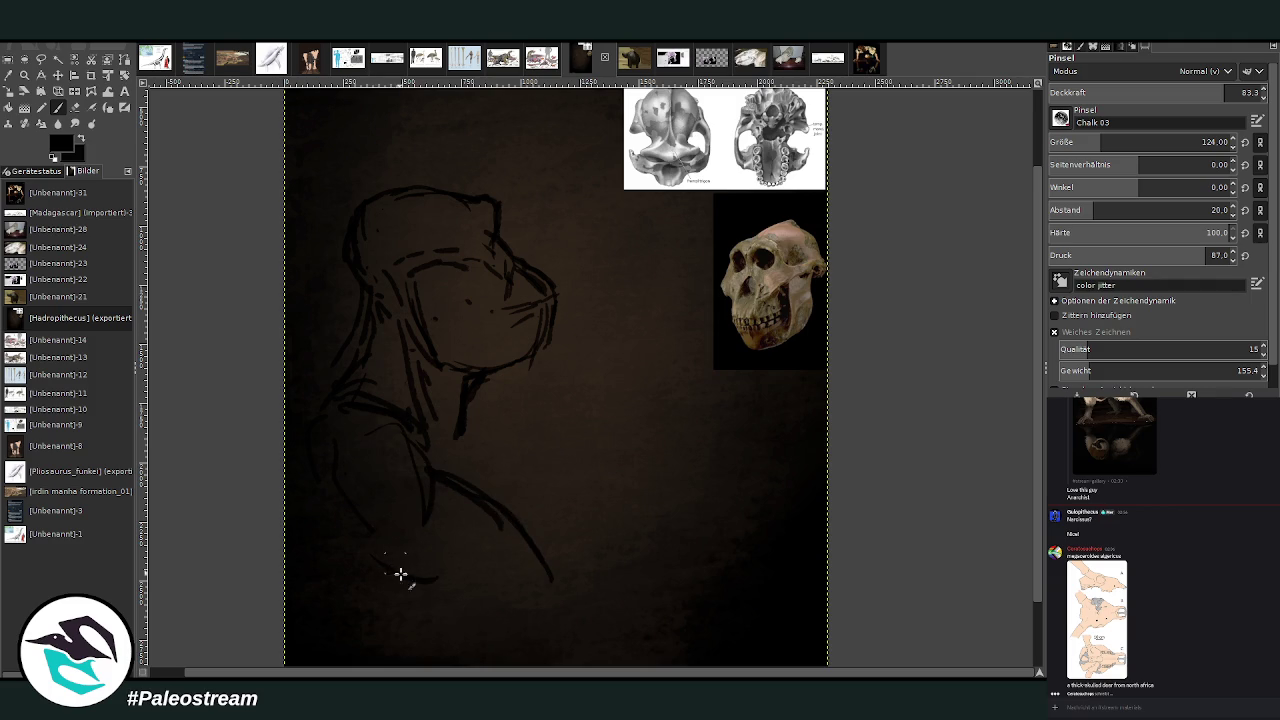
pyautogui.moveTo(369, 563); pyautogui.dragTo(471, 615)
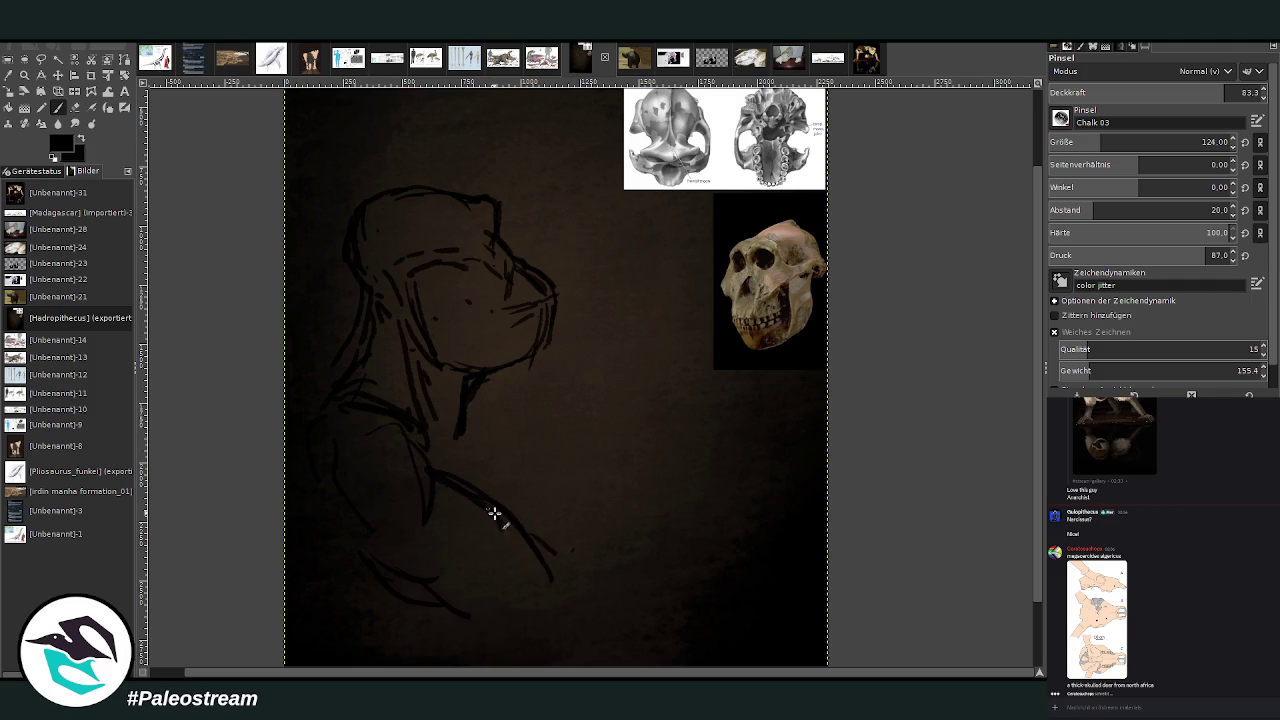
# Sketch the raised arm from the forearm up to the fingers of the hand.
pyautogui.moveTo(610, 484); pyautogui.dragTo(556, 545)
pyautogui.moveTo(660, 596)
pyautogui.mouseDown()
pyautogui.moveTo(677, 457)
pyautogui.moveTo(590, 498)
pyautogui.mouseUp()
pyautogui.moveTo(653, 389); pyautogui.dragTo(586, 499)
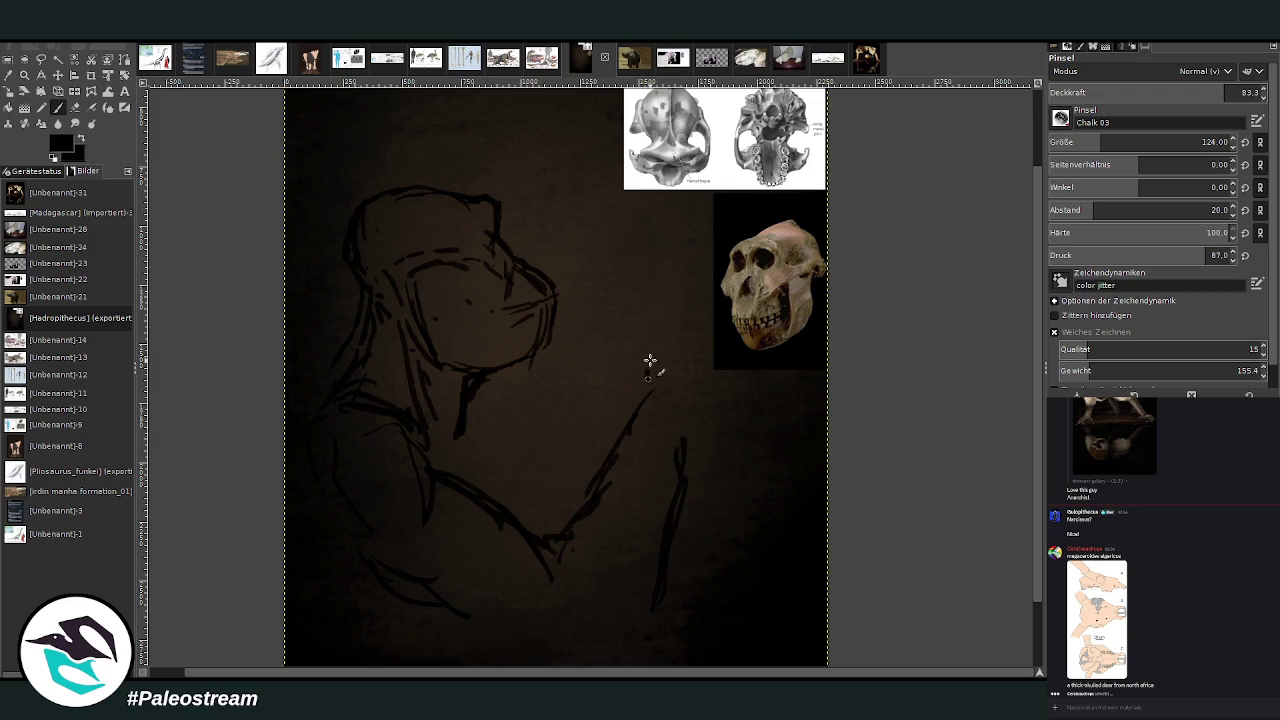
pyautogui.moveTo(634, 400)
pyautogui.mouseDown()
pyautogui.moveTo(651, 303)
pyautogui.moveTo(668, 345)
pyautogui.mouseUp()
pyautogui.moveTo(657, 300); pyautogui.dragTo(651, 331)
# Move the skull photo layer down below the raised hand.
pyautogui.click(66, 81)
pyautogui.moveTo(765, 270); pyautogui.dragTo(765, 496)
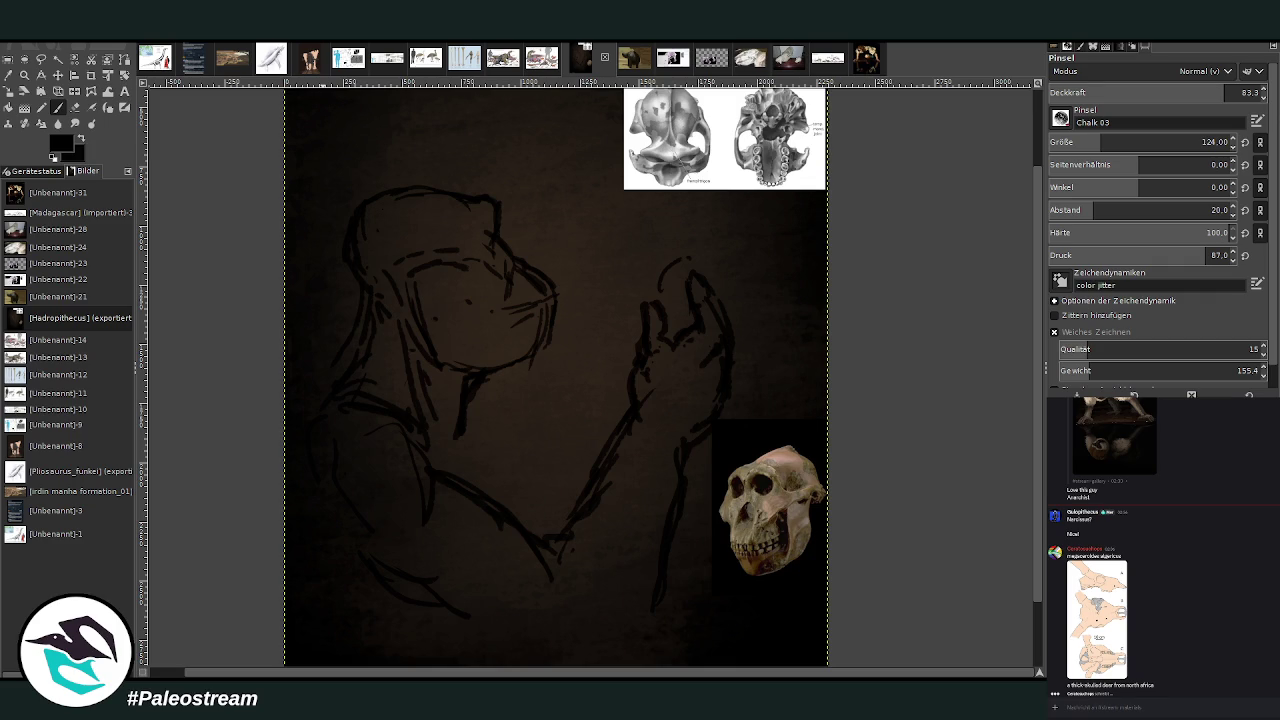
pyautogui.press('s')
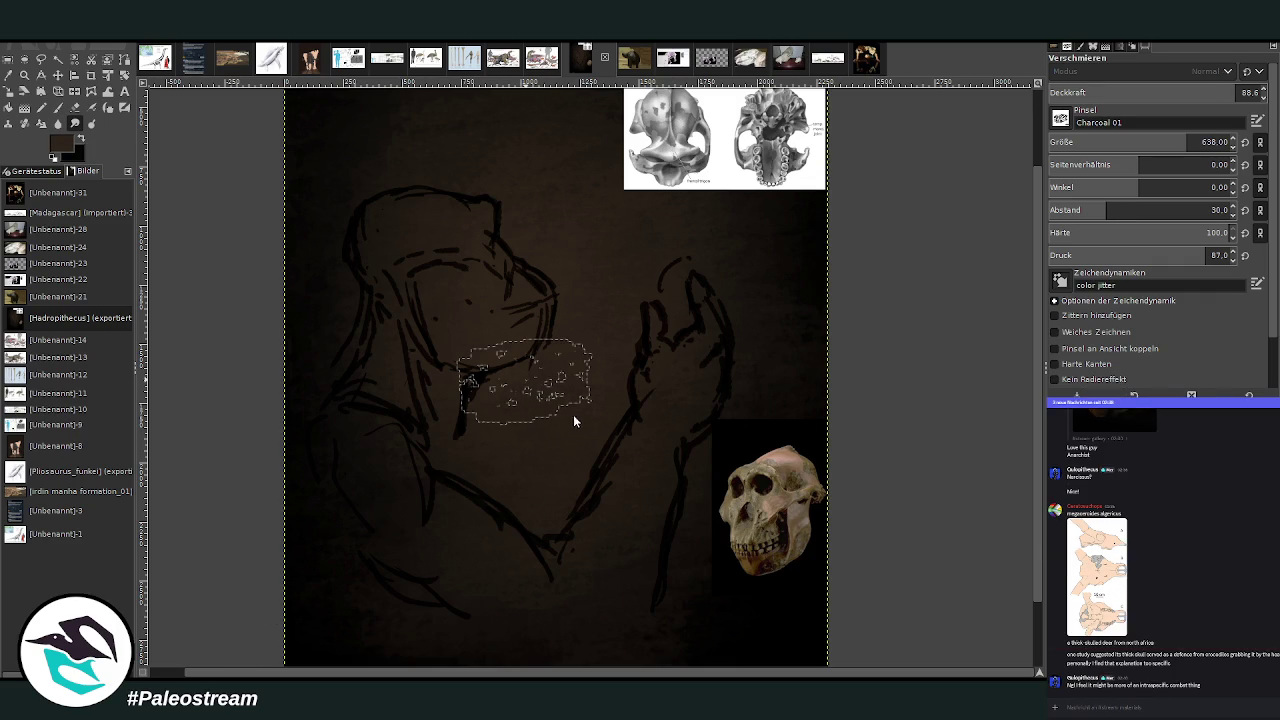
# Paste the gorilla, Paranthropus and human hand-skeleton image at the top right, shifting the skull drawings left.
pyautogui.hotkey('ctrl', 'v')
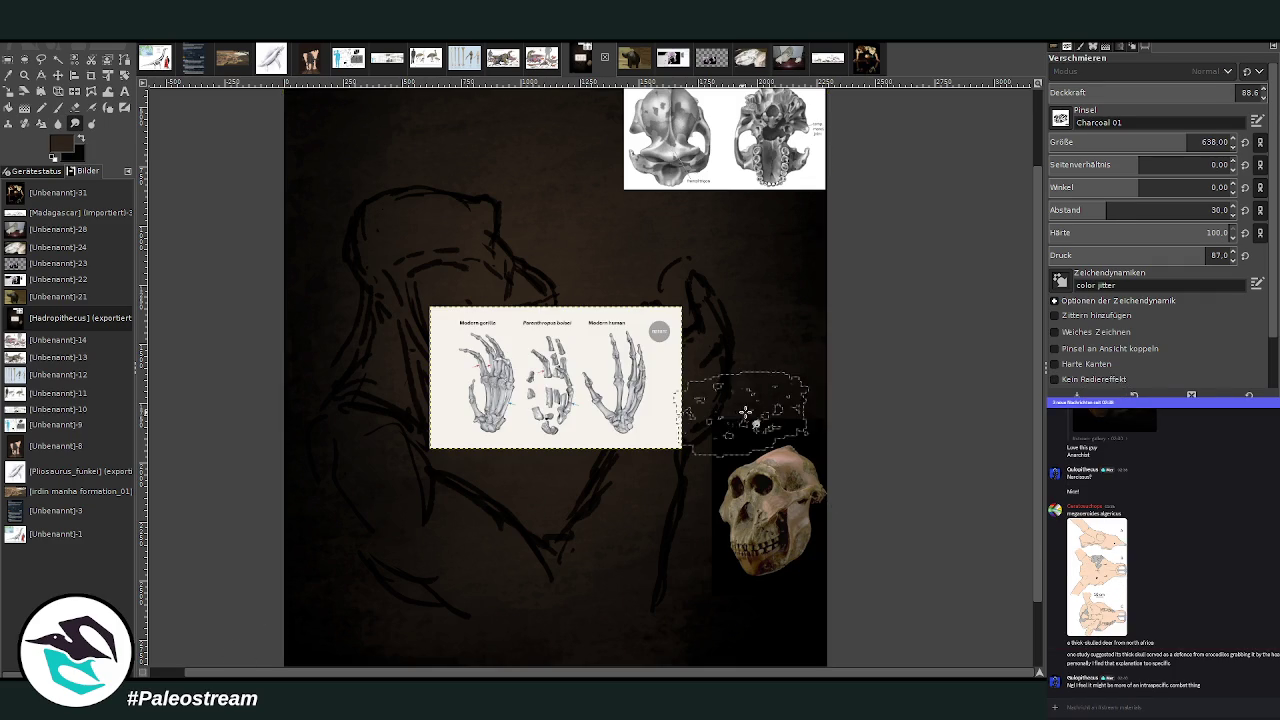
pyautogui.click(58, 75)
pyautogui.moveTo(542, 364)
pyautogui.mouseDown()
pyautogui.moveTo(605, 150)
pyautogui.moveTo(693, 163)
pyautogui.moveTo(433, 163)
pyautogui.mouseUp()
pyautogui.moveTo(729, 231); pyautogui.dragTo(731, 208)
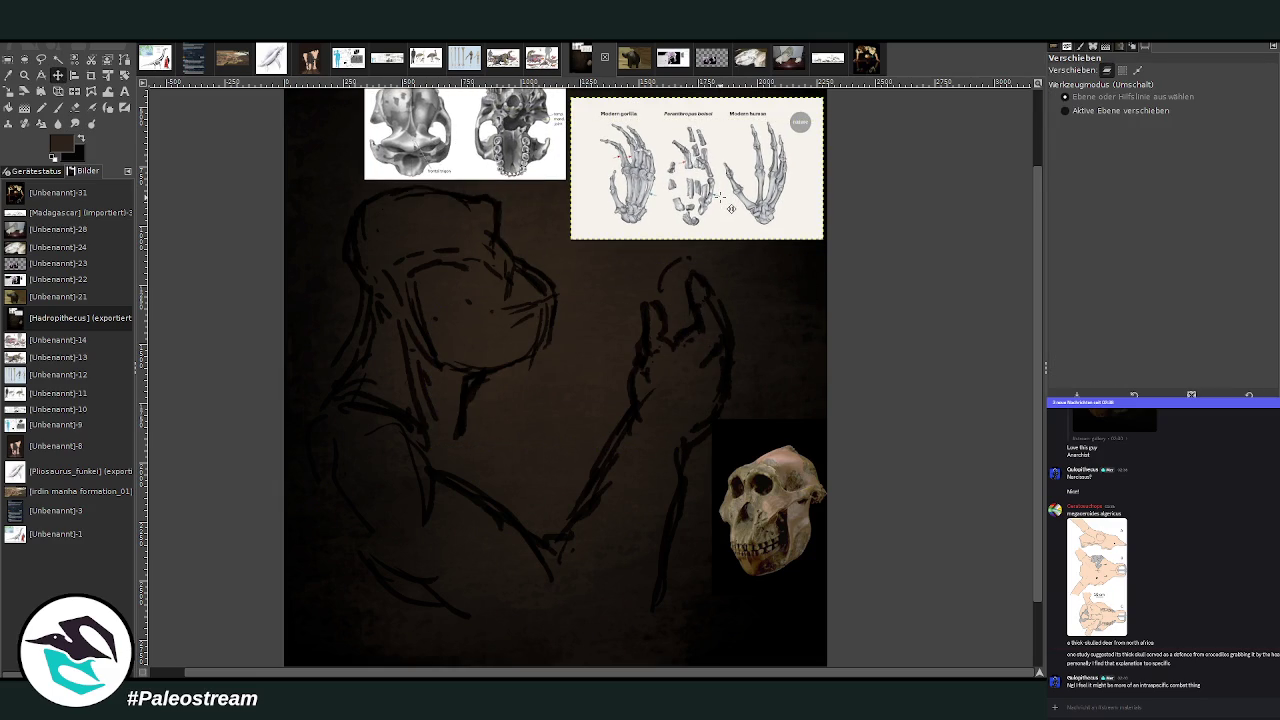
pyautogui.click(57, 107)
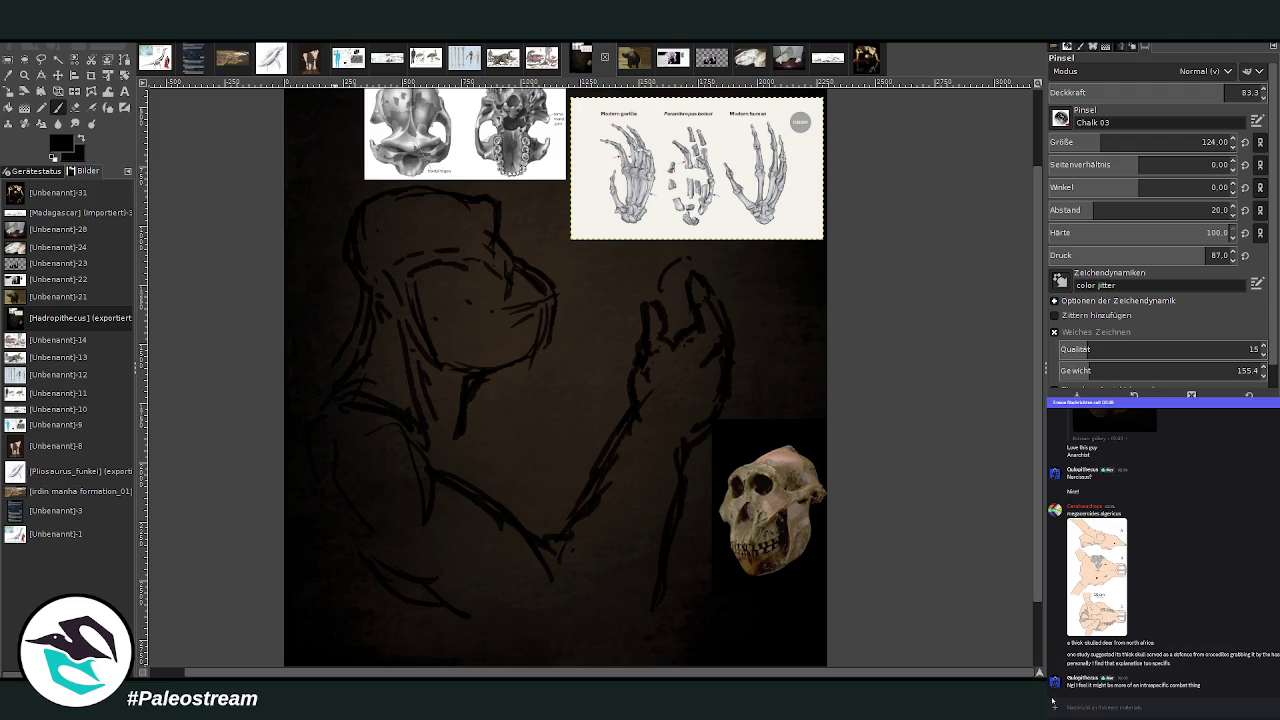
pyautogui.click(24, 75)
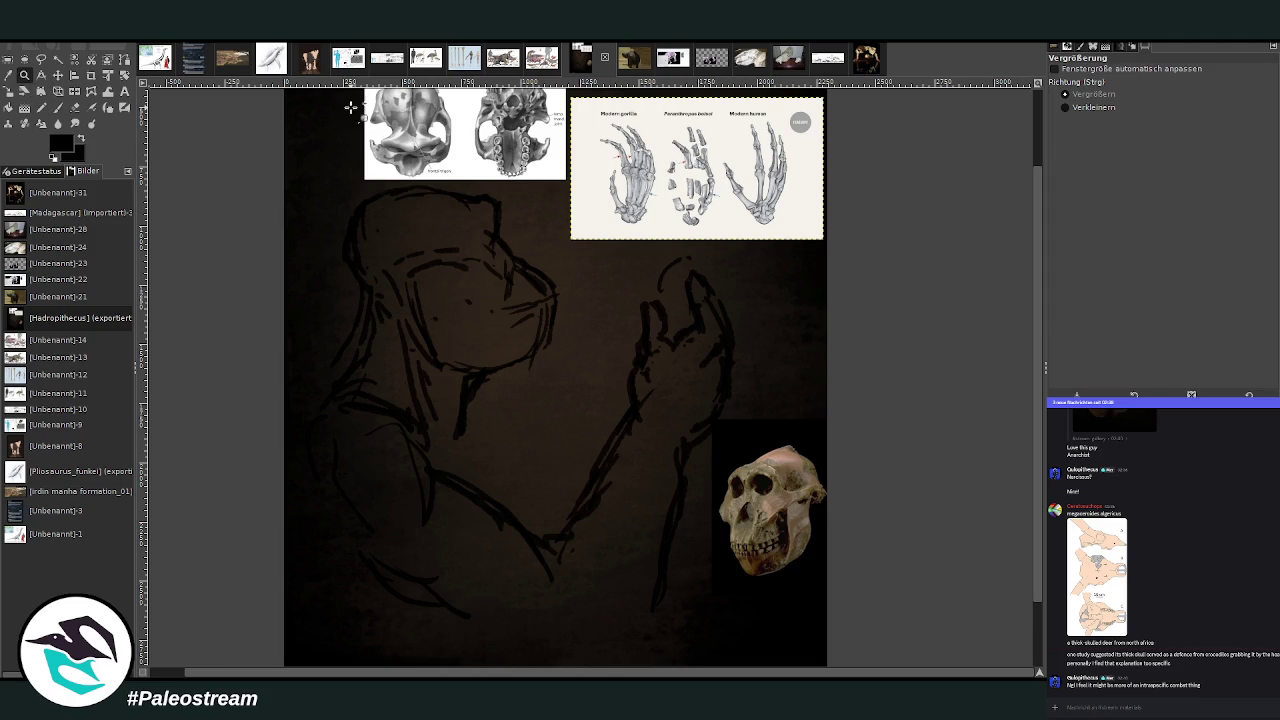
# Zoom in on the head and retrace the snout tip, jaw underside, muzzle and snout outline in chalk.
pyautogui.click(840, 585)
pyautogui.press('p')
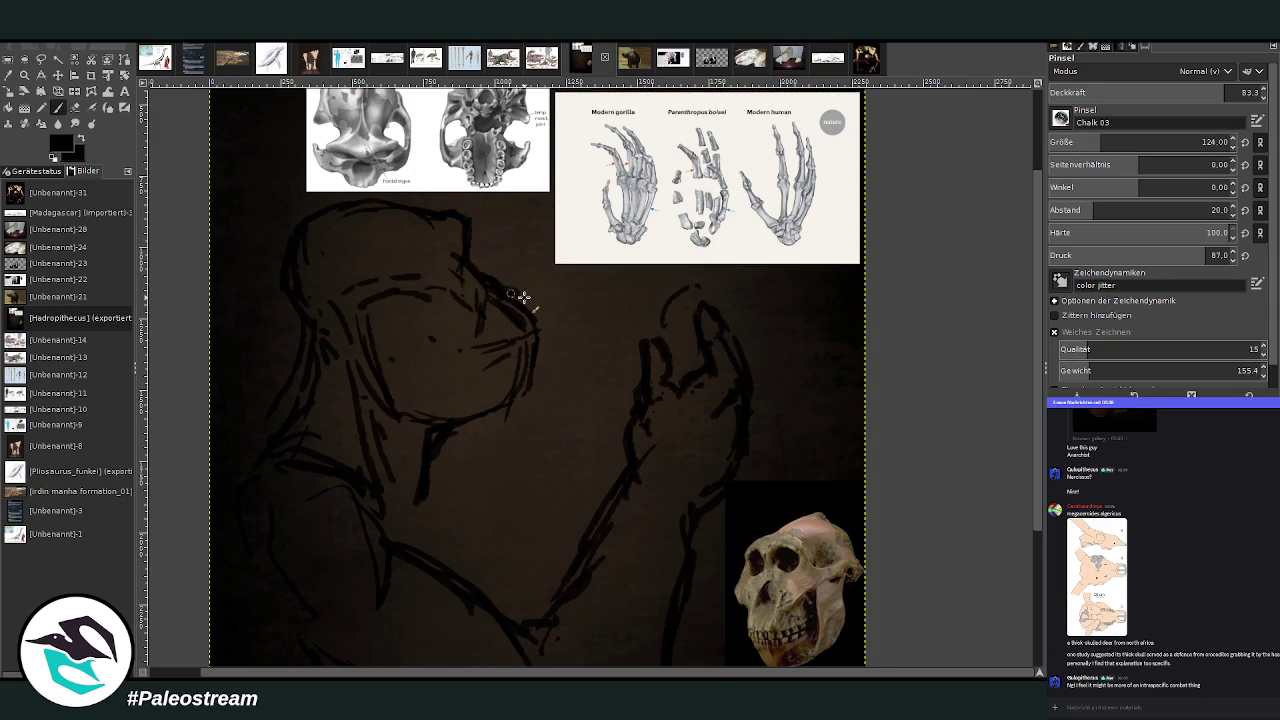
pyautogui.moveTo(543, 318); pyautogui.dragTo(534, 337)
pyautogui.moveTo(545, 348); pyautogui.dragTo(551, 333)
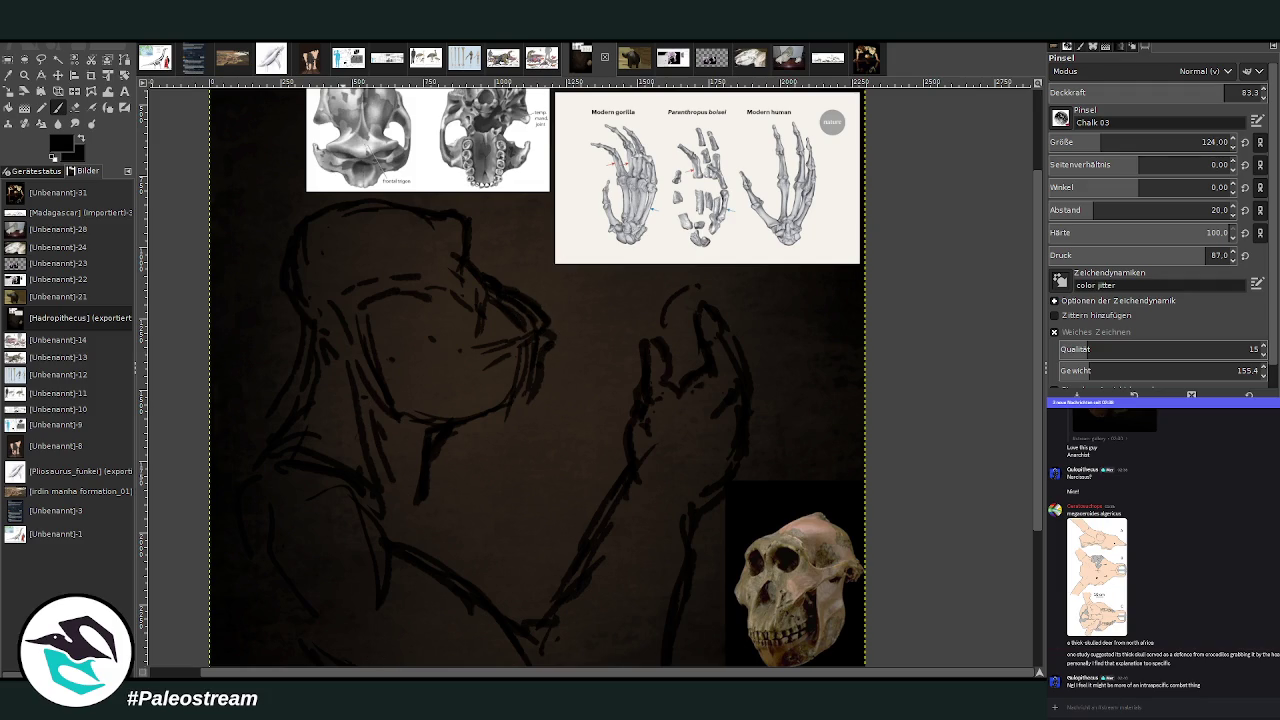
pyautogui.moveTo(520, 392)
pyautogui.mouseDown()
pyautogui.moveTo(374, 430)
pyautogui.moveTo(419, 507)
pyautogui.mouseUp()
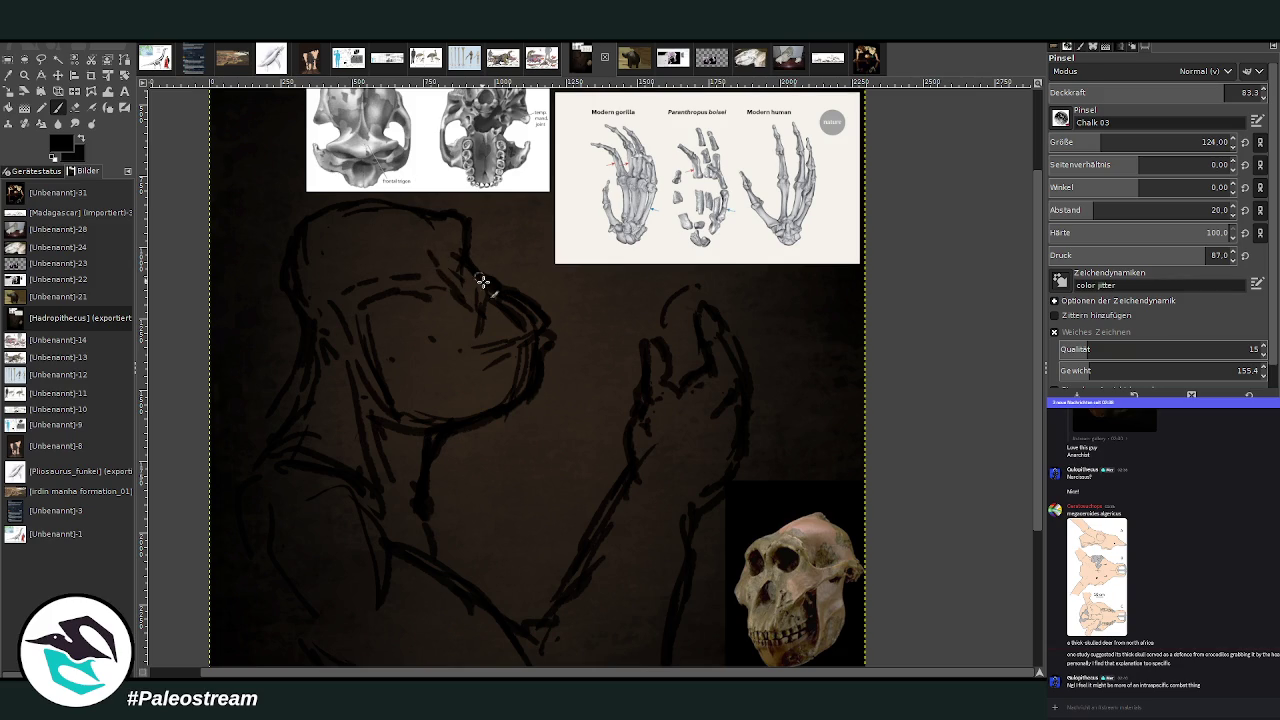
pyautogui.moveTo(481, 333); pyautogui.dragTo(414, 363)
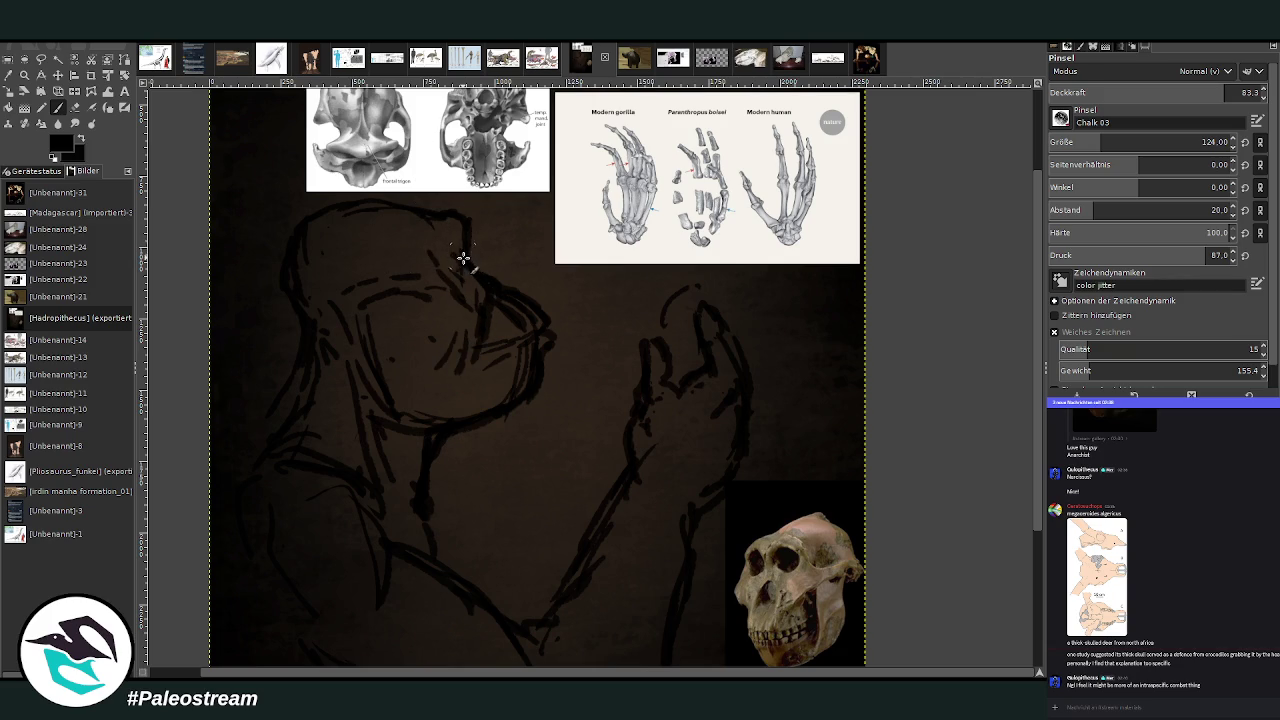
pyautogui.moveTo(480, 274); pyautogui.dragTo(512, 292)
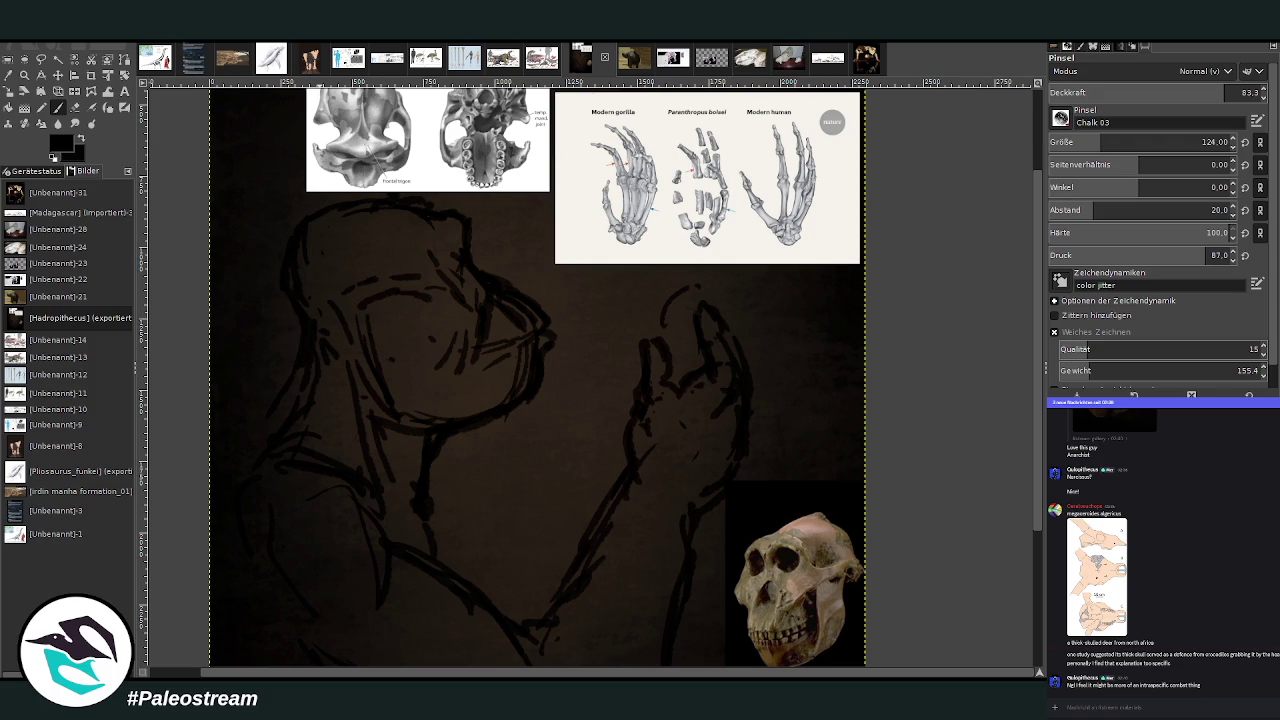
# Paste the hand-anatomy engraving and place it at the canvas's right edge.
pyautogui.press('m')
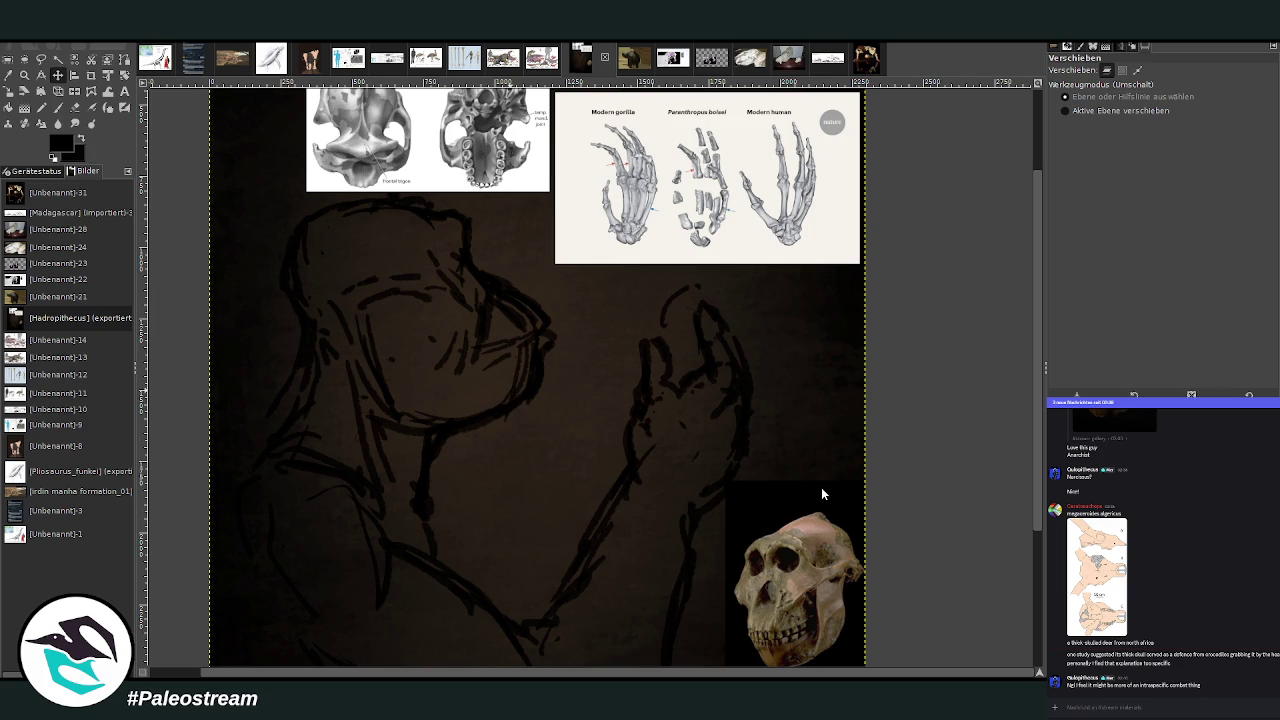
pyautogui.hotkey('ctrl', 'v')
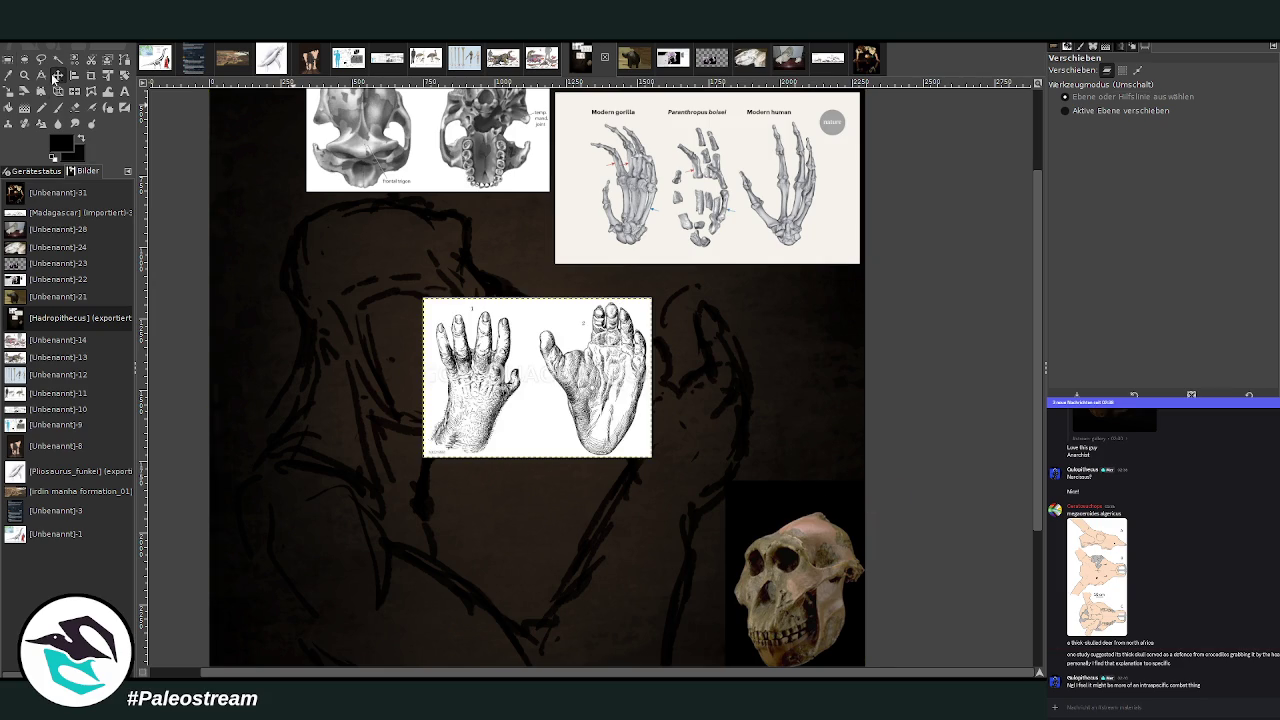
pyautogui.moveTo(568, 403); pyautogui.dragTo(918, 378)
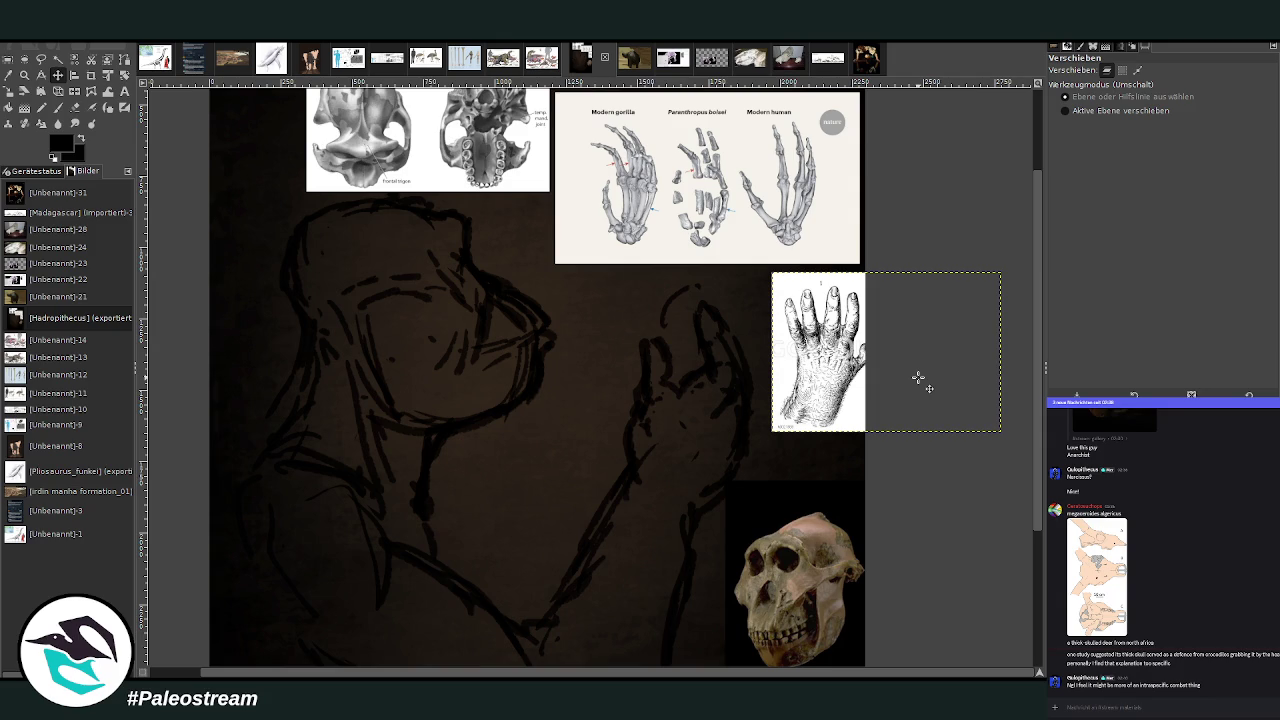
pyautogui.press('p')
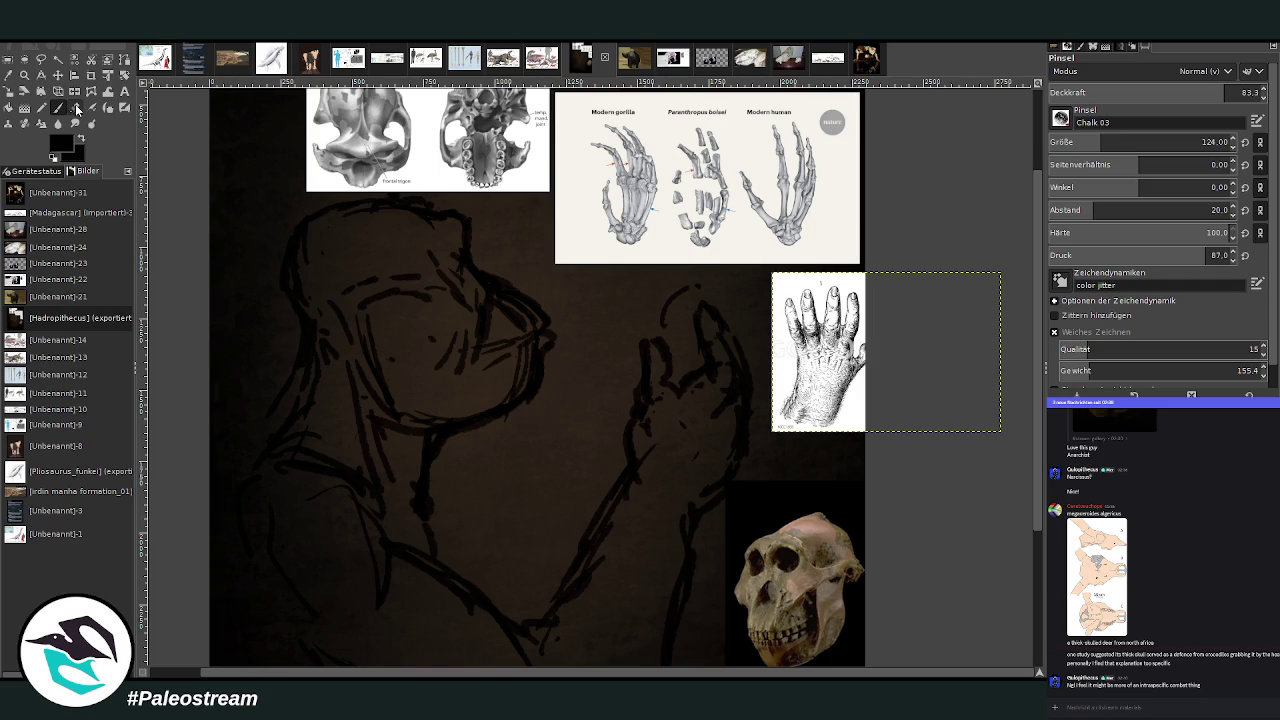
pyautogui.click(1080, 140)
# On the sketch layer, redraw the raised hand's outline, wrist and thumb with finer chalk strokes.
pyautogui.press('pagedown')
pyautogui.moveTo(727, 264)
pyautogui.mouseDown()
pyautogui.moveTo(740, 380)
pyautogui.moveTo(695, 403)
pyautogui.mouseUp()
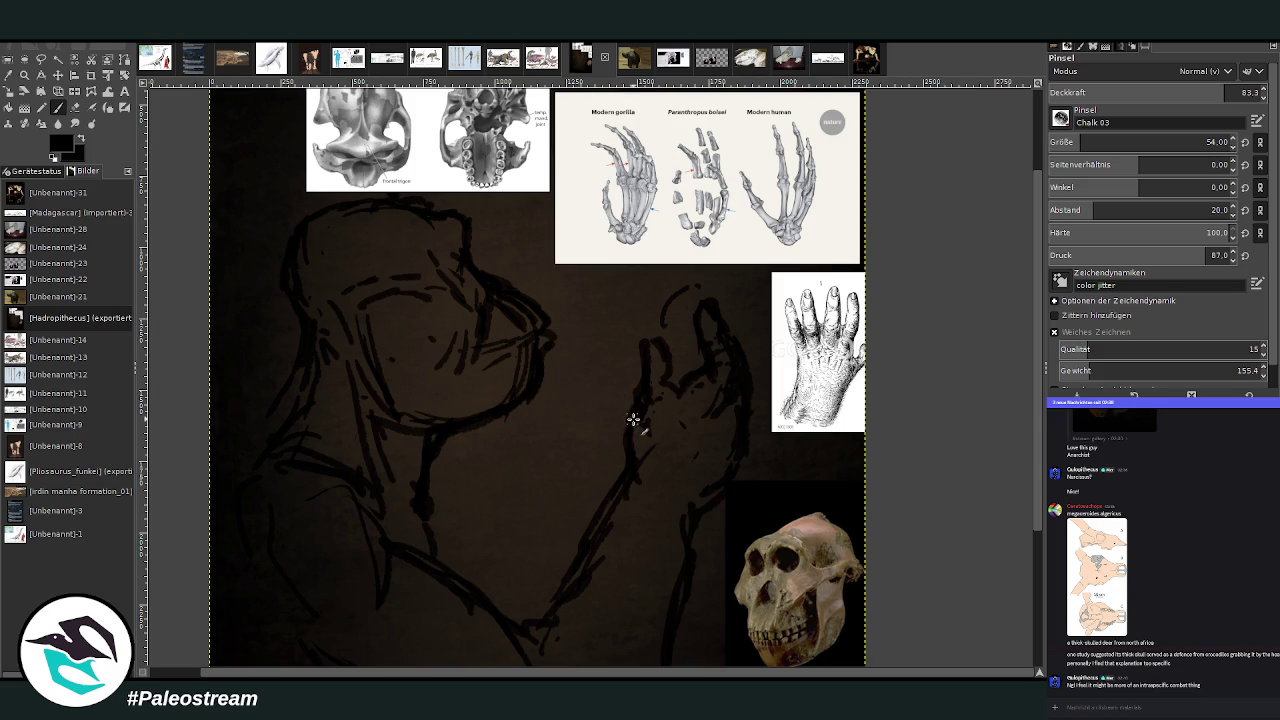
pyautogui.moveTo(645, 418)
pyautogui.mouseDown()
pyautogui.moveTo(654, 341)
pyautogui.moveTo(686, 392)
pyautogui.mouseUp()
pyautogui.moveTo(666, 443); pyautogui.dragTo(700, 434)
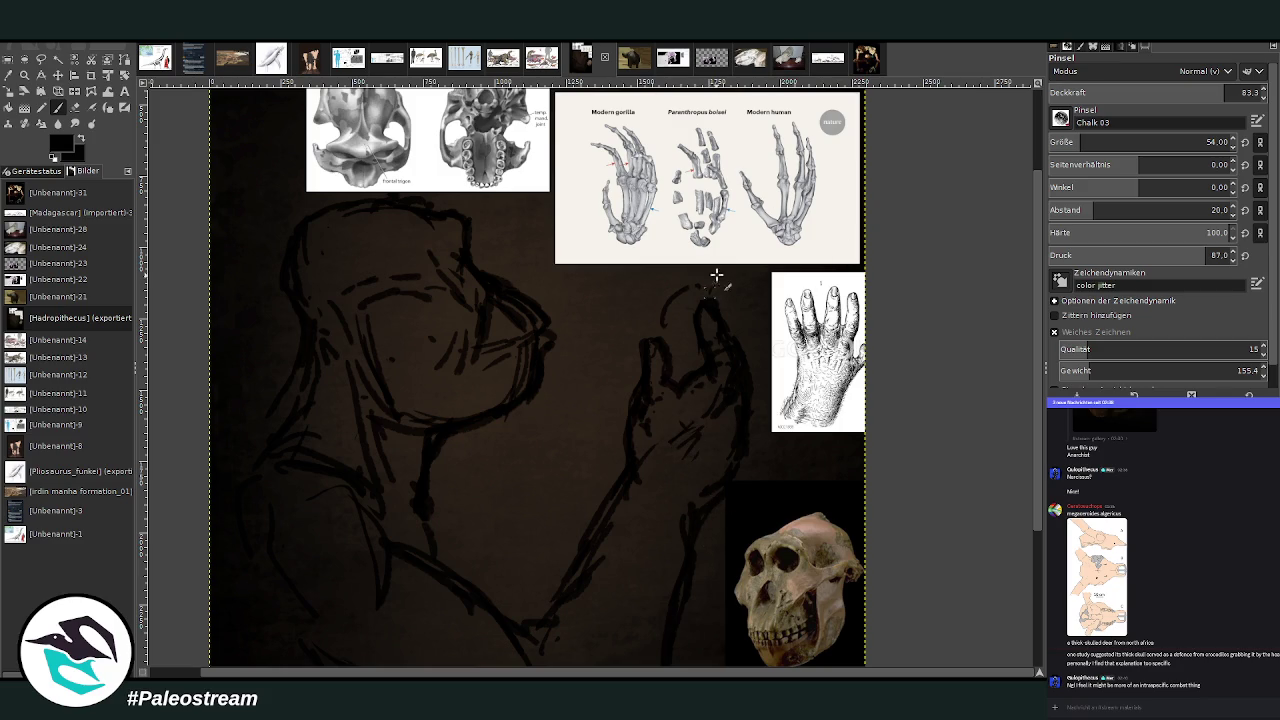
pyautogui.moveTo(660, 288); pyautogui.dragTo(652, 350)
pyautogui.moveTo(663, 297); pyautogui.dragTo(675, 347)
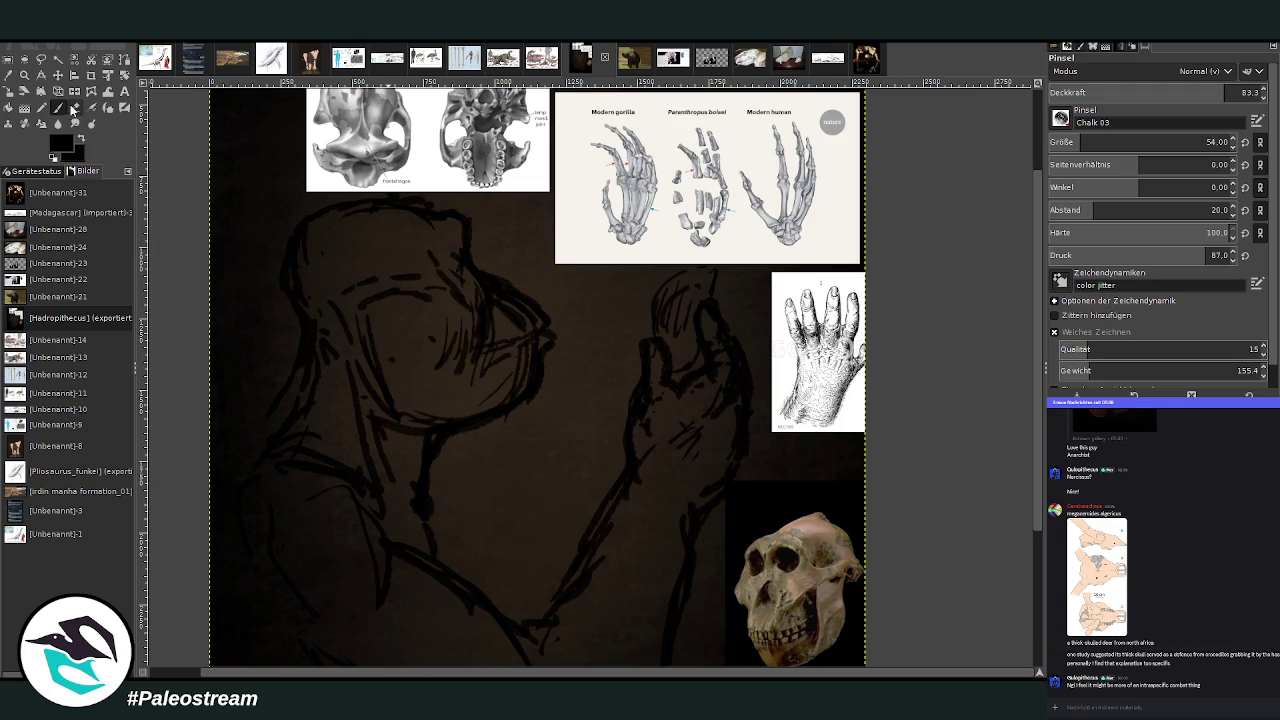
# Erase some strokes around the chin and mouth to soften them.
pyautogui.hotkey('shift', 'e')
pyautogui.moveTo(503, 335)
pyautogui.mouseDown()
pyautogui.moveTo(531, 374)
pyautogui.moveTo(540, 346)
pyautogui.moveTo(531, 388)
pyautogui.moveTo(534, 329)
pyautogui.moveTo(520, 300)
pyautogui.moveTo(447, 343)
pyautogui.mouseUp()
pyautogui.hotkey('shift', 'p')
# Cancel the perspective transform and add a chalk stroke at the top of the head.
pyautogui.click(509, 347)
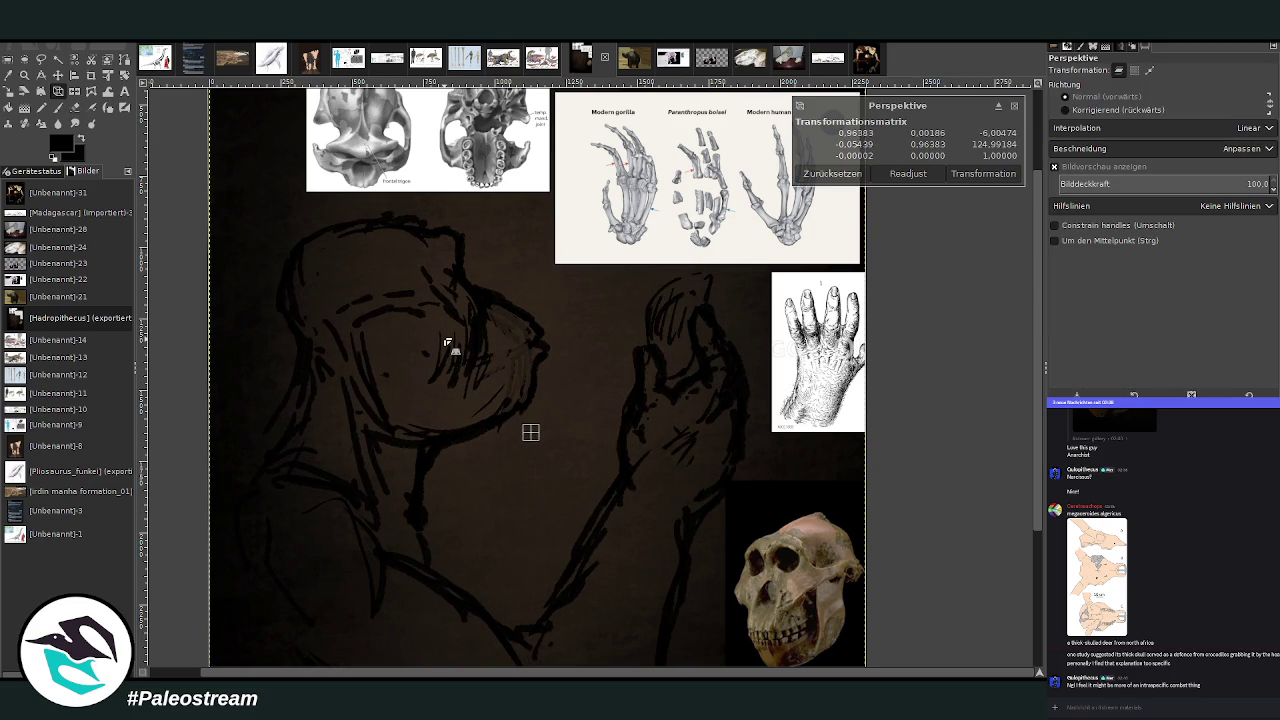
pyautogui.click(1014, 105)
pyautogui.click(58, 107)
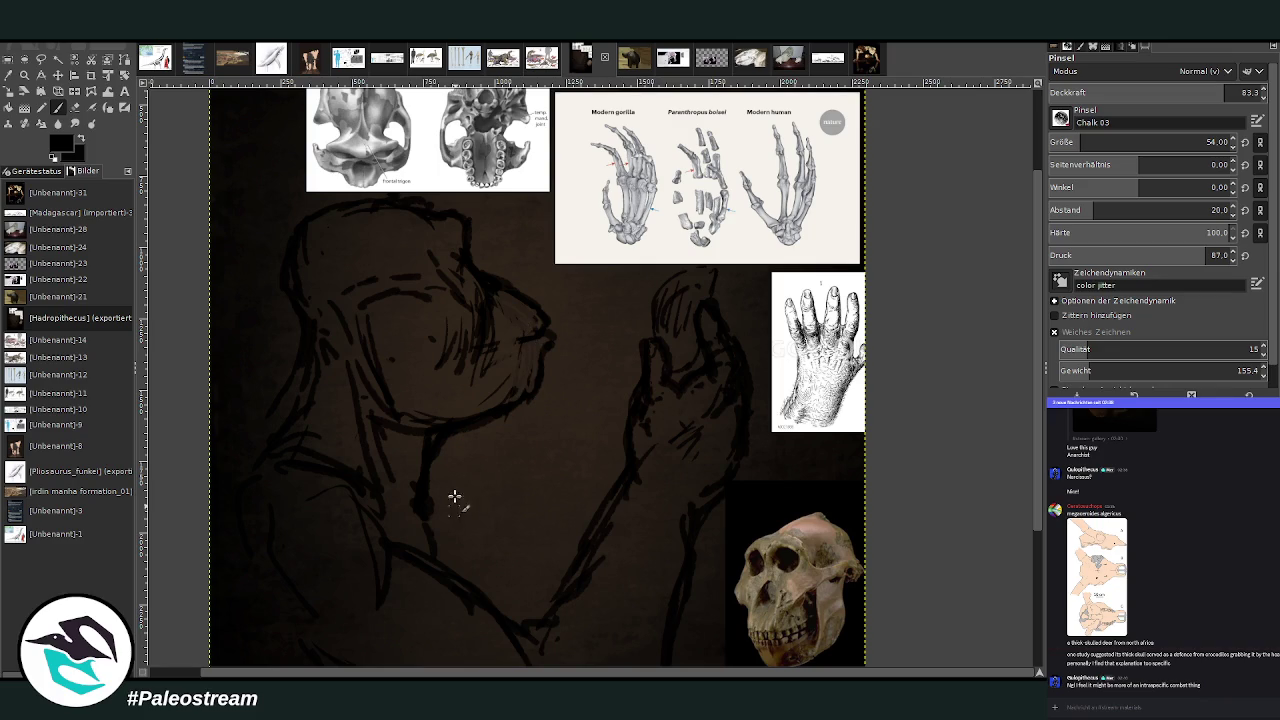
pyautogui.click(75, 107)
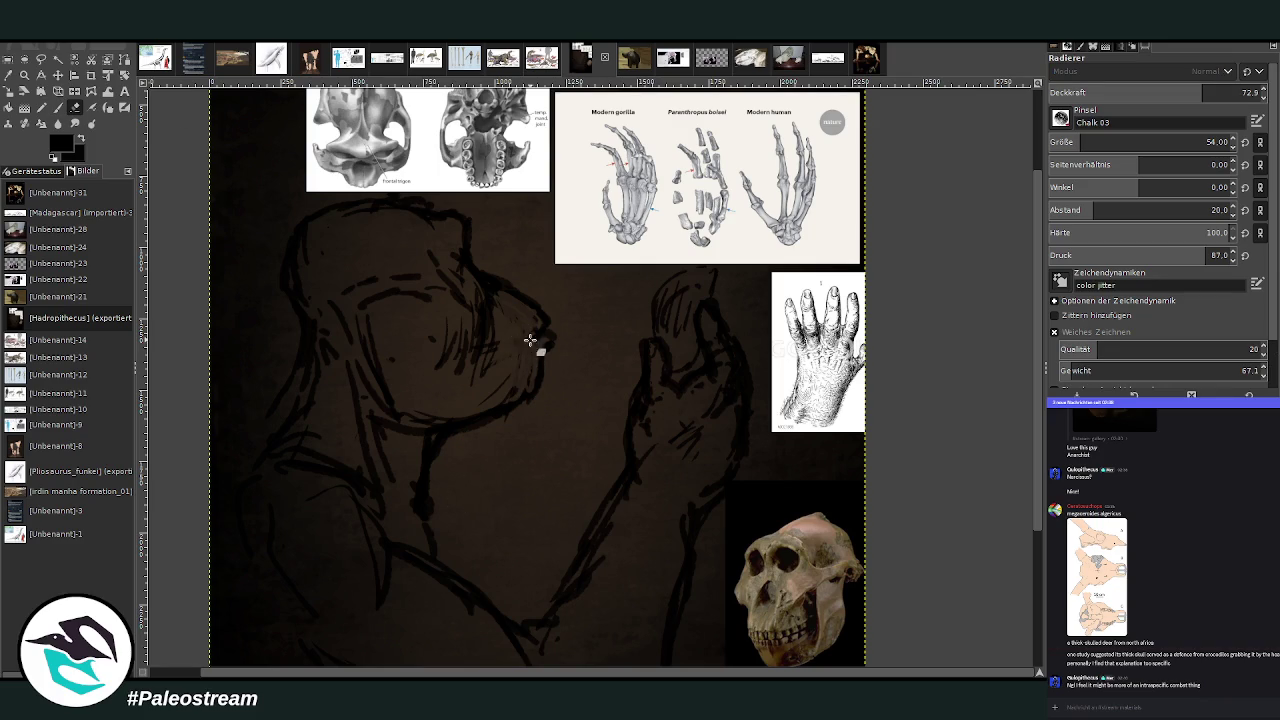
pyautogui.click(58, 108)
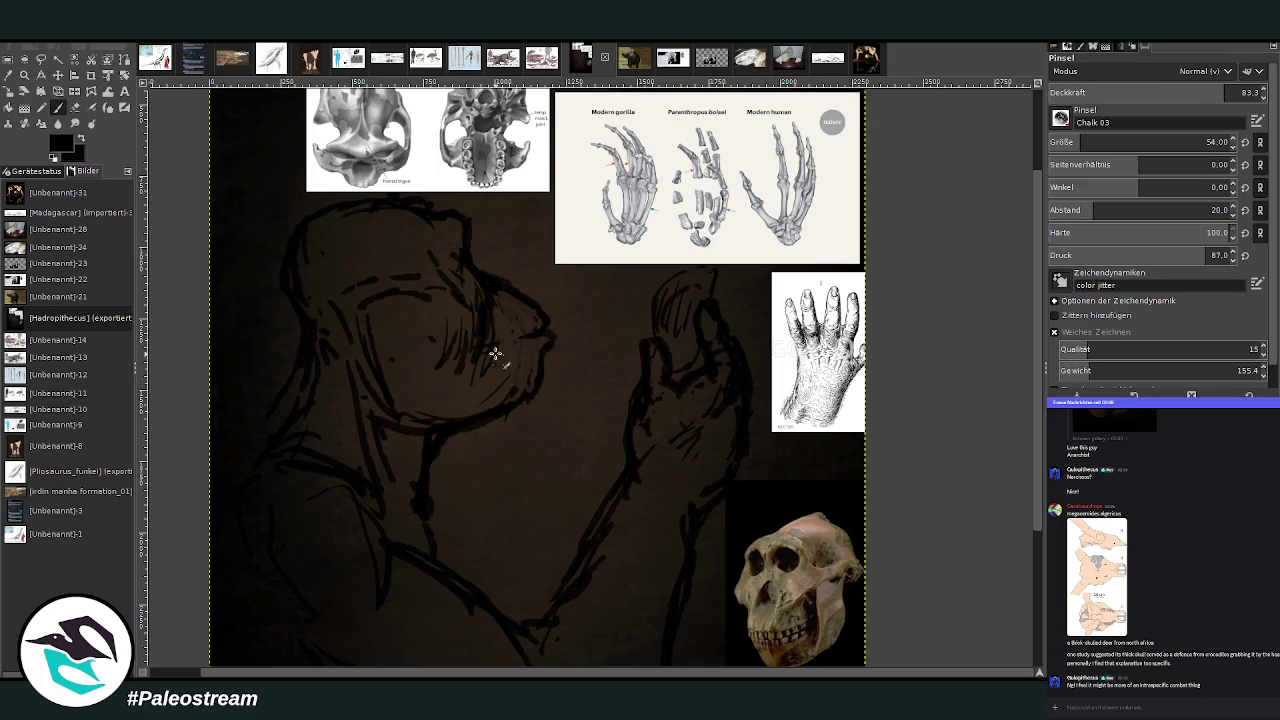
pyautogui.moveTo(384, 222); pyautogui.dragTo(349, 236)
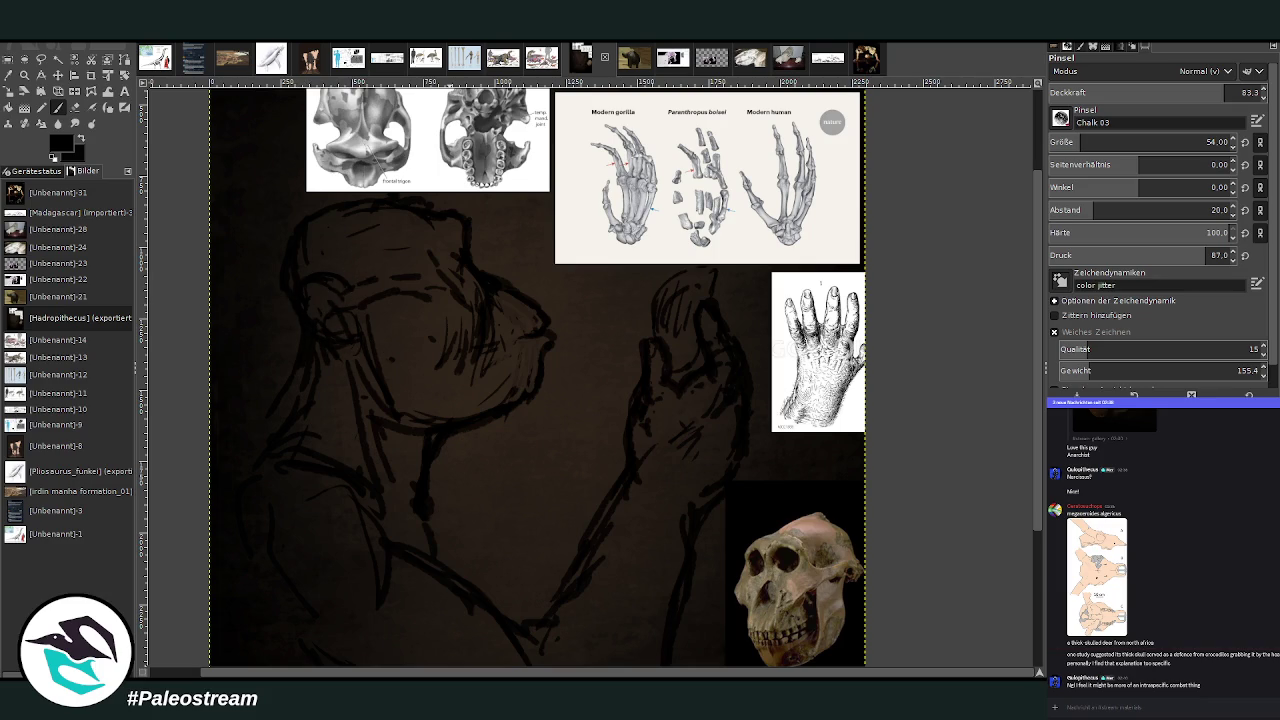
# Check the deer photo in chat, then hatch diagonally across the lower face and jaw.
pyautogui.click(1072, 638)
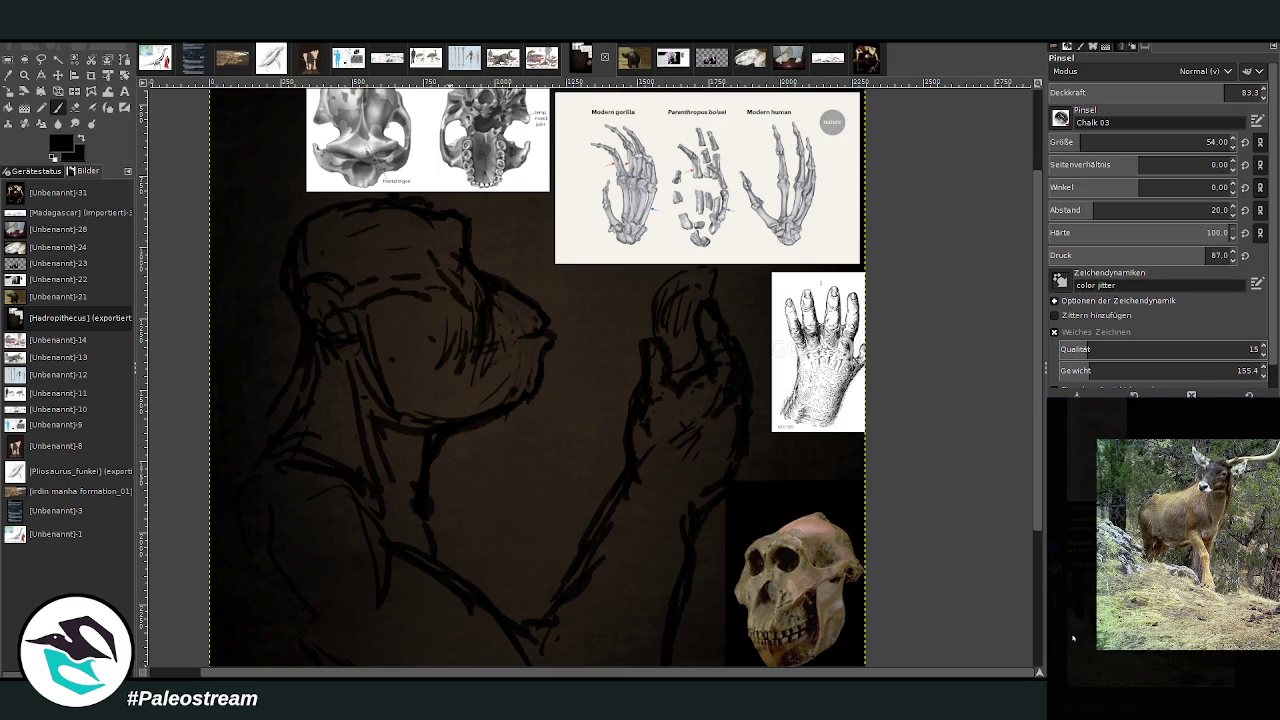
pyautogui.click(1072, 638)
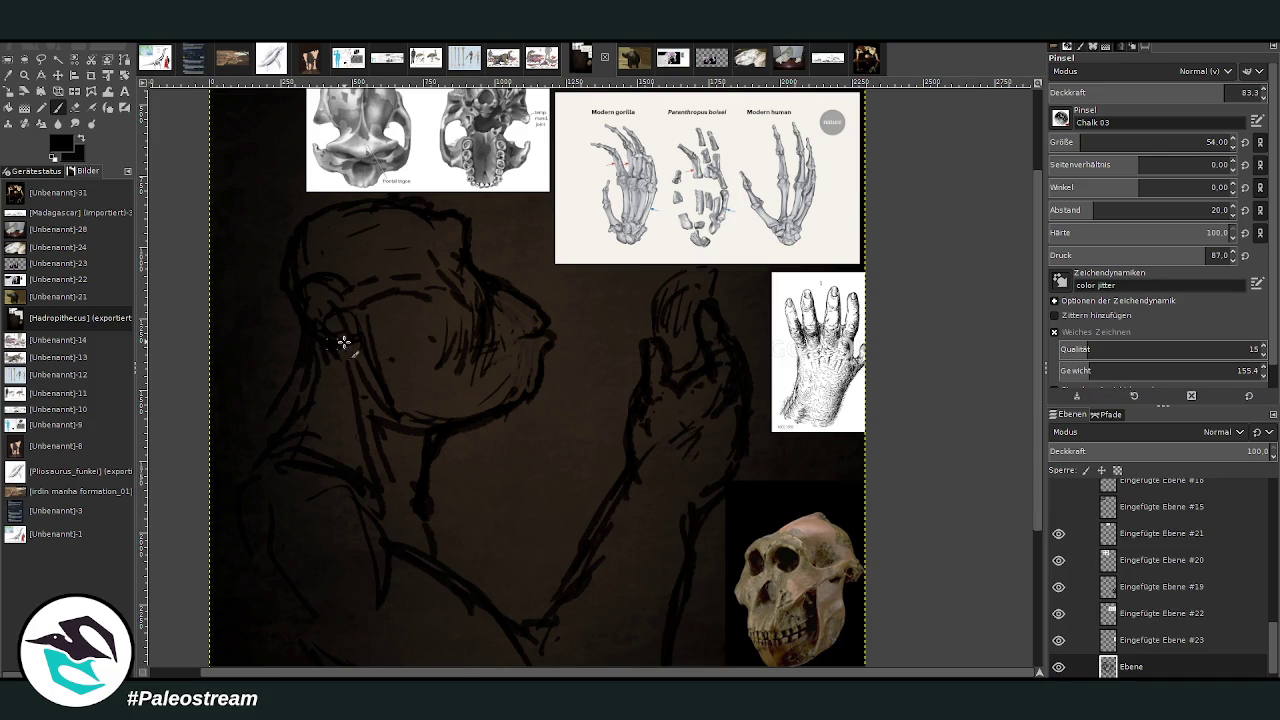
pyautogui.moveTo(384, 345)
pyautogui.mouseDown()
pyautogui.moveTo(417, 317)
pyautogui.moveTo(443, 366)
pyautogui.moveTo(411, 420)
pyautogui.moveTo(428, 423)
pyautogui.moveTo(486, 363)
pyautogui.moveTo(500, 380)
pyautogui.moveTo(452, 379)
pyautogui.mouseUp()
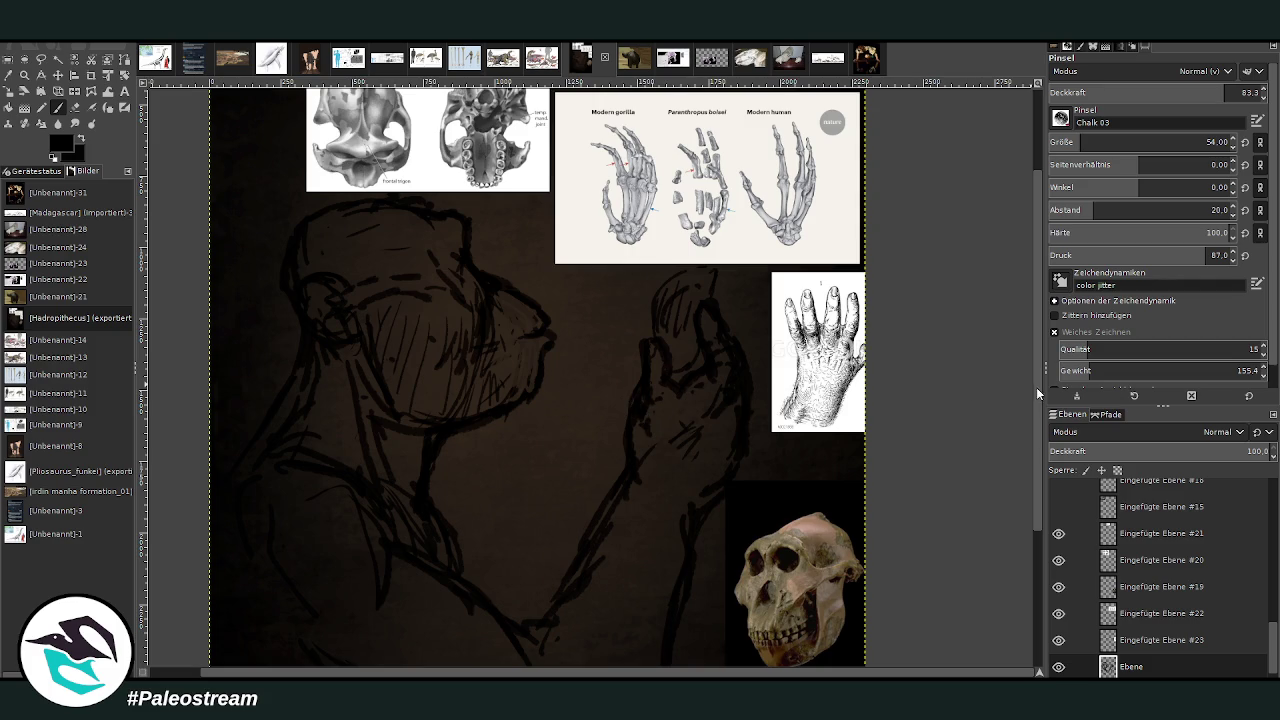
pyautogui.moveTo(1036, 385); pyautogui.dragTo(1030, 473)
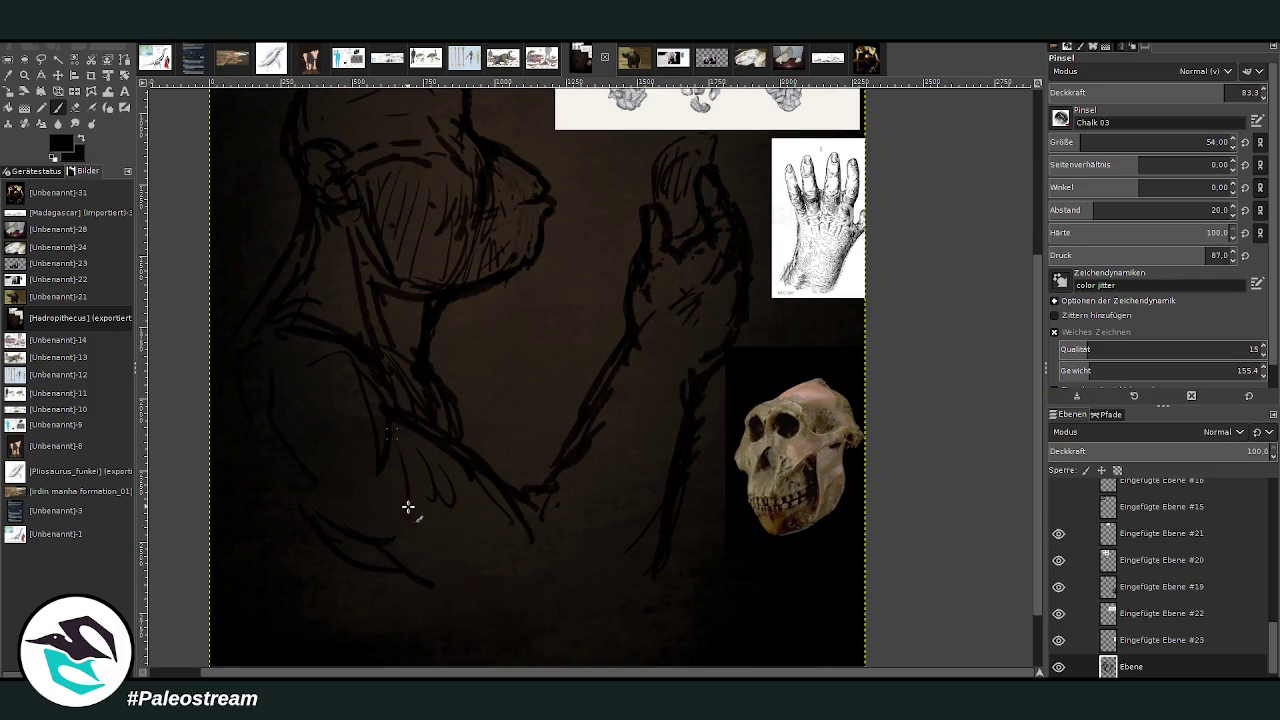
pyautogui.scroll(-1, 337, 496)
# Zoom into a rectangle framing the head-and-hand sketch and its reference images.
pyautogui.scroll(-1, 337, 496)
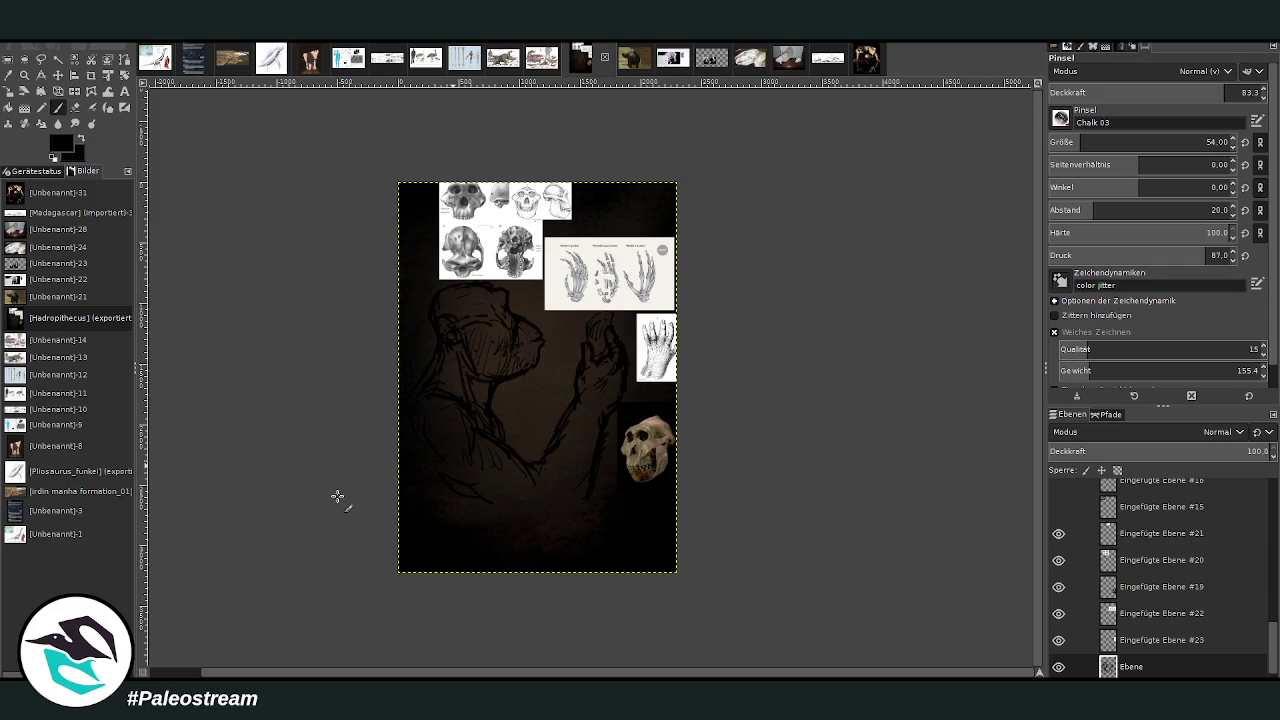
pyautogui.click(24, 75)
pyautogui.moveTo(427, 215); pyautogui.dragTo(686, 530)
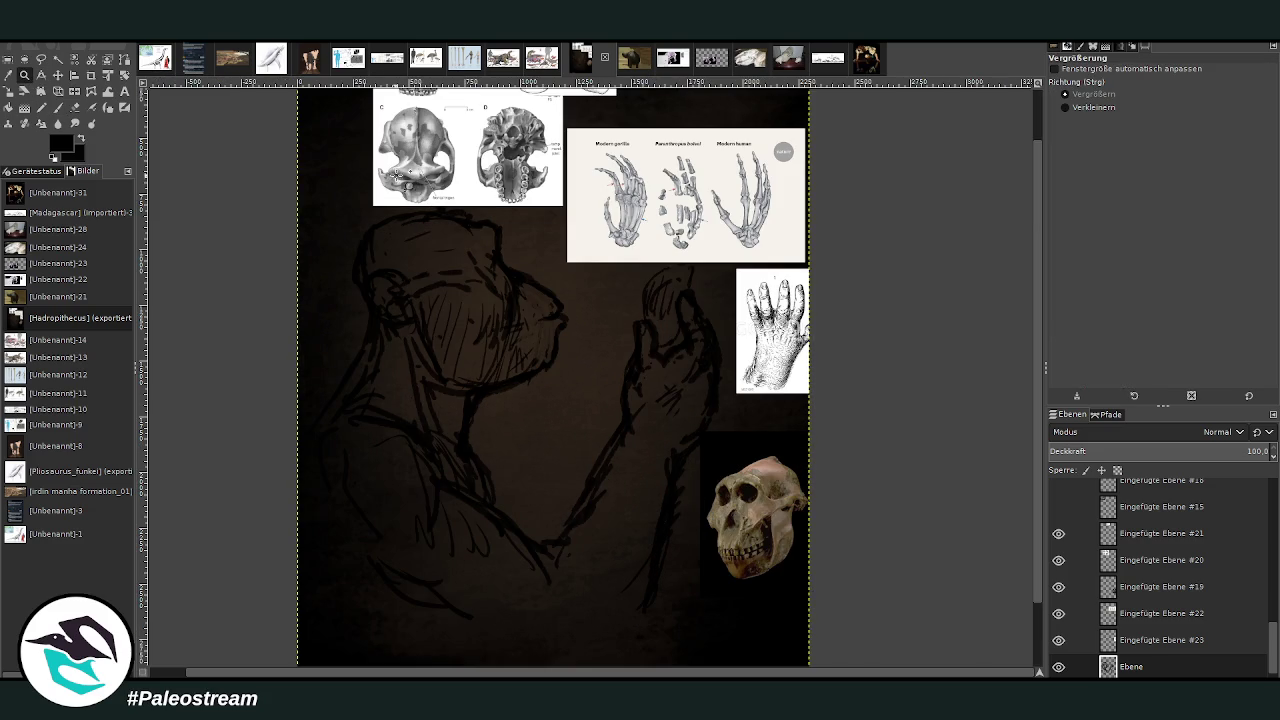
pyautogui.moveTo(352, 140); pyautogui.dragTo(757, 534)
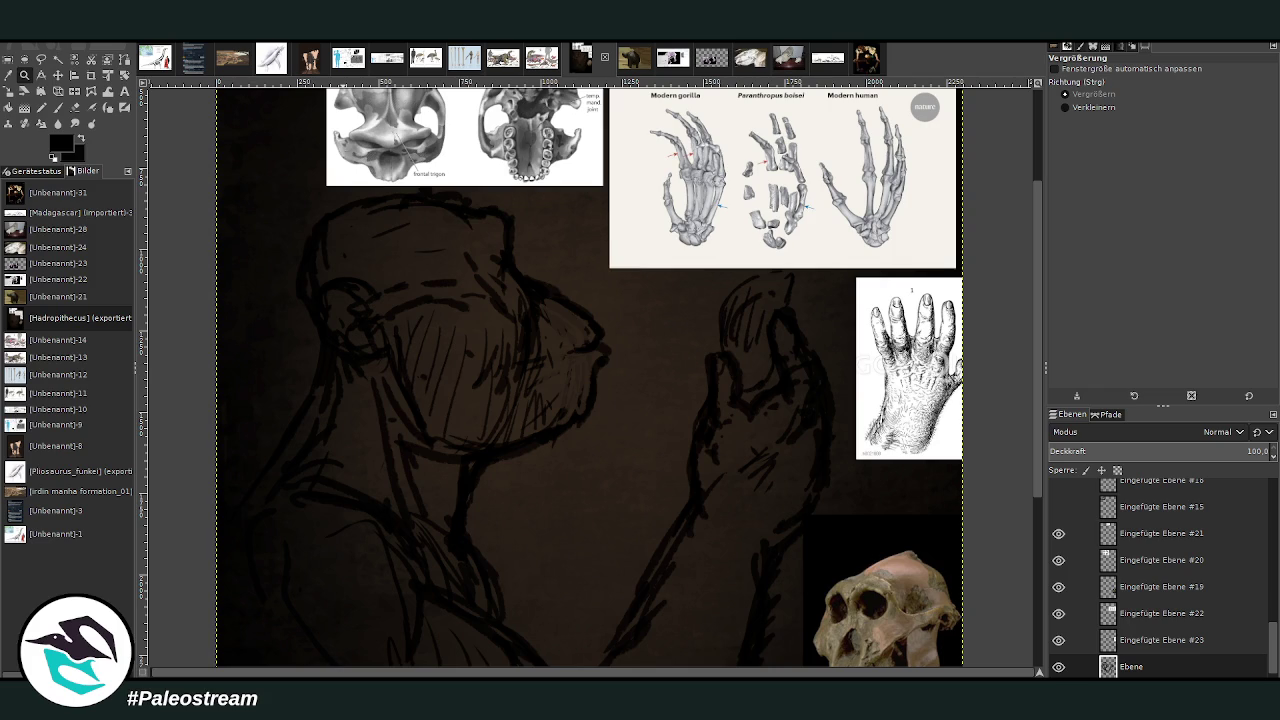
pyautogui.press('p')
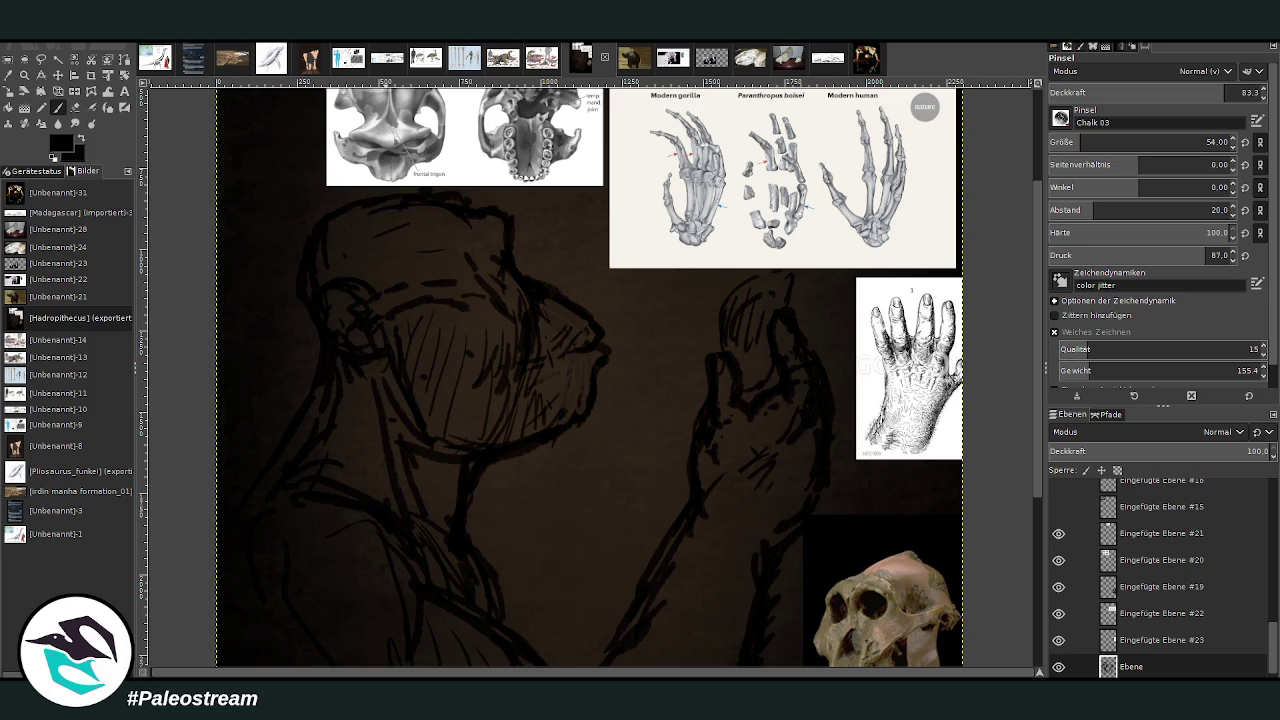
# Sample a dark brown from the canvas and add a new layer below the sketch.
pyautogui.press('o')
pyautogui.click(560, 298)
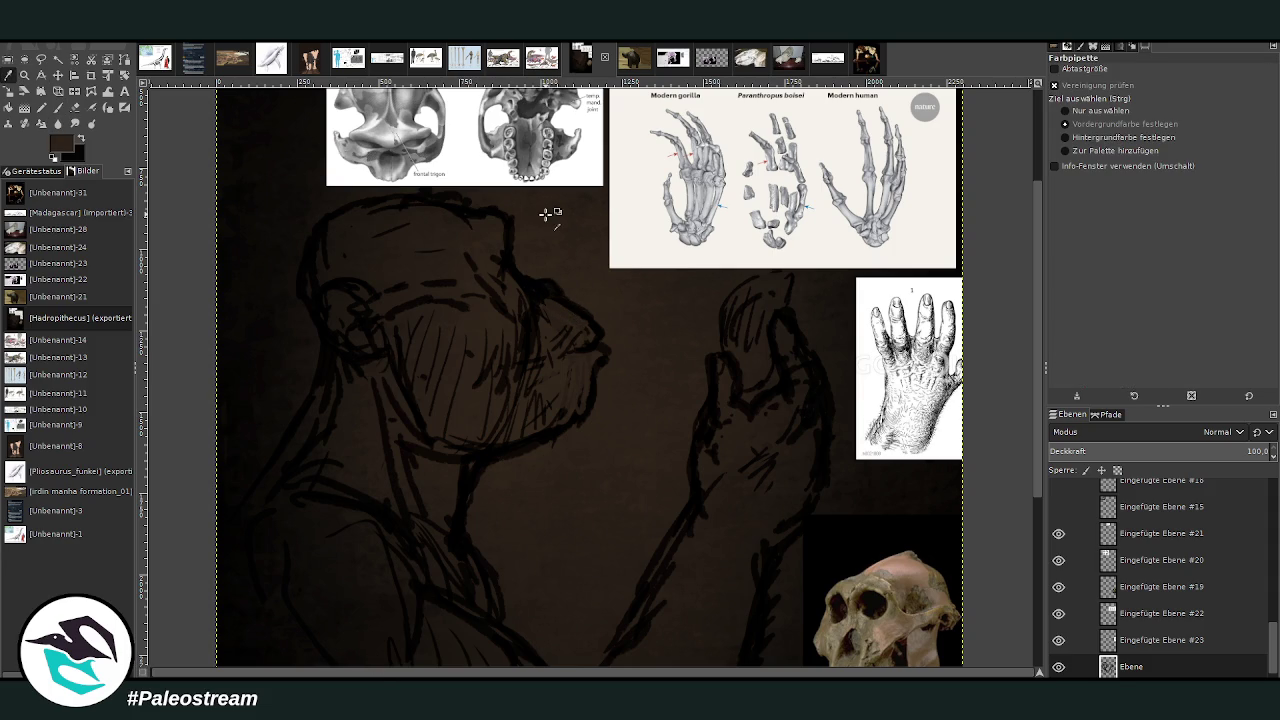
pyautogui.click(57, 107)
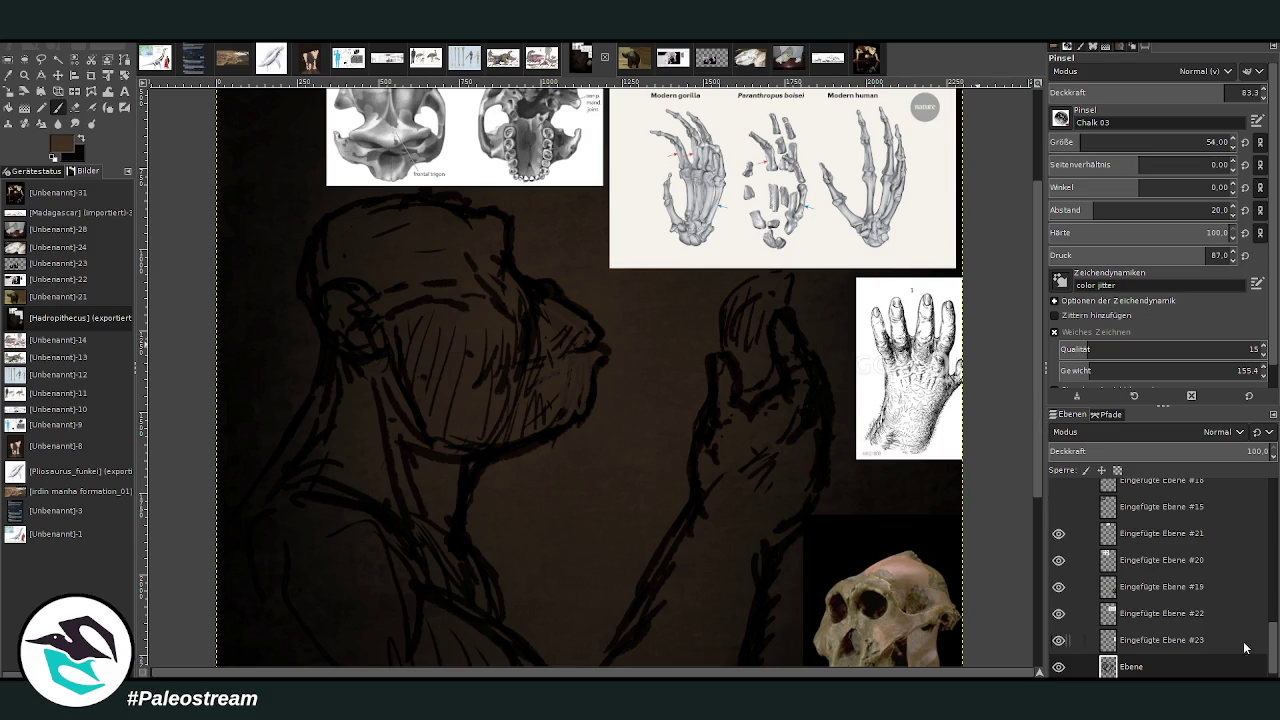
pyautogui.hotkey('shift', 'ctrl', 'n')
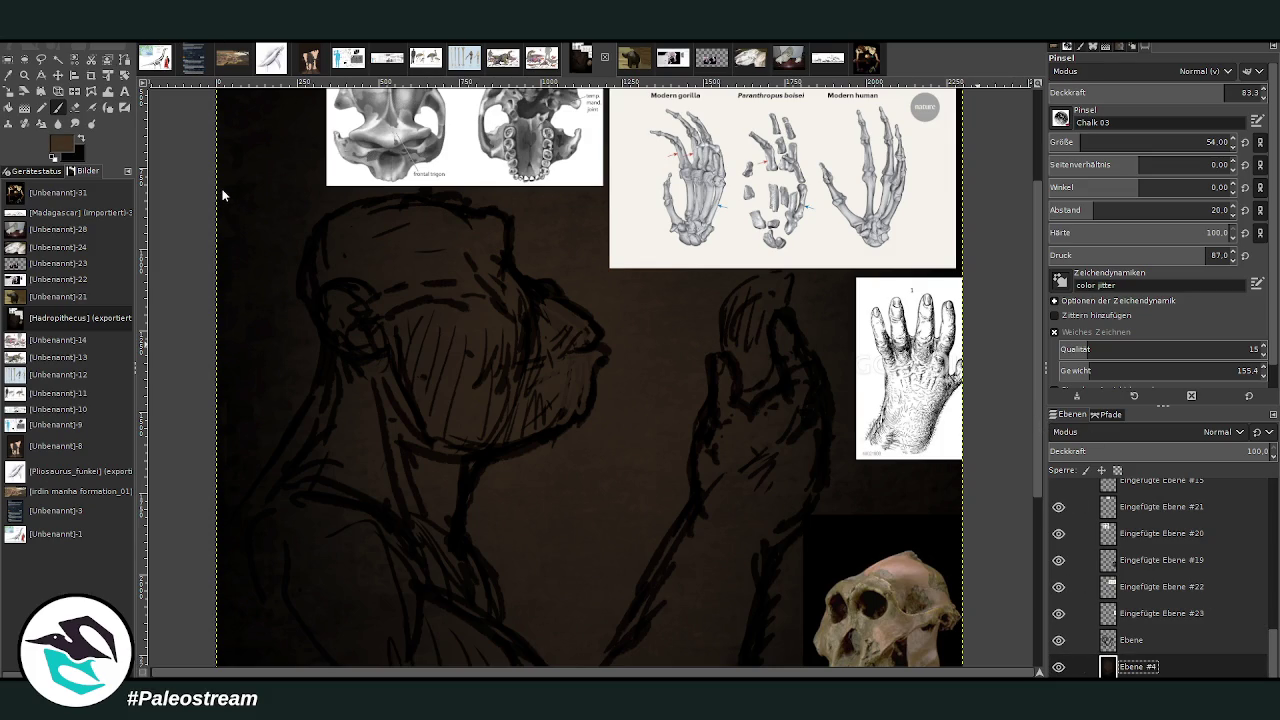
pyautogui.hotkey('ctrl', 'm')
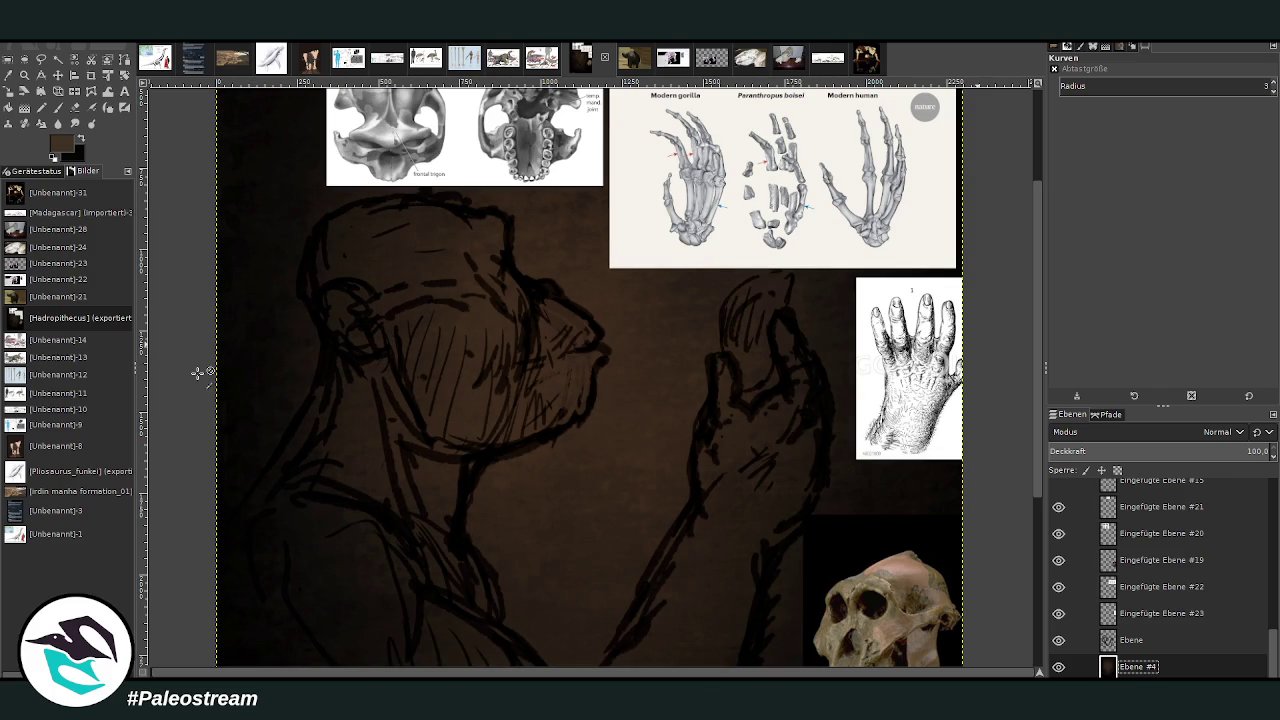
# Paint broad brown tone over the face with a size-135 brush, then re-pick black.
pyautogui.click(57, 107)
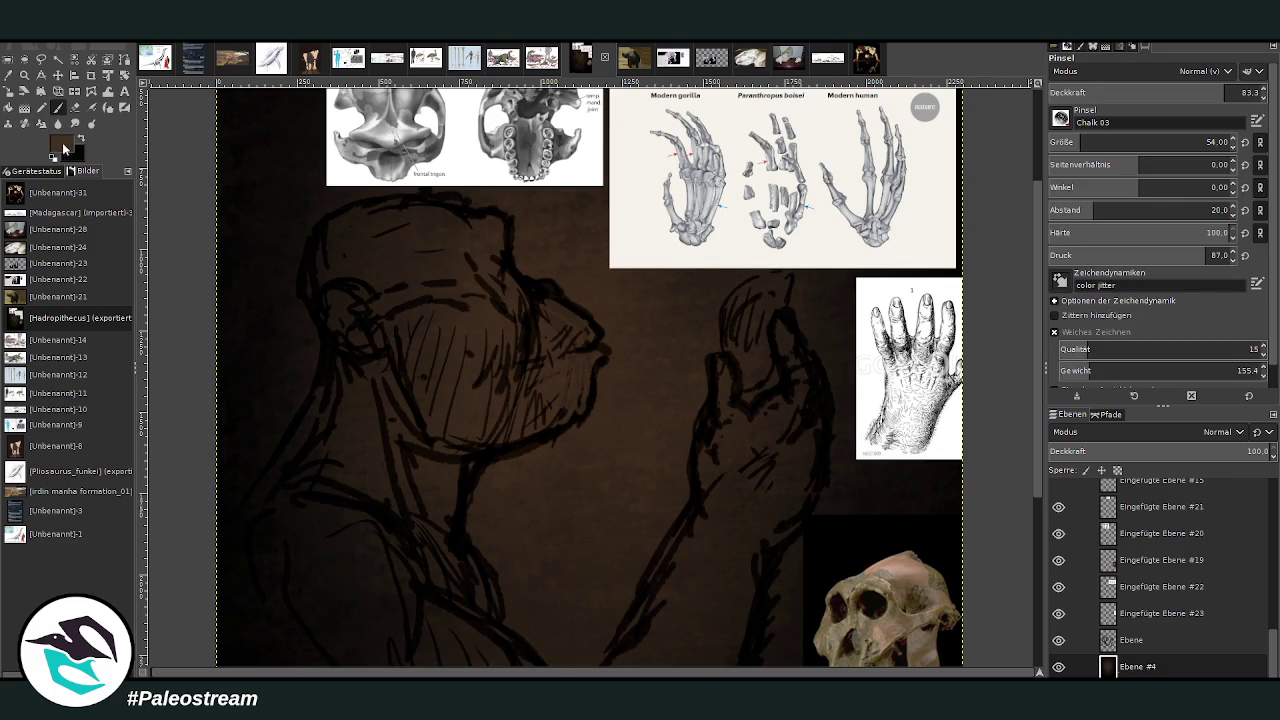
pyautogui.moveTo(1085, 142); pyautogui.dragTo(1097, 130)
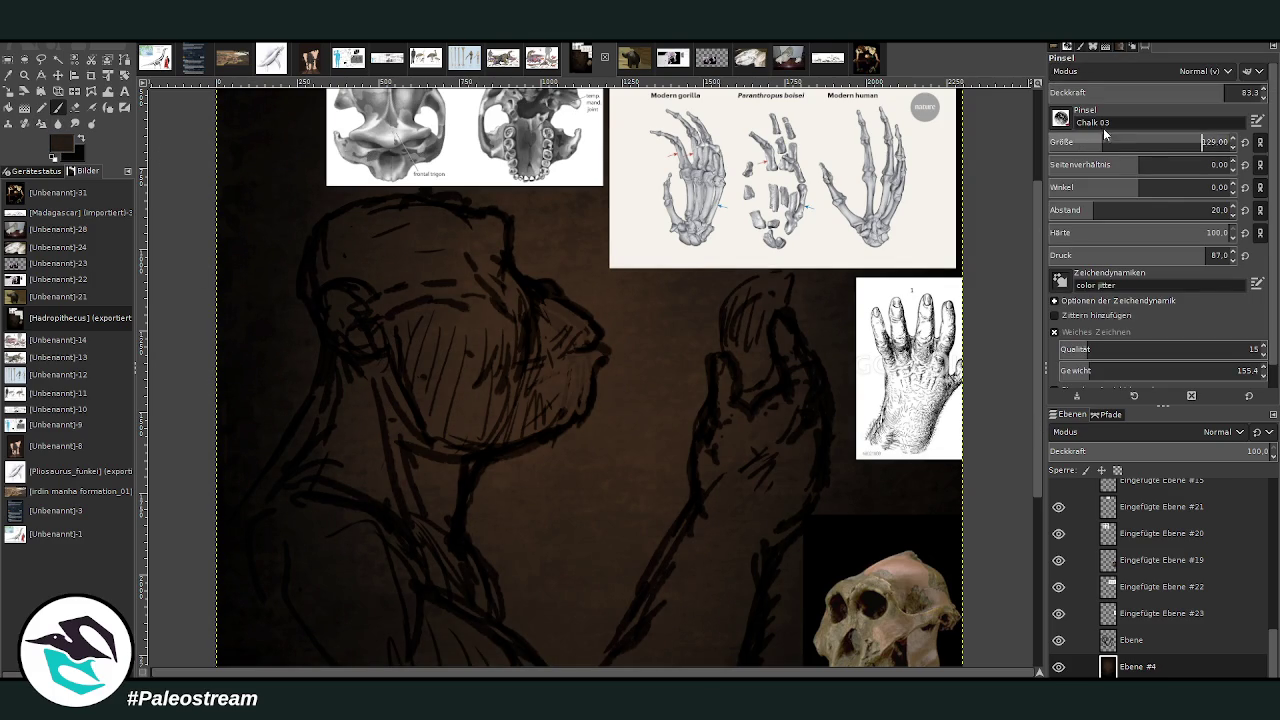
pyautogui.moveTo(485, 360)
pyautogui.mouseDown()
pyautogui.moveTo(457, 409)
pyautogui.moveTo(452, 350)
pyautogui.moveTo(523, 343)
pyautogui.moveTo(551, 377)
pyautogui.moveTo(457, 434)
pyautogui.mouseUp()
pyautogui.click(8, 75)
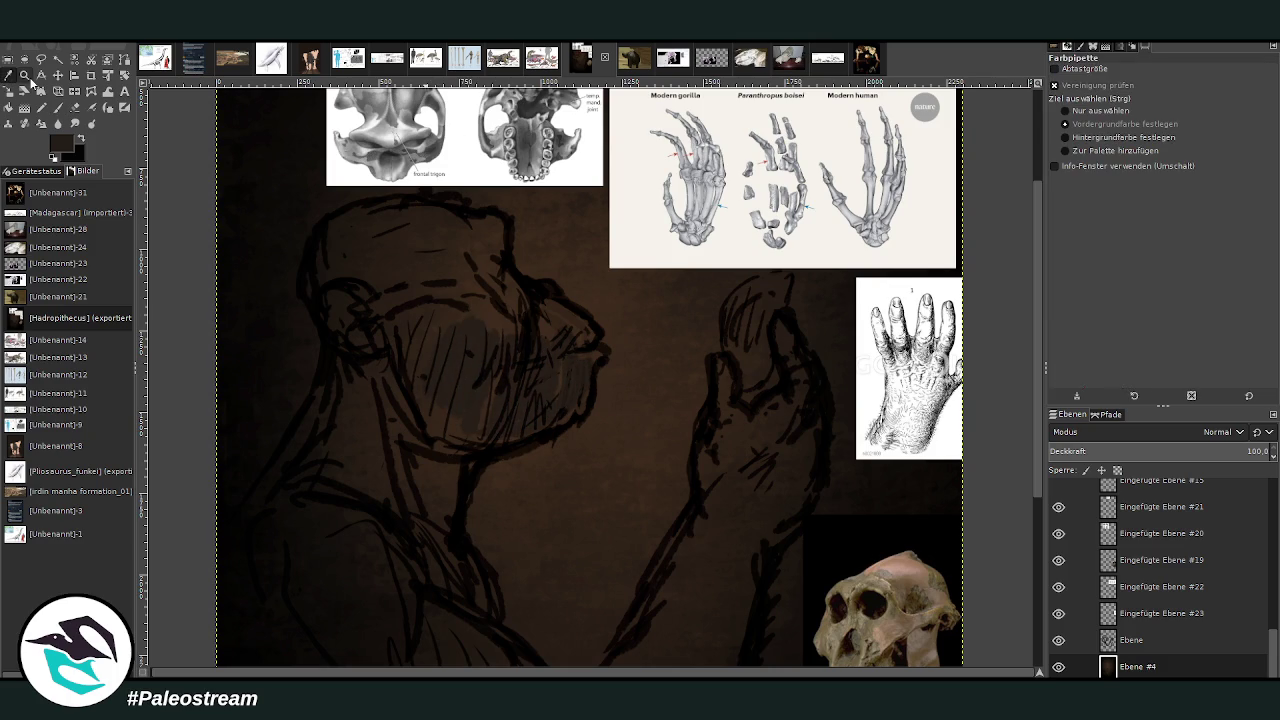
pyautogui.click(462, 528)
pyautogui.hotkey('shift', 'ctrl', 'j')
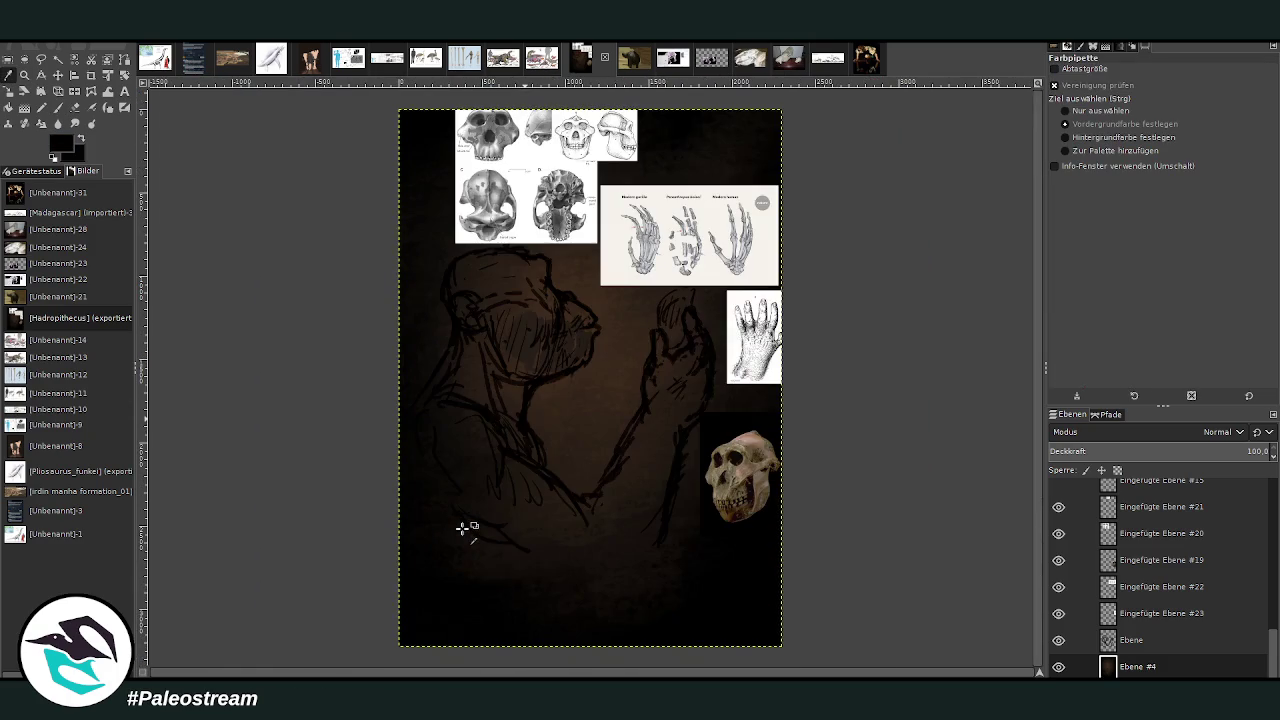
# Add a new layer Ebene #1 and move it below the sketch layer Ebene.
pyautogui.press('z')
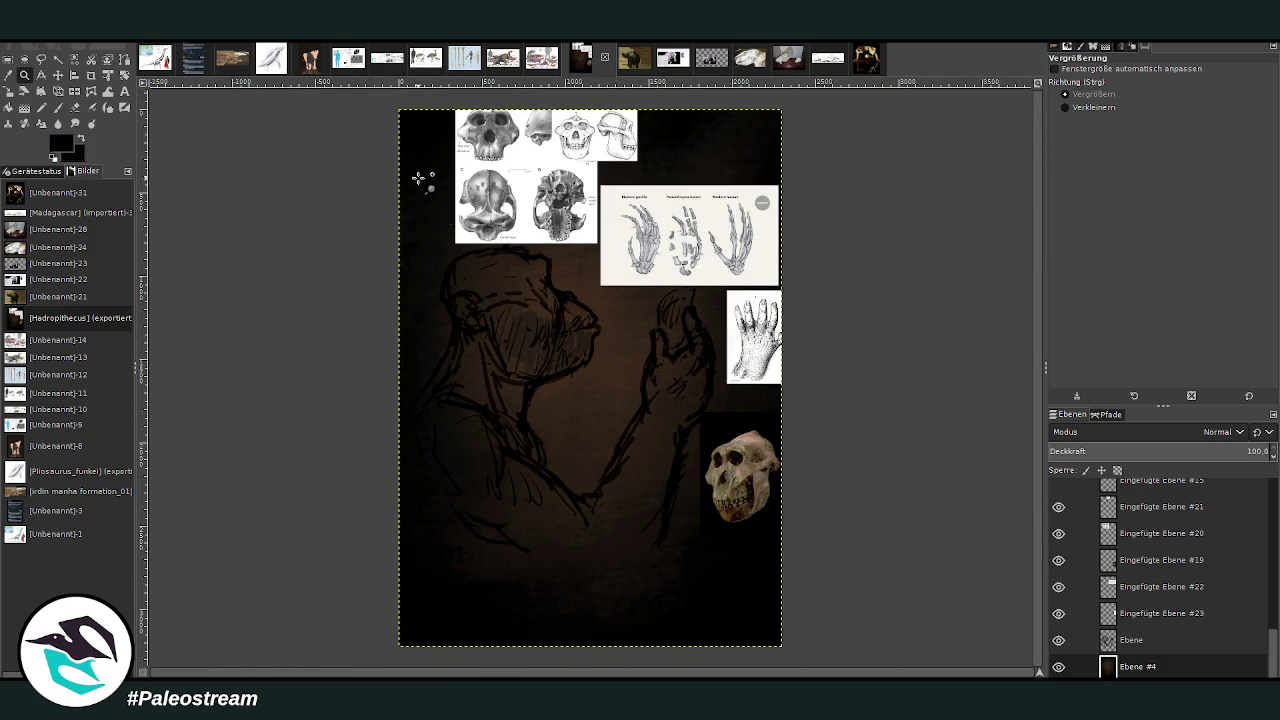
pyautogui.click(550, 380)
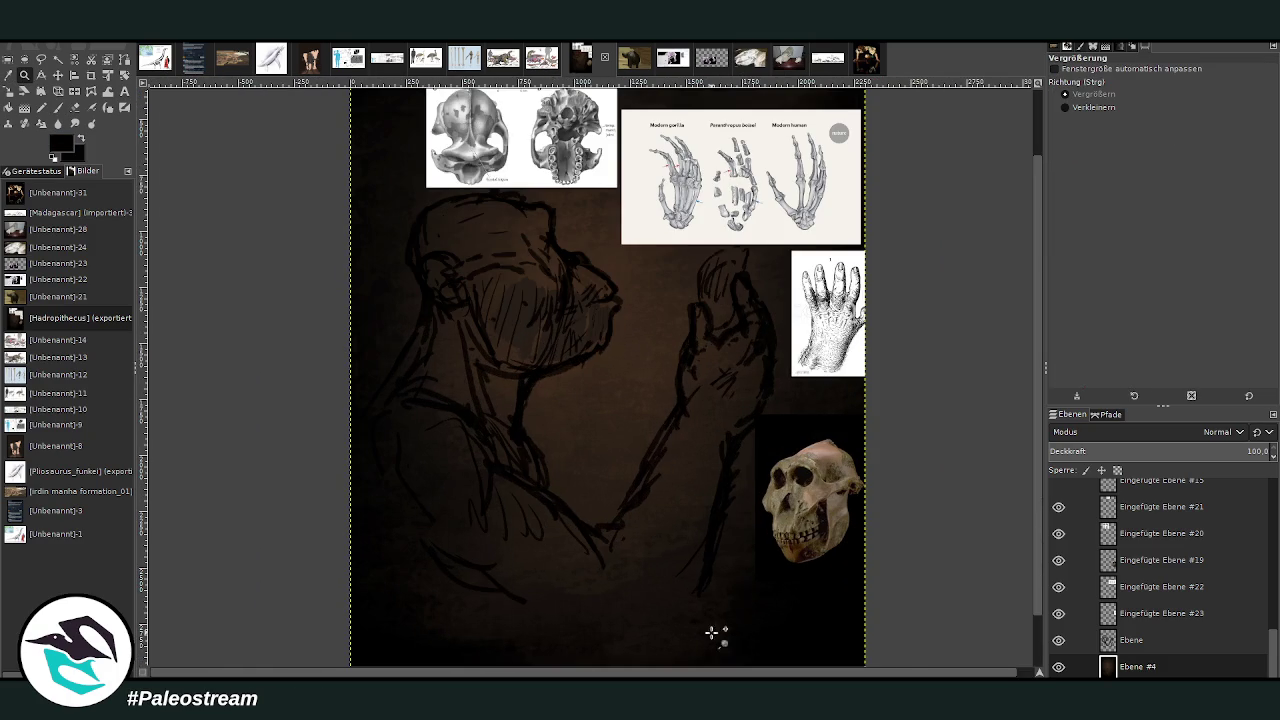
pyautogui.doubleClick(1131, 640)
pyautogui.press('Return')
pyautogui.hotkey('shift', 'ctrl', 'n')
pyautogui.moveTo(1131, 666); pyautogui.dragTo(1140, 642)
# Shade the face, cheek, jaw, raised hand and forearm with dark chalk strokes.
pyautogui.click(58, 107)
pyautogui.moveTo(501, 340)
pyautogui.mouseDown()
pyautogui.moveTo(449, 334)
pyautogui.moveTo(453, 306)
pyautogui.mouseUp()
pyautogui.moveTo(1160, 142); pyautogui.dragTo(1215, 142)
pyautogui.moveTo(1180, 92); pyautogui.dragTo(1268, 92)
pyautogui.moveTo(735, 440)
pyautogui.mouseDown()
pyautogui.moveTo(705, 590)
pyautogui.moveTo(686, 386)
pyautogui.moveTo(608, 563)
pyautogui.moveTo(645, 450)
pyautogui.mouseUp()
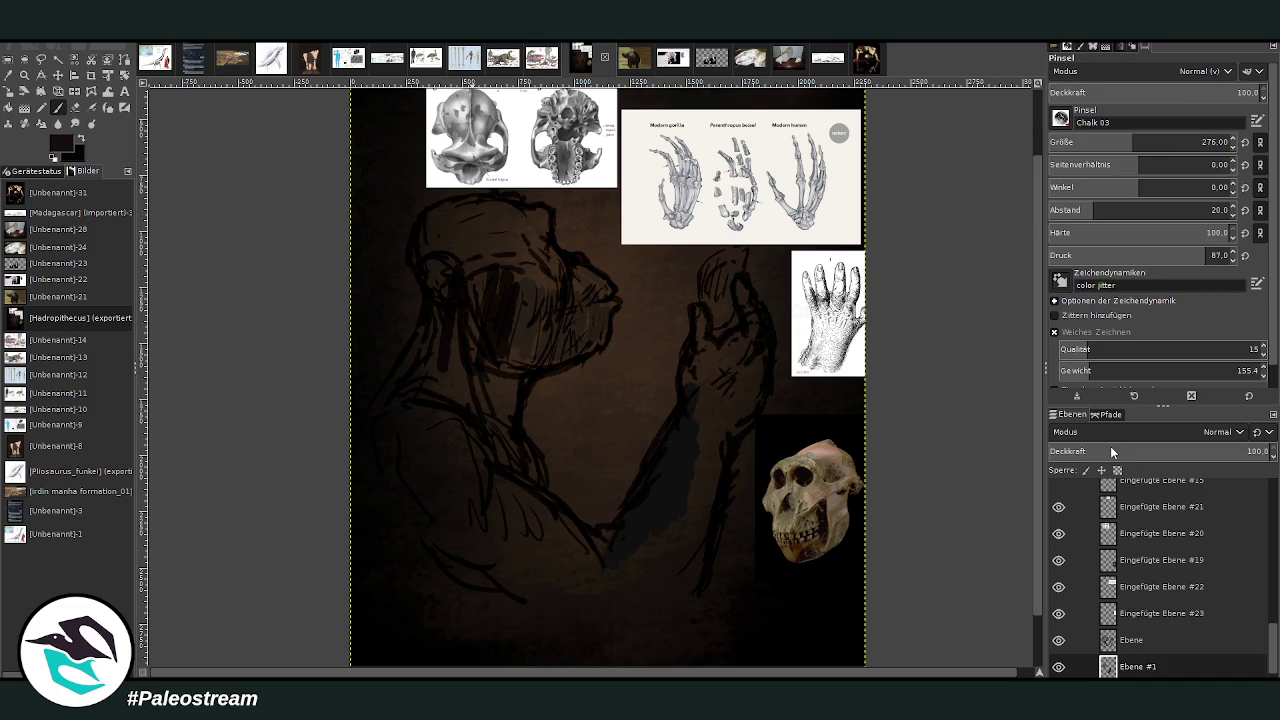
pyautogui.moveTo(723, 497)
pyautogui.mouseDown()
pyautogui.moveTo(677, 443)
pyautogui.moveTo(714, 457)
pyautogui.moveTo(690, 602)
pyautogui.moveTo(560, 563)
pyautogui.moveTo(571, 537)
pyautogui.moveTo(623, 537)
pyautogui.moveTo(527, 526)
pyautogui.moveTo(571, 529)
pyautogui.moveTo(489, 457)
pyautogui.moveTo(527, 481)
pyautogui.mouseUp()
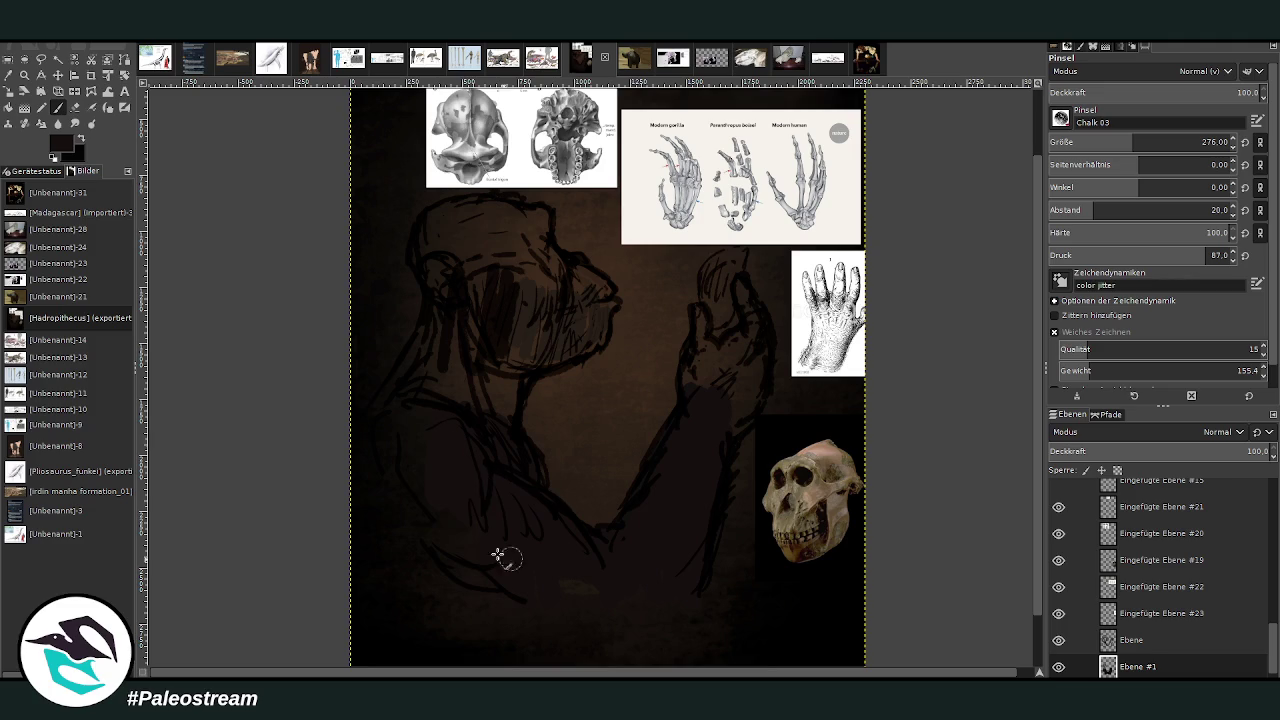
pyautogui.moveTo(503, 280)
pyautogui.mouseDown()
pyautogui.moveTo(514, 403)
pyautogui.moveTo(533, 291)
pyautogui.moveTo(583, 337)
pyautogui.moveTo(597, 310)
pyautogui.mouseUp()
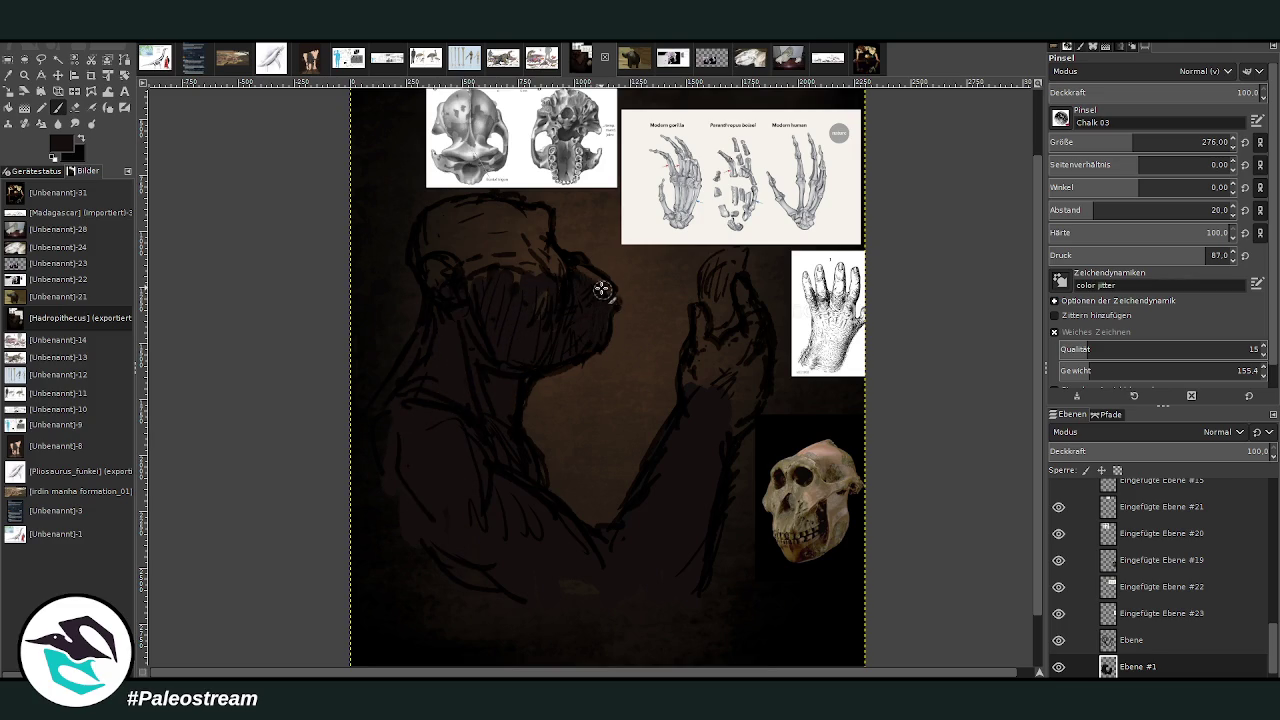
pyautogui.moveTo(698, 313)
pyautogui.mouseDown()
pyautogui.moveTo(700, 331)
pyautogui.moveTo(711, 303)
pyautogui.moveTo(731, 306)
pyautogui.moveTo(710, 294)
pyautogui.moveTo(731, 257)
pyautogui.moveTo(723, 289)
pyautogui.moveTo(743, 294)
pyautogui.moveTo(737, 341)
pyautogui.moveTo(700, 357)
pyautogui.moveTo(694, 389)
pyautogui.moveTo(744, 364)
pyautogui.mouseUp()
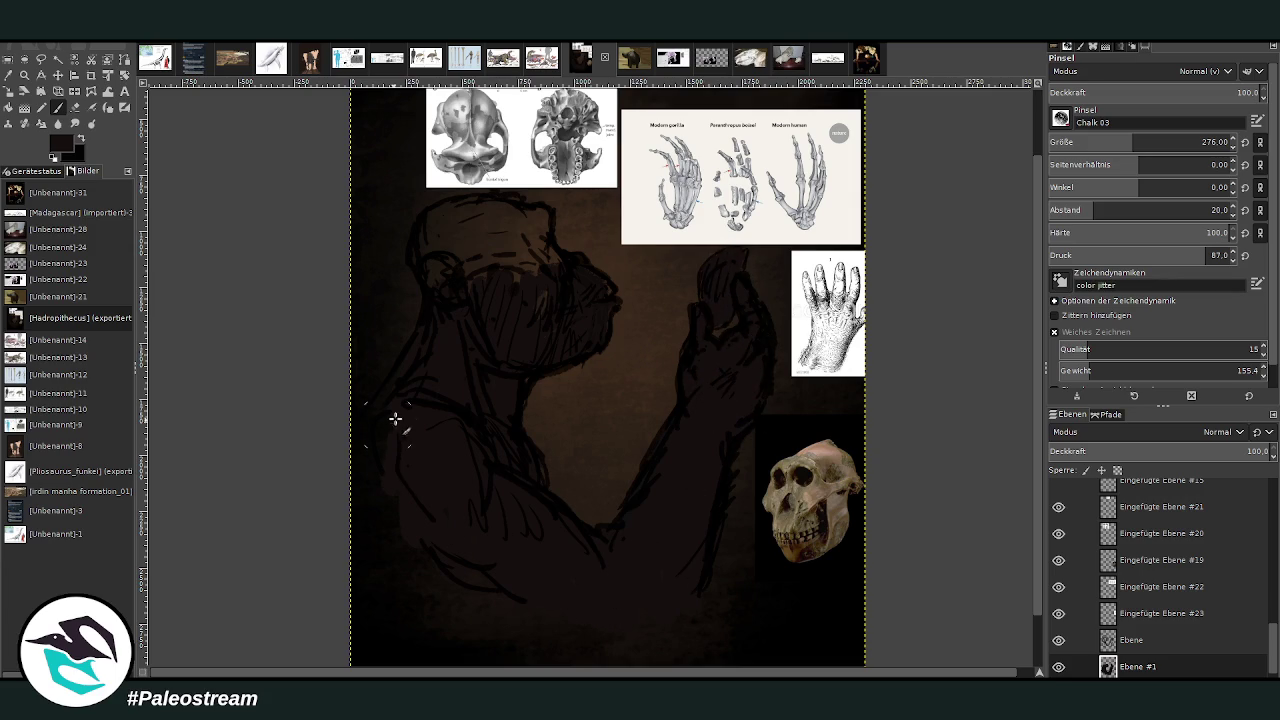
# Sample a darker shade and deepen the forearm with a size-346, 50% opacity brush.
pyautogui.press('o')
pyautogui.click(383, 621)
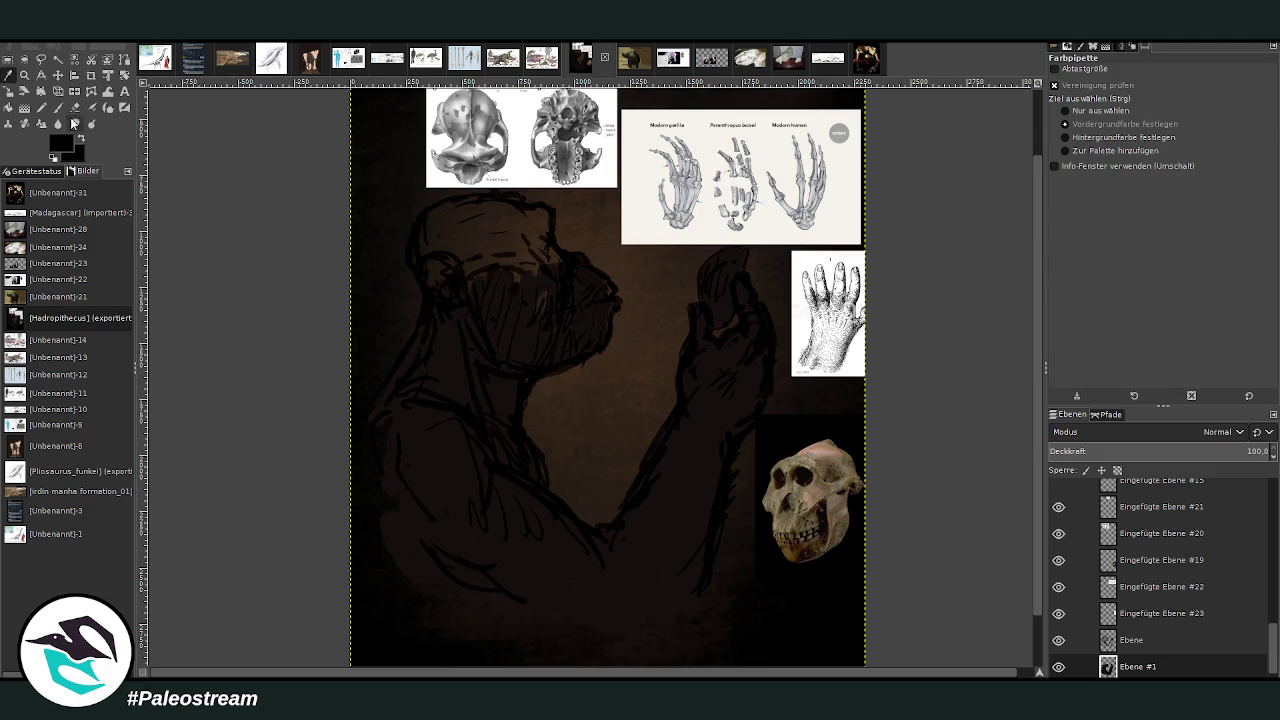
pyautogui.press('p')
pyautogui.moveTo(560, 603); pyautogui.dragTo(459, 542)
pyautogui.click(1146, 142)
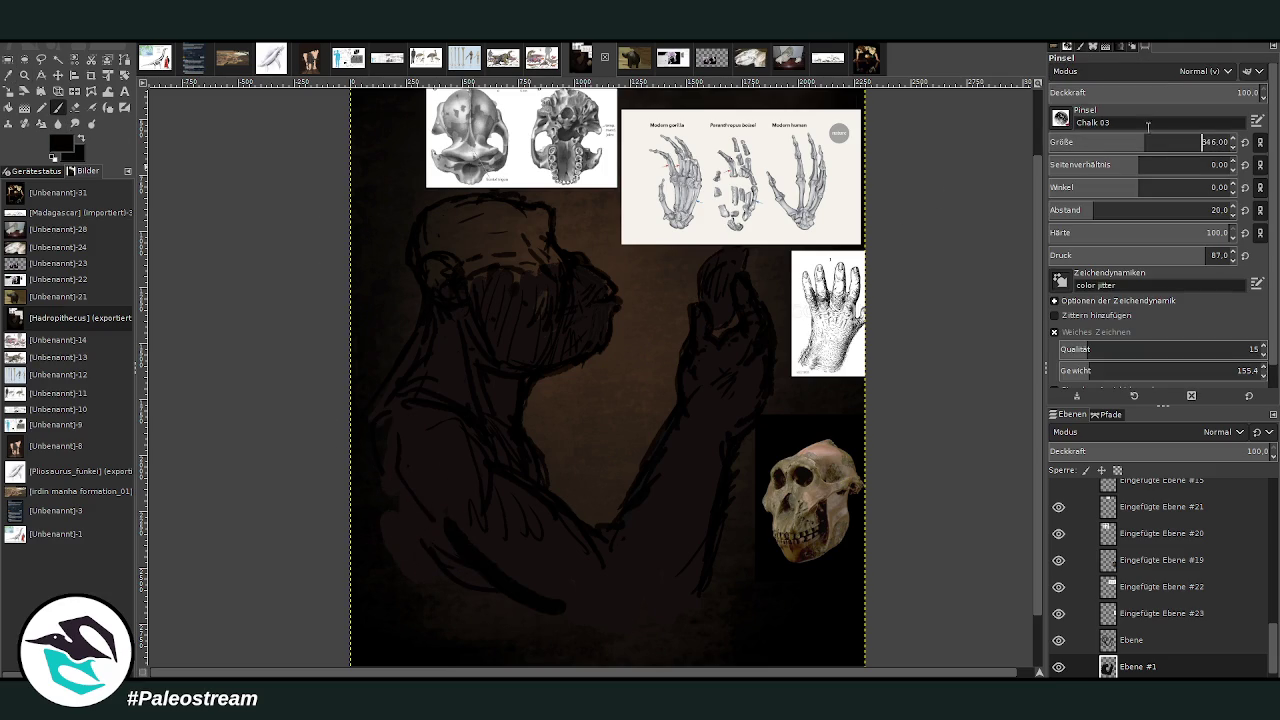
pyautogui.click(1155, 92)
pyautogui.moveTo(684, 551)
pyautogui.mouseDown()
pyautogui.moveTo(677, 560)
pyautogui.moveTo(689, 466)
pyautogui.moveTo(717, 411)
pyautogui.mouseUp()
pyautogui.moveTo(647, 602)
pyautogui.mouseDown()
pyautogui.moveTo(606, 606)
pyautogui.moveTo(471, 530)
pyautogui.moveTo(572, 557)
pyautogui.moveTo(449, 528)
pyautogui.moveTo(429, 423)
pyautogui.moveTo(506, 449)
pyautogui.moveTo(454, 374)
pyautogui.moveTo(383, 415)
pyautogui.moveTo(440, 290)
pyautogui.moveTo(437, 230)
pyautogui.moveTo(489, 257)
pyautogui.moveTo(513, 301)
pyautogui.moveTo(543, 257)
pyautogui.moveTo(423, 240)
pyautogui.mouseUp()
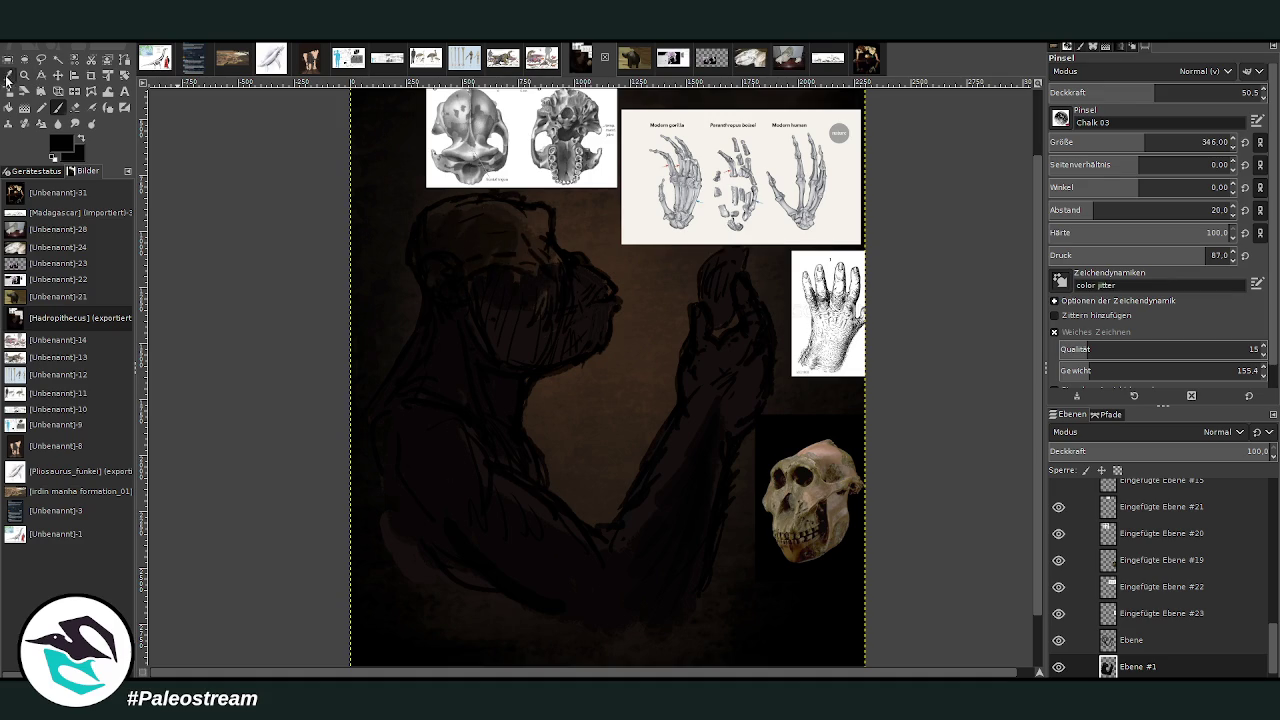
# Sample a slightly lighter dark colour and zoom out to see the whole image.
pyautogui.press('o')
pyautogui.click(631, 469)
pyautogui.click(57, 108)
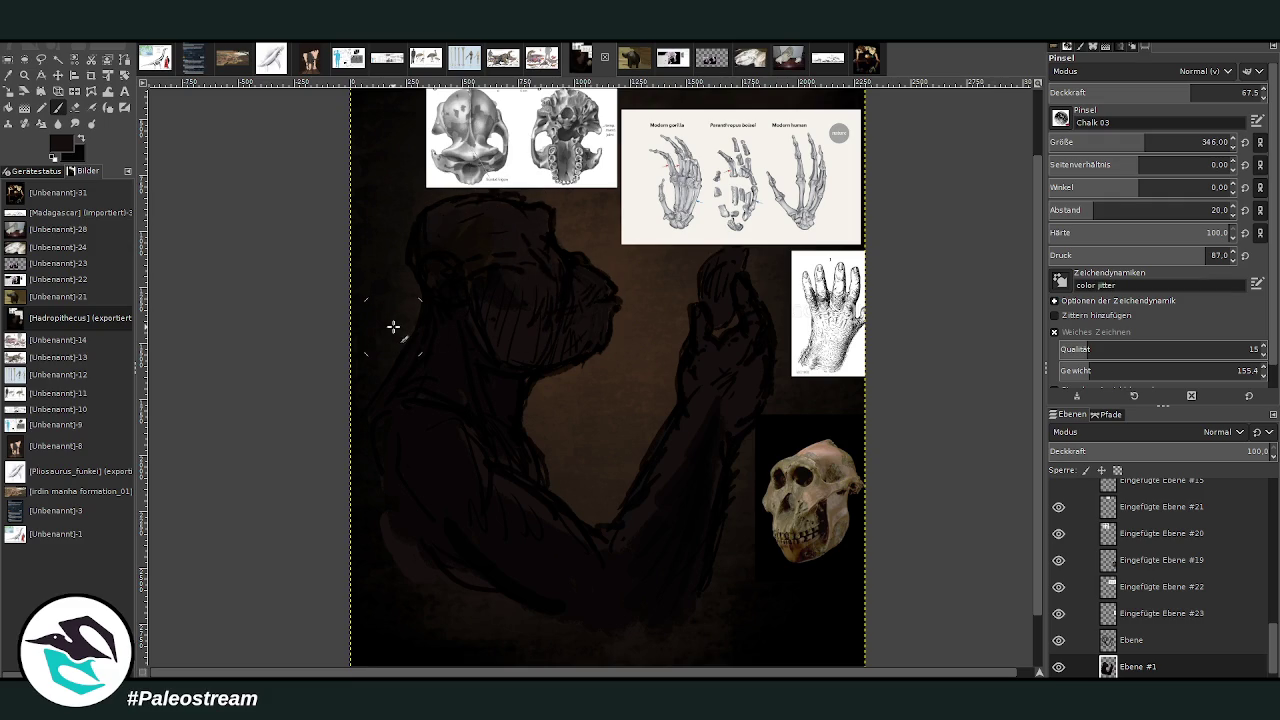
pyautogui.click(24, 75)
pyautogui.press('-')
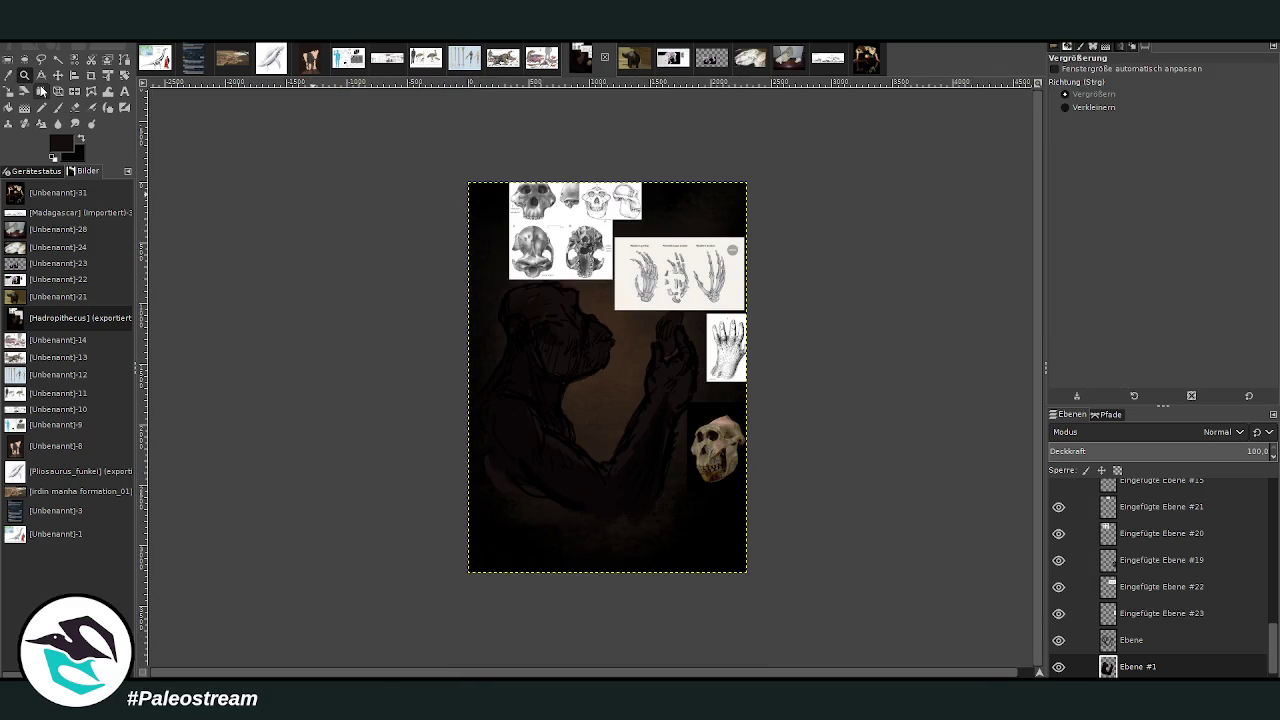
pyautogui.press('p')
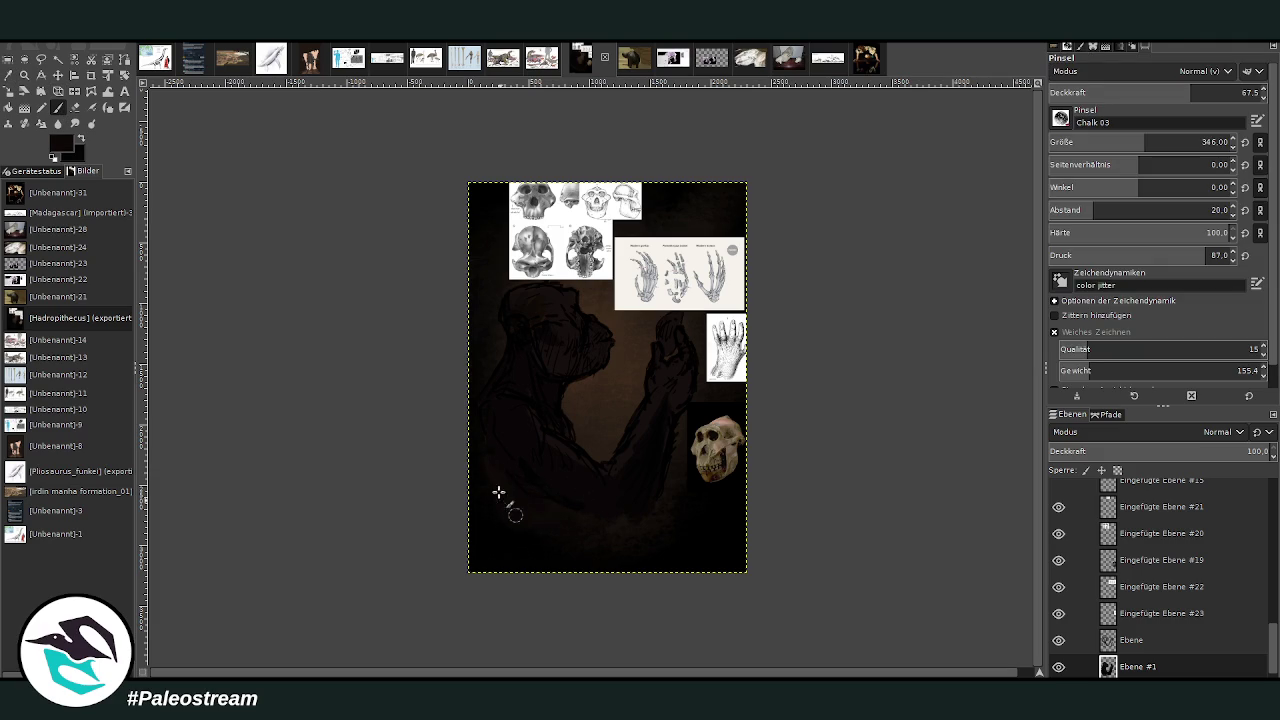
# Move the gorilla hand and skull reference plates to the canvas's right edge and top.
pyautogui.press('-')
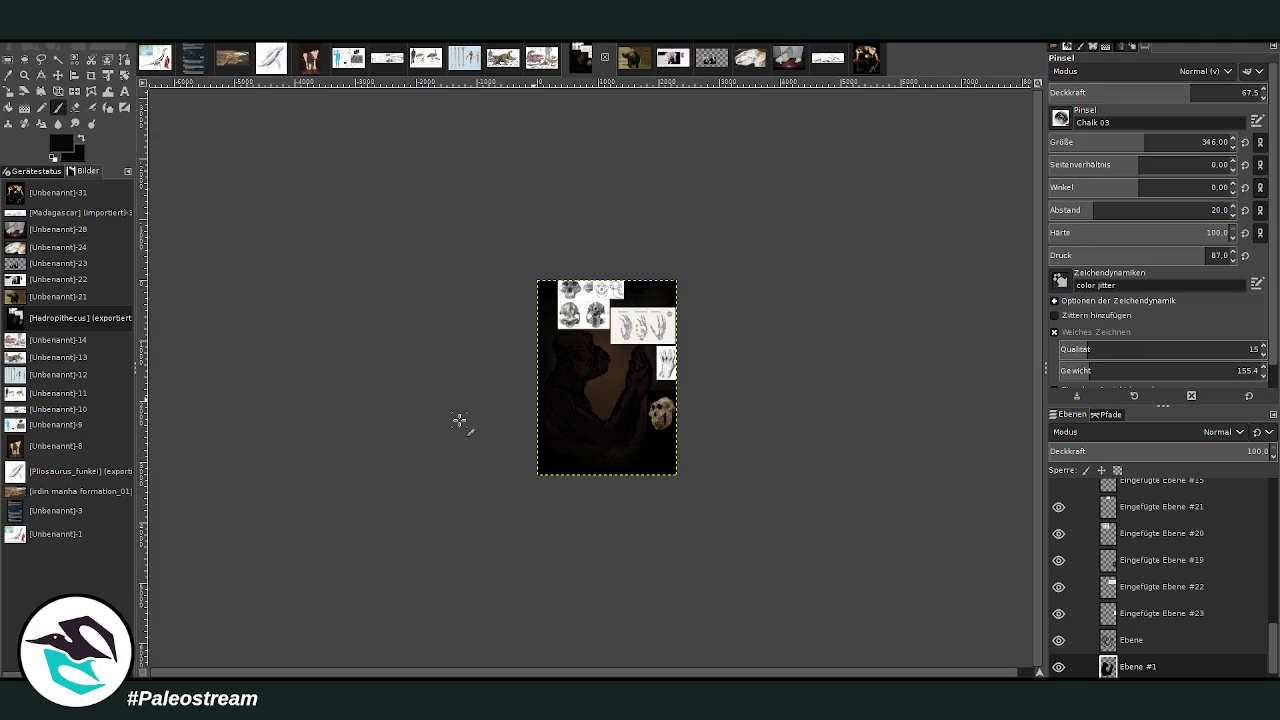
pyautogui.click(26, 75)
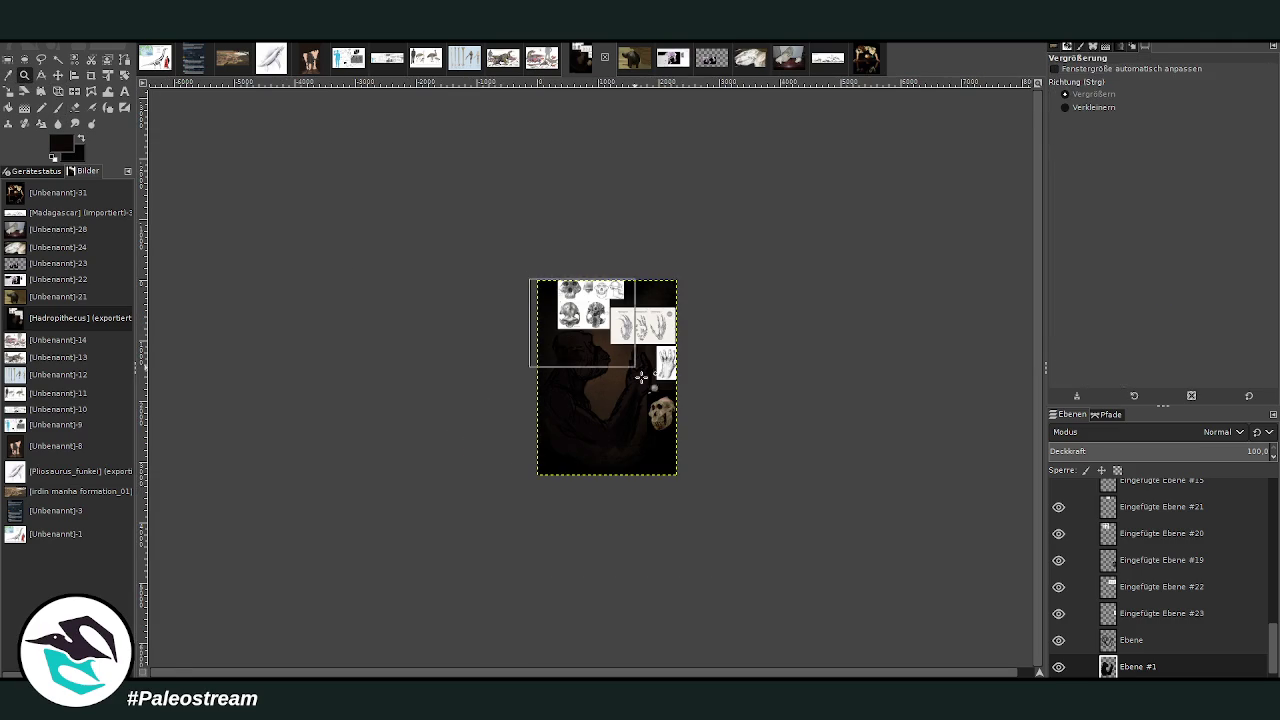
pyautogui.moveTo(535, 285); pyautogui.dragTo(699, 485)
pyautogui.moveTo(423, 117); pyautogui.dragTo(711, 437)
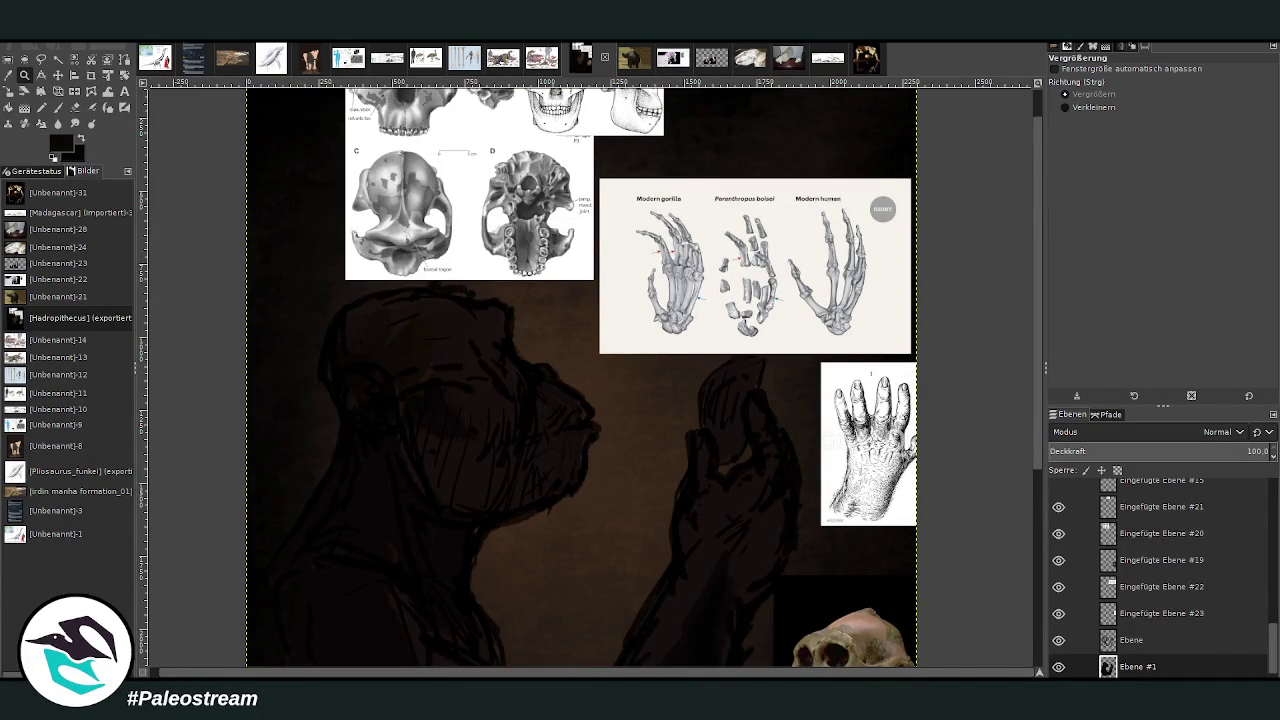
pyautogui.click(58, 75)
pyautogui.moveTo(670, 185); pyautogui.dragTo(889, 185)
pyautogui.moveTo(510, 145)
pyautogui.mouseDown()
pyautogui.moveTo(735, 170)
pyautogui.moveTo(980, 172)
pyautogui.mouseUp()
pyautogui.moveTo(560, 112); pyautogui.dragTo(781, 125)
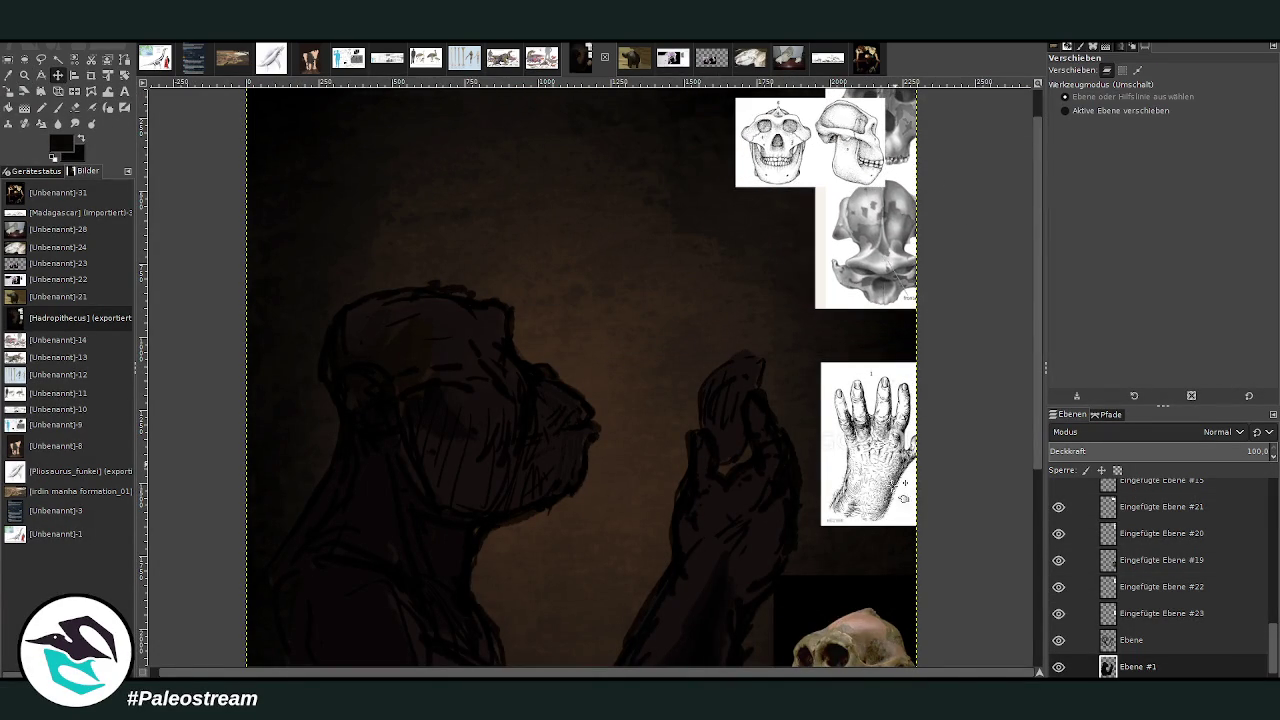
pyautogui.moveTo(850, 640); pyautogui.dragTo(790, 332)
pyautogui.moveTo(820, 530); pyautogui.dragTo(698, 165)
pyautogui.moveTo(794, 135); pyautogui.dragTo(829, 145)
# Zoom in on the face and raised hand and select the layer Ebene.
pyautogui.press('z')
pyautogui.moveTo(423, 183); pyautogui.dragTo(783, 620)
pyautogui.scroll(-1, 1267, 645)
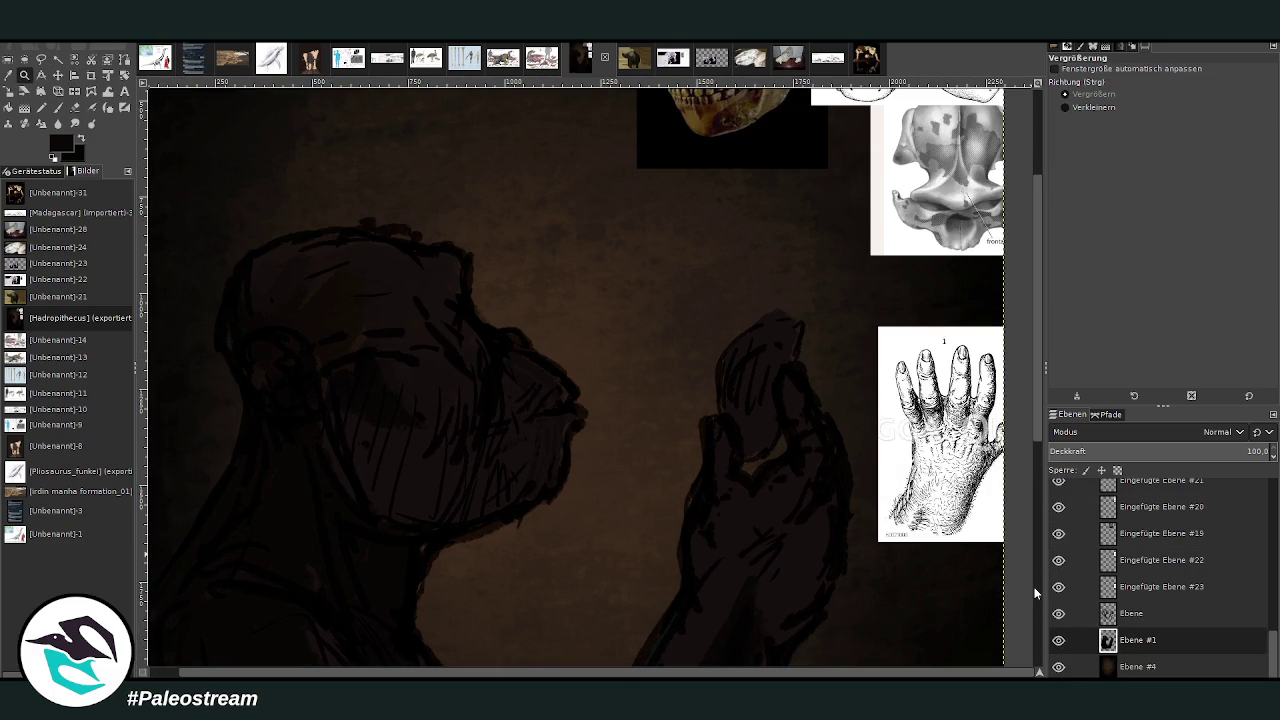
pyautogui.click(1128, 613)
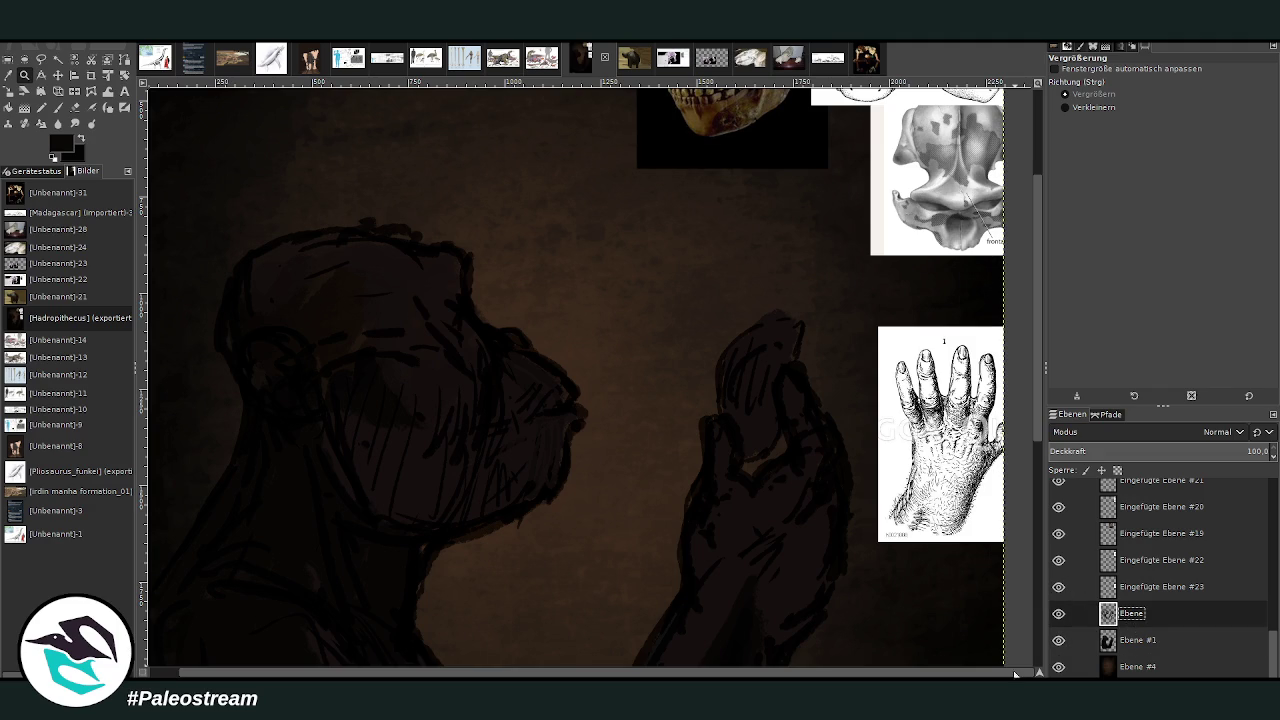
# On a new layer, draw a bi-linear beige gradient beam slanting toward the raised hand.
pyautogui.hotkey('shift', 'ctrl', 'n')
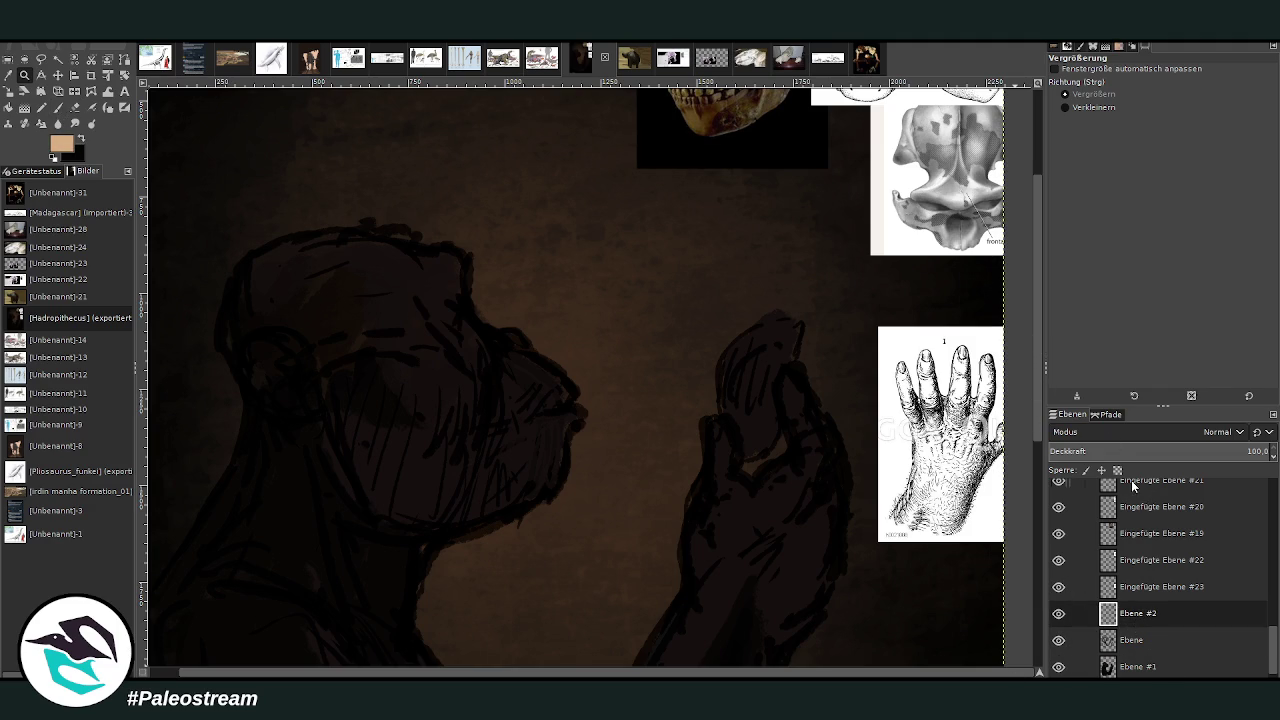
pyautogui.click(37, 106)
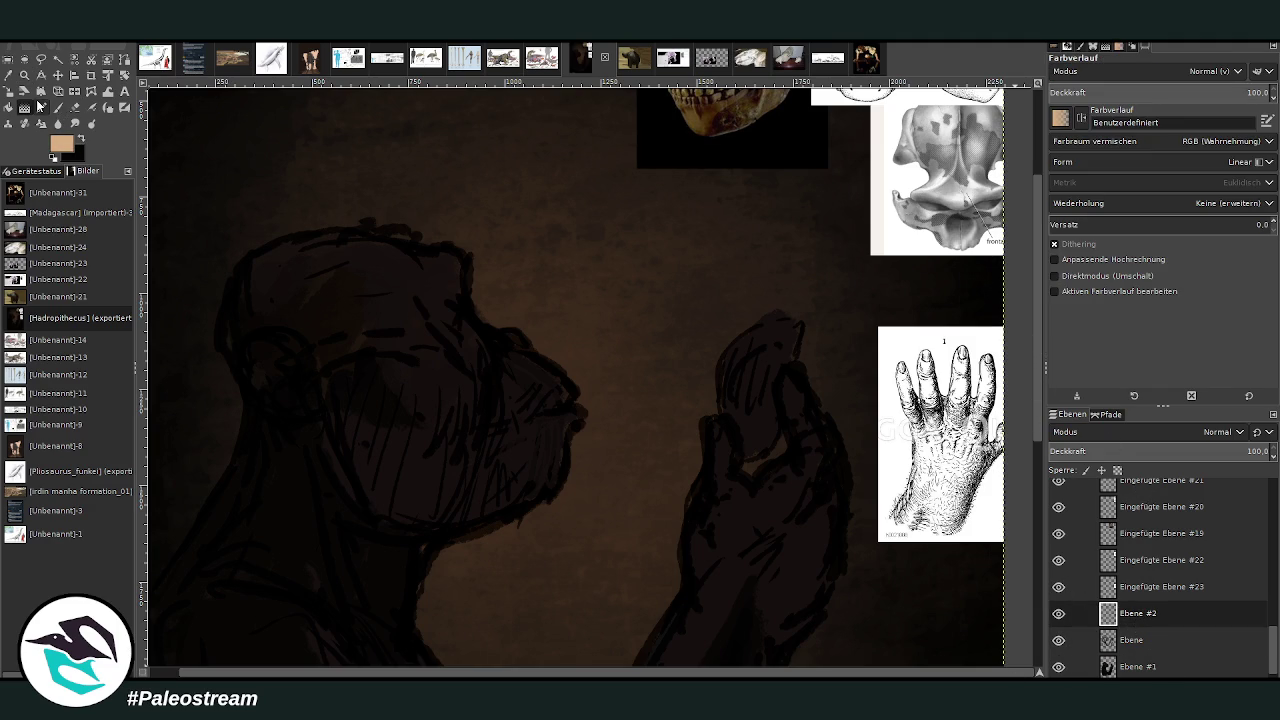
pyautogui.click(1097, 165)
pyautogui.scroll(-1, 1065, 162)
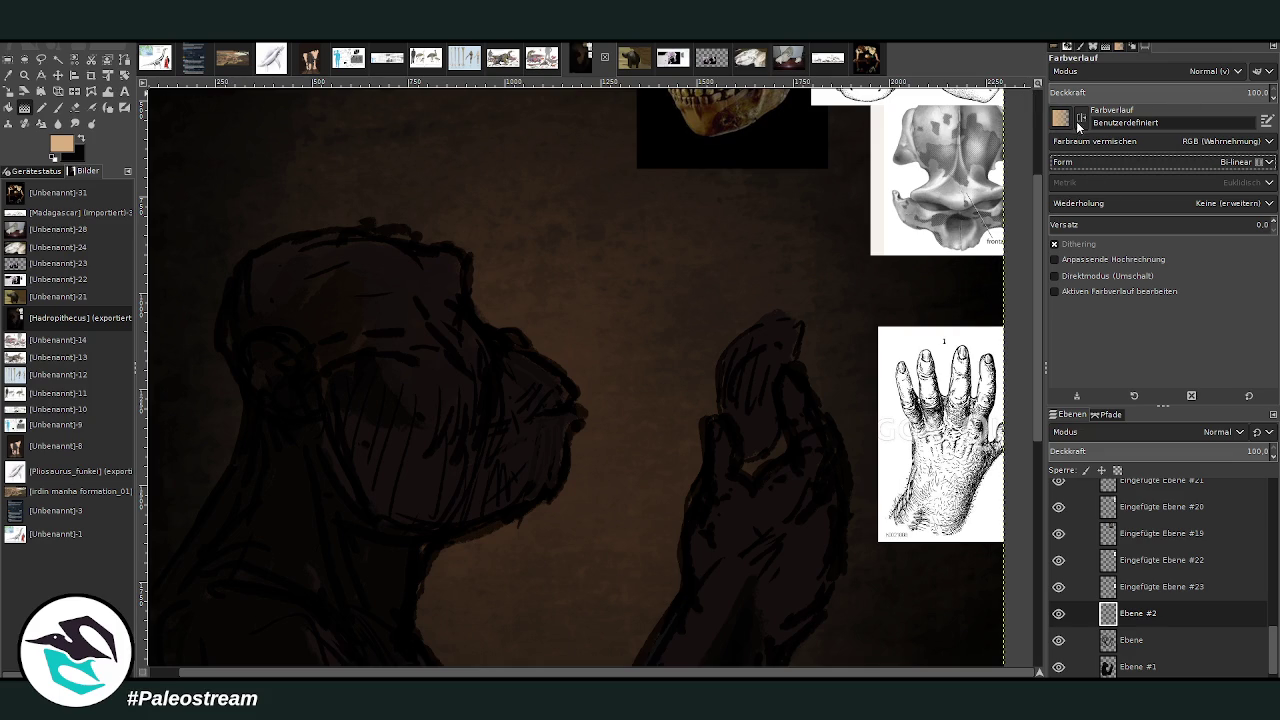
pyautogui.click(1156, 92)
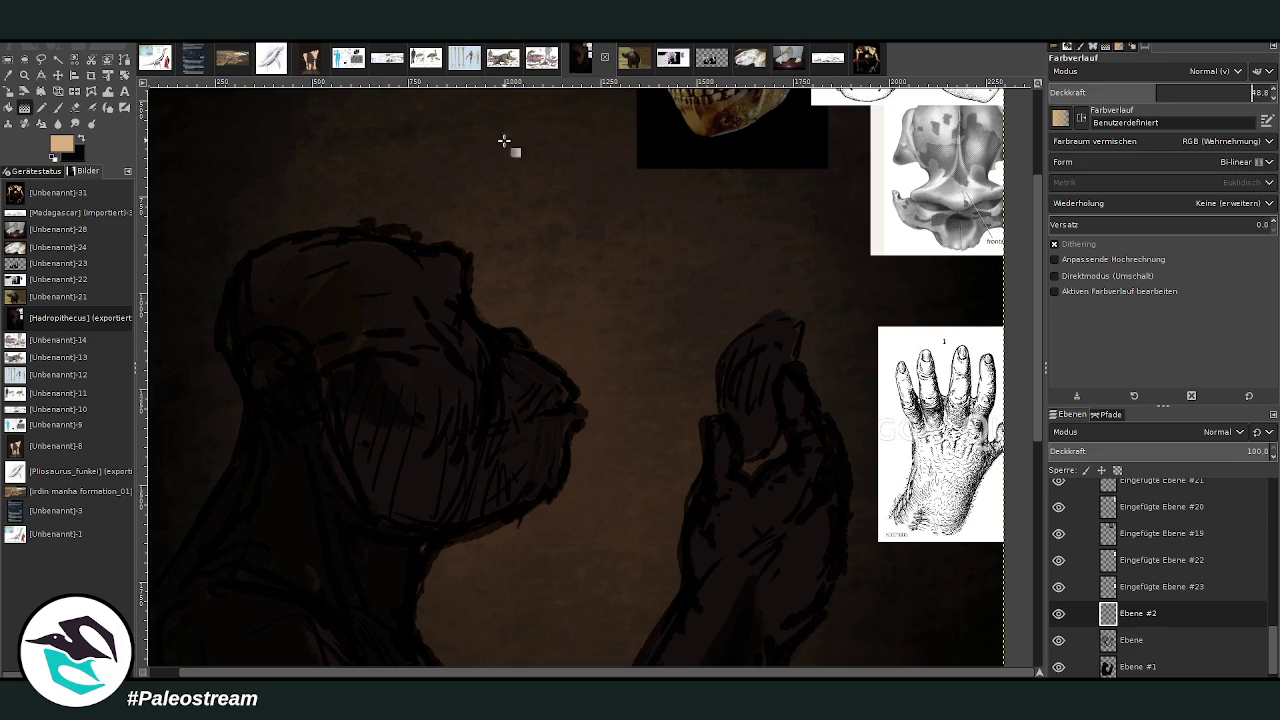
pyautogui.moveTo(587, 230)
pyautogui.mouseDown()
pyautogui.moveTo(627, 166)
pyautogui.moveTo(653, 168)
pyautogui.moveTo(612, 207)
pyautogui.mouseUp()
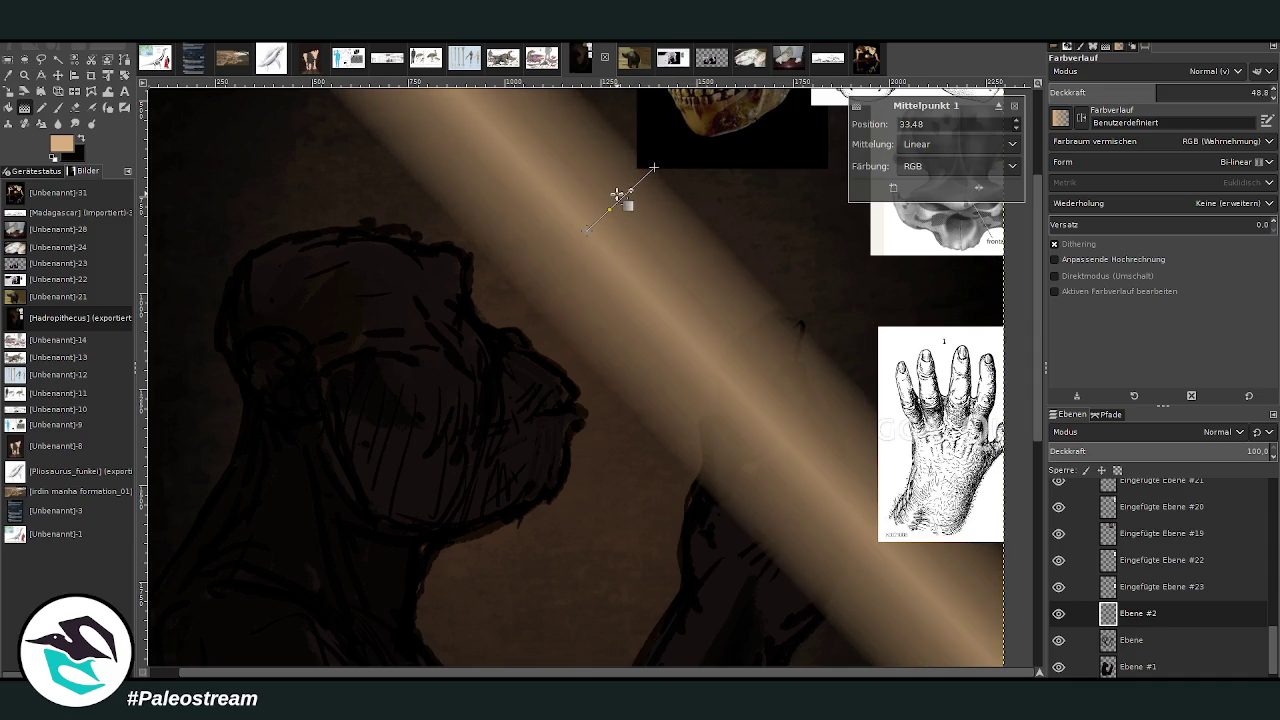
pyautogui.press('Return')
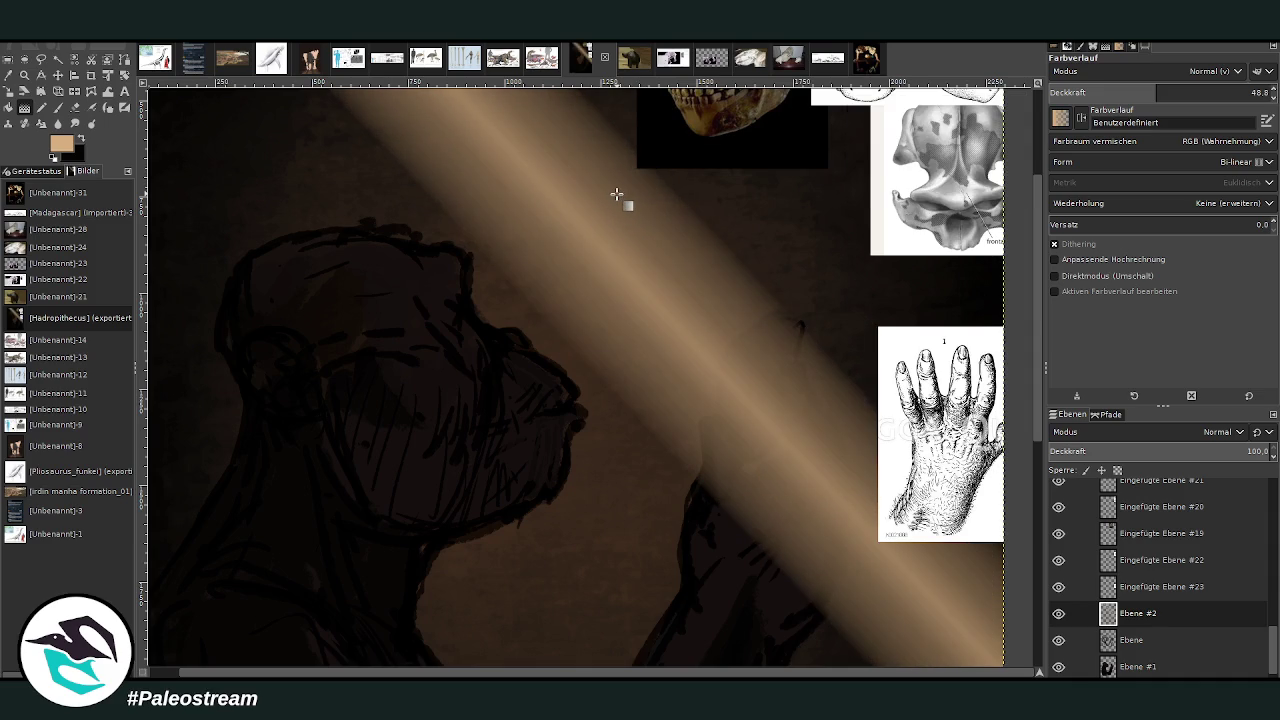
pyautogui.press('-')
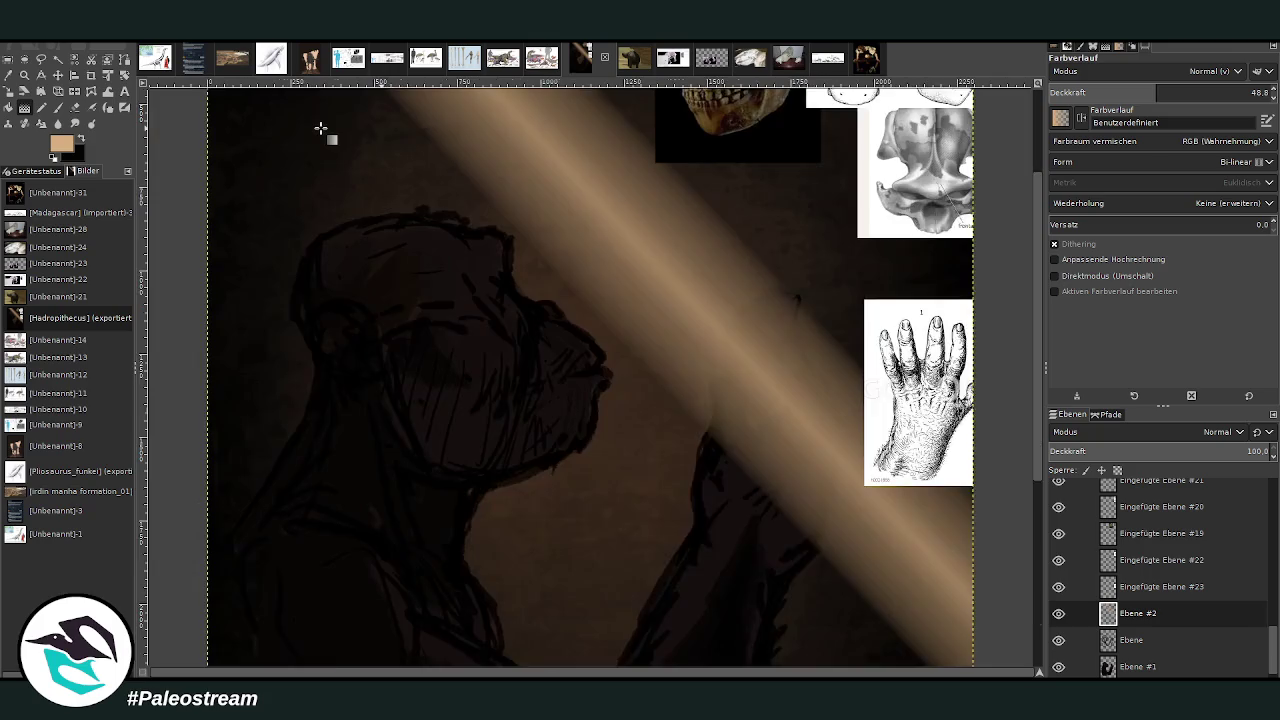
pyautogui.press('-')
pyautogui.scroll(2, 954, 204)
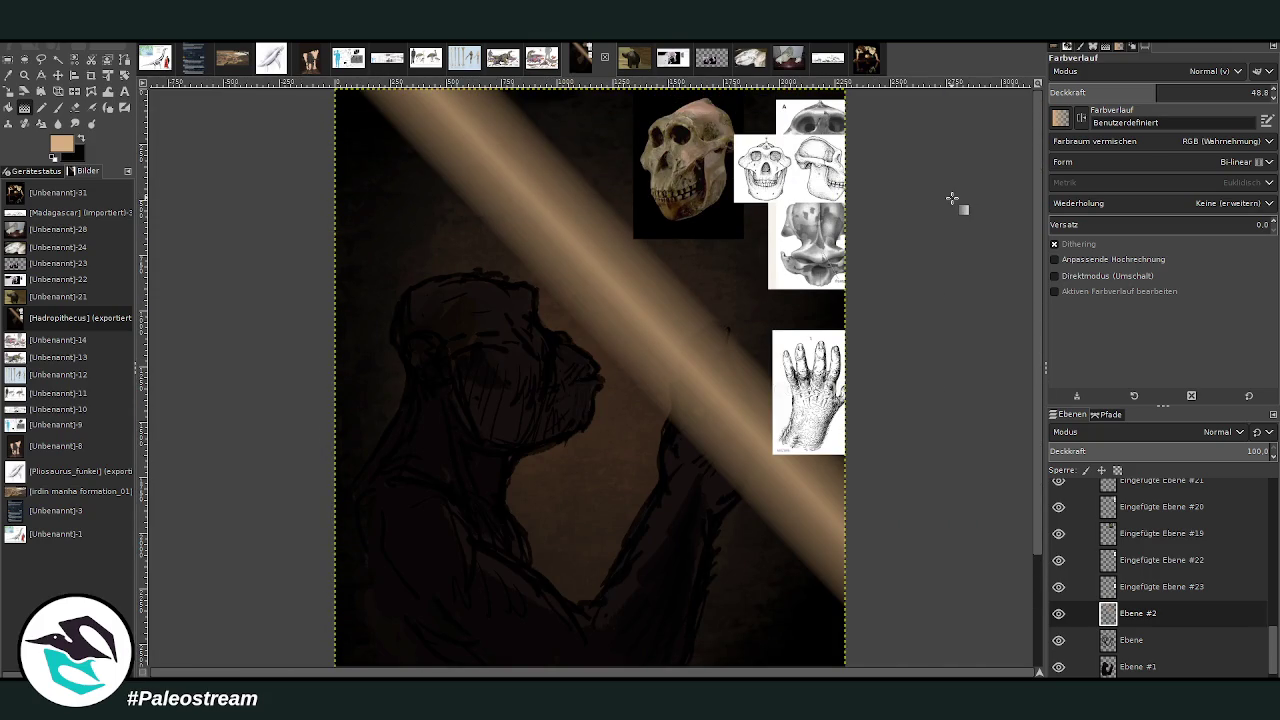
pyautogui.click(82, 105)
# Erase the beam's tail past the hand with a size-659 eraser at about 86% opacity.
pyautogui.moveTo(1160, 142); pyautogui.dragTo(1195, 142)
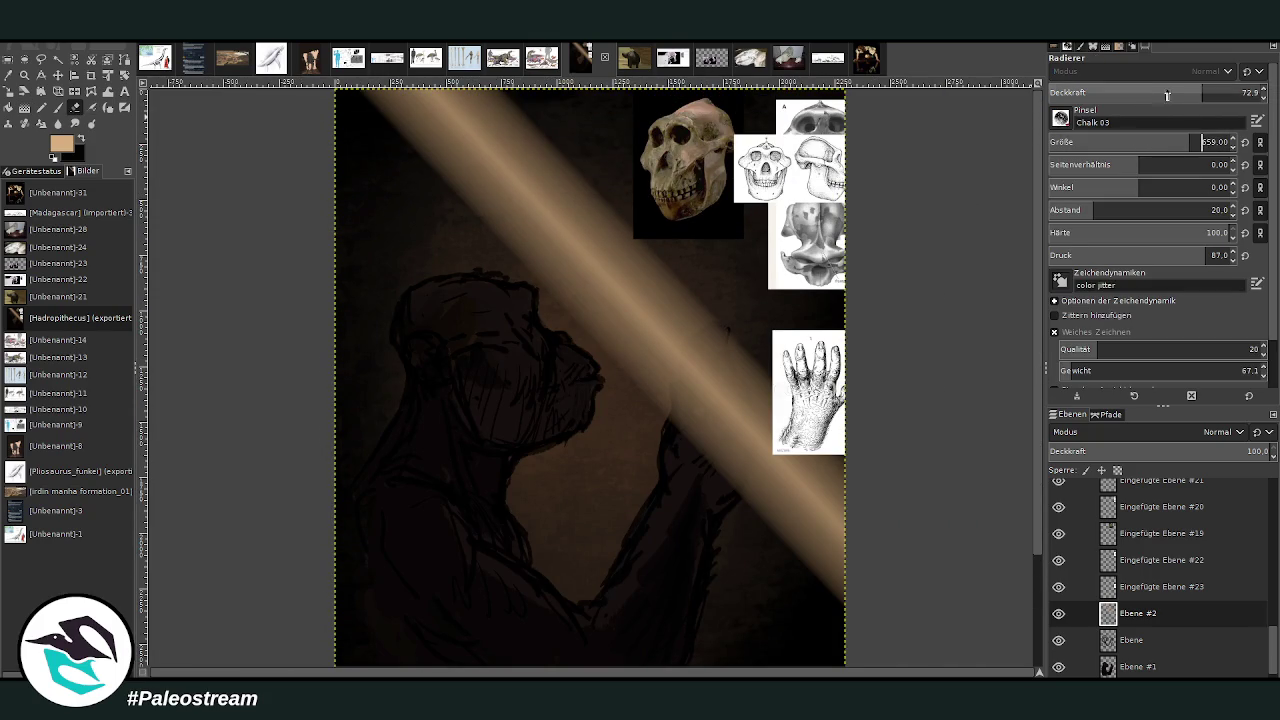
pyautogui.moveTo(1203, 92); pyautogui.dragTo(1234, 90)
pyautogui.moveTo(768, 455)
pyautogui.mouseDown()
pyautogui.moveTo(835, 482)
pyautogui.moveTo(760, 451)
pyautogui.moveTo(751, 491)
pyautogui.moveTo(788, 560)
pyautogui.moveTo(837, 491)
pyautogui.moveTo(720, 503)
pyautogui.moveTo(775, 400)
pyautogui.mouseUp()
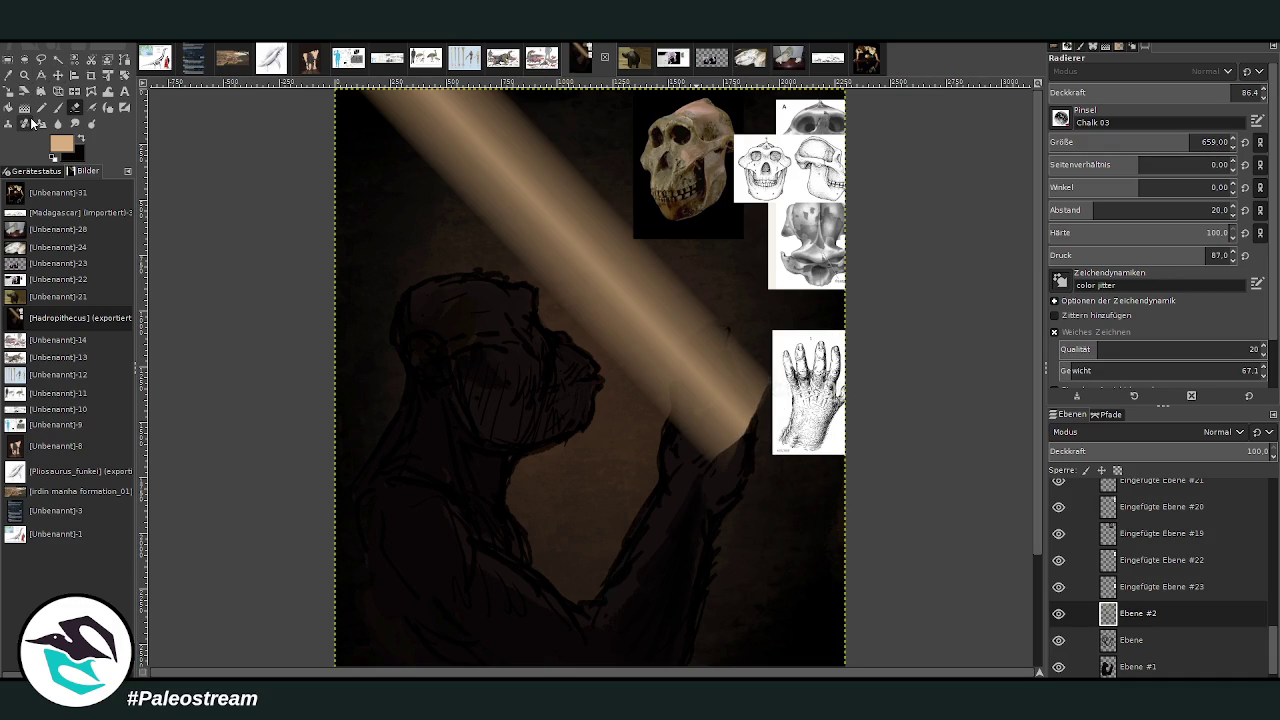
pyautogui.press('-')
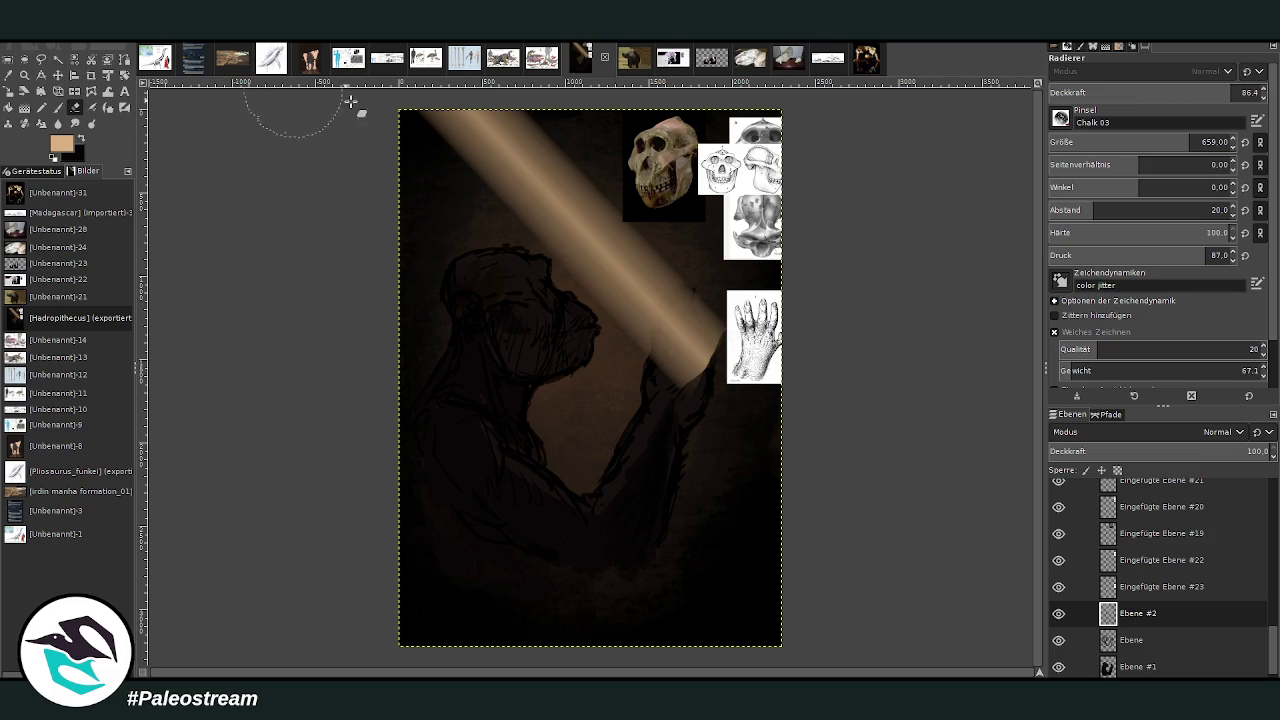
pyautogui.click(91, 75)
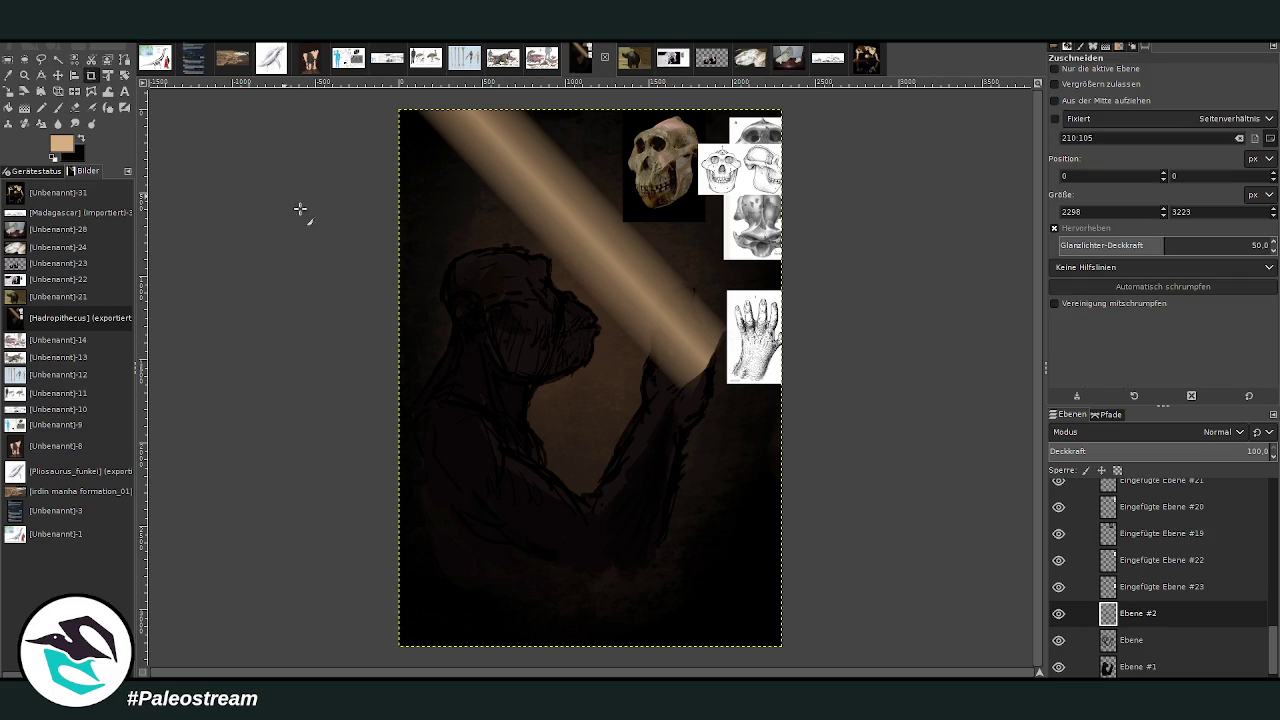
# Crop the beam layer to the upper rectangle and start its perspective transform.
pyautogui.moveTo(400, 110); pyautogui.dragTo(735, 397)
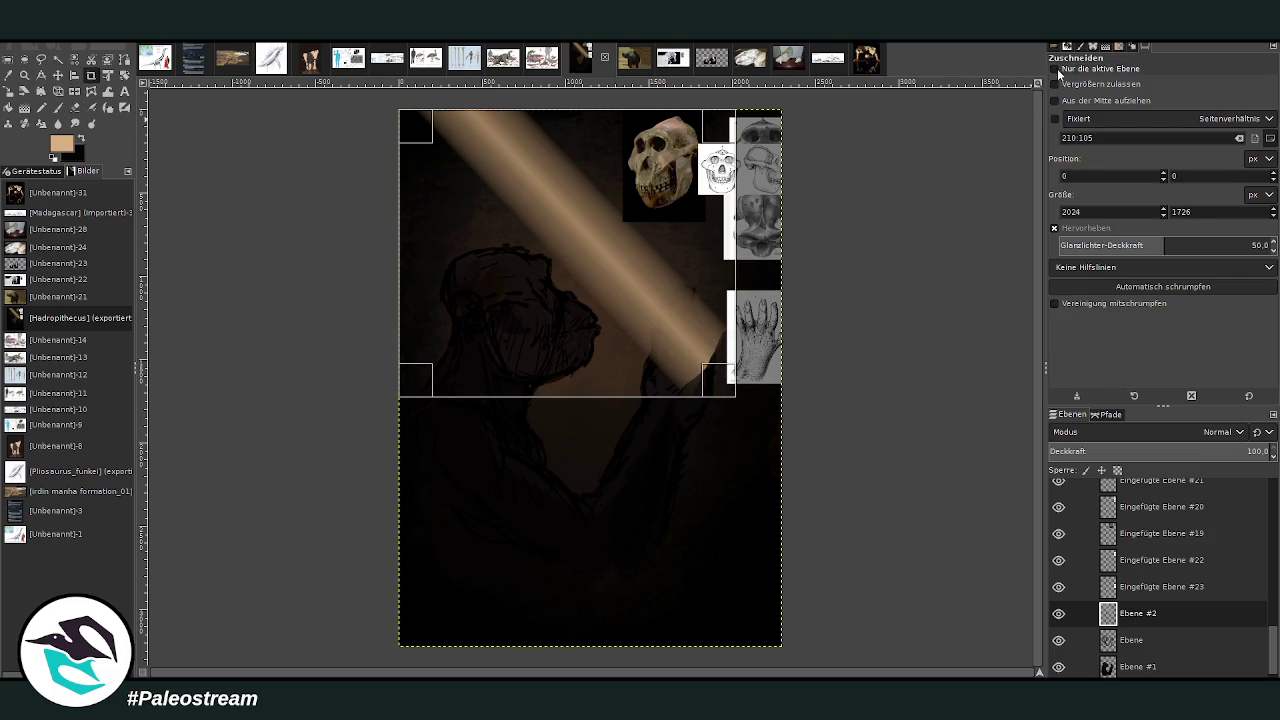
pyautogui.press('Return')
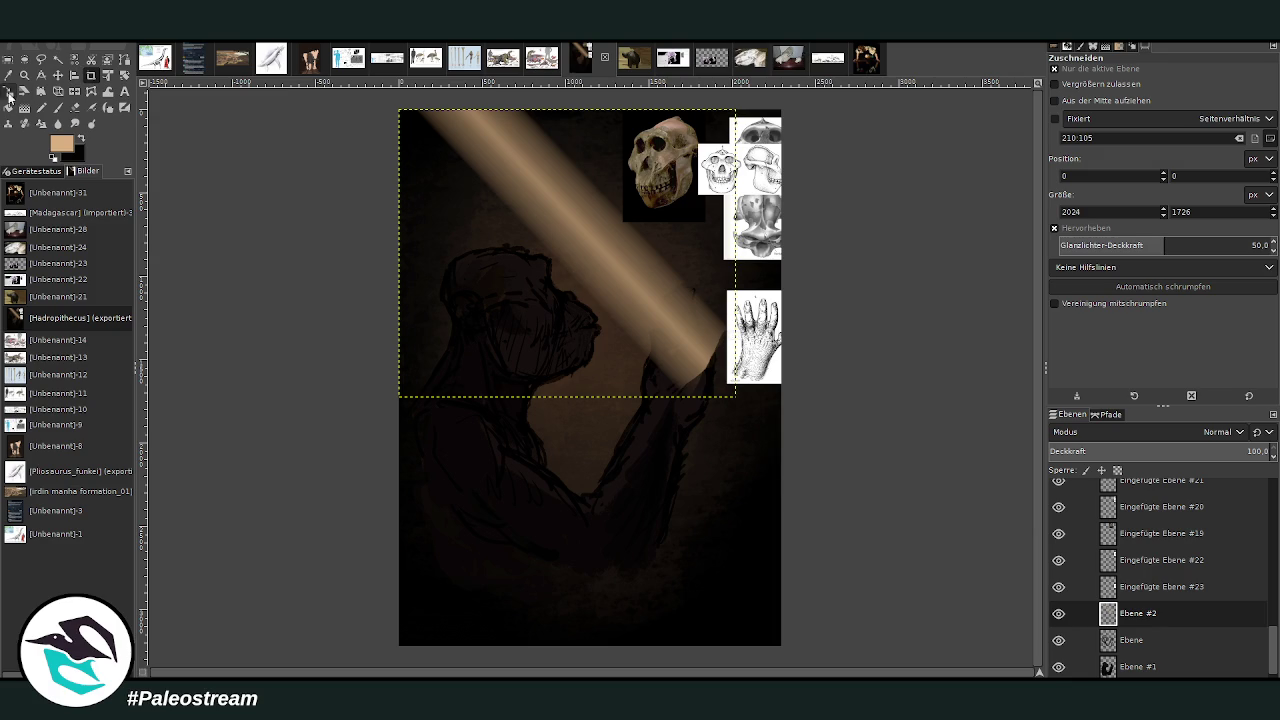
pyautogui.hotkey('shift', 'p')
pyautogui.click(485, 180)
pyautogui.moveTo(485, 180); pyautogui.dragTo(495, 192)
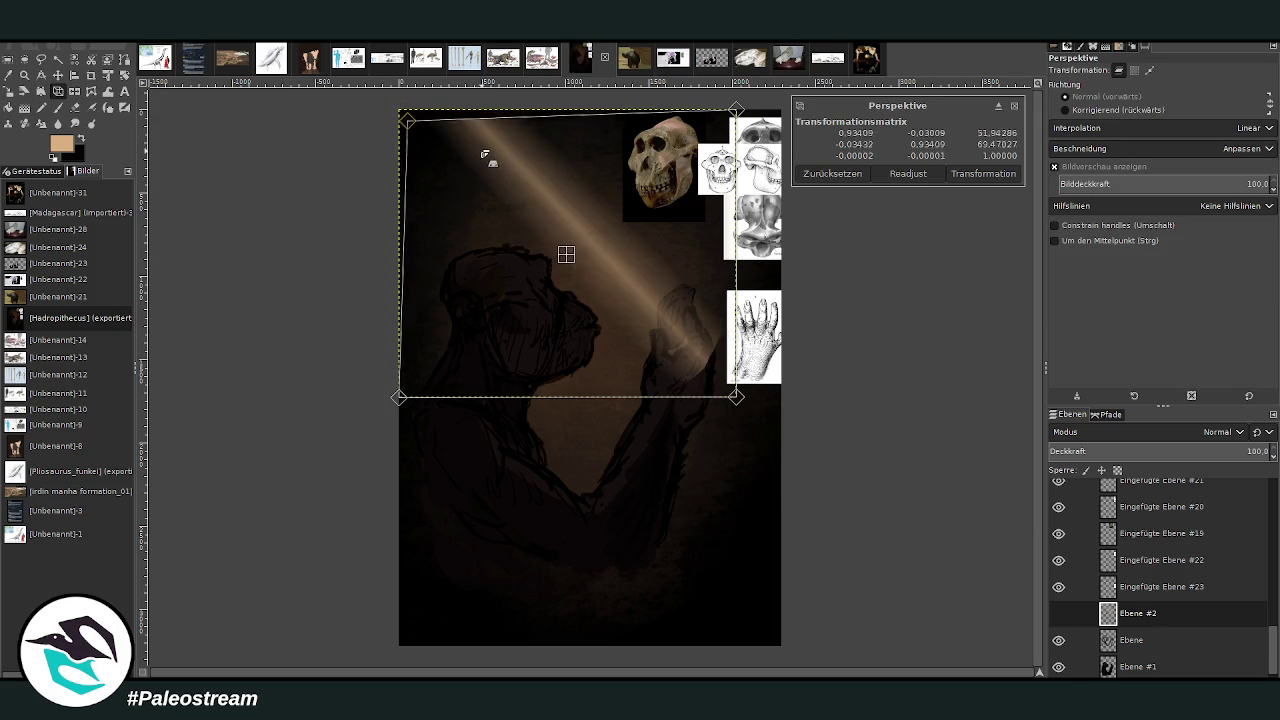
pyautogui.moveTo(700, 358); pyautogui.dragTo(709, 362)
# Stretch the beam's perspective corners up-left and down-right, apply it, and zoom onto the upper painting.
pyautogui.moveTo(494, 178); pyautogui.dragTo(449, 133)
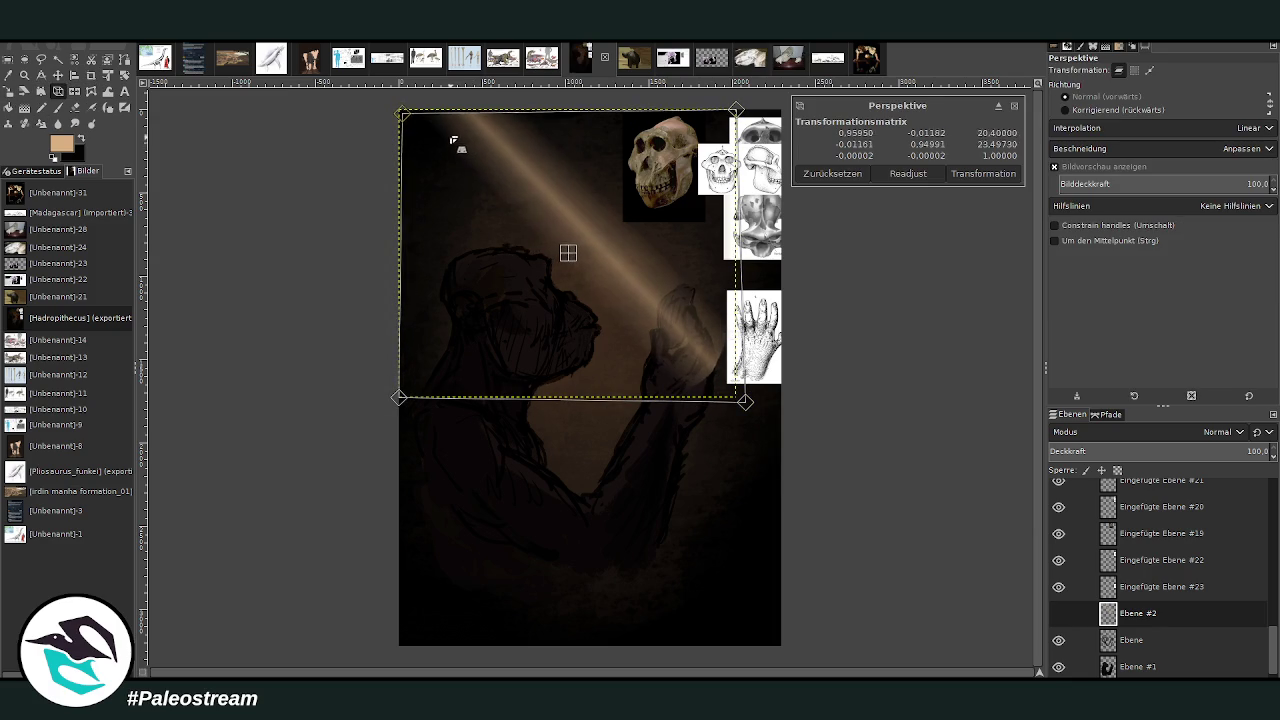
pyautogui.moveTo(569, 254); pyautogui.dragTo(554, 239)
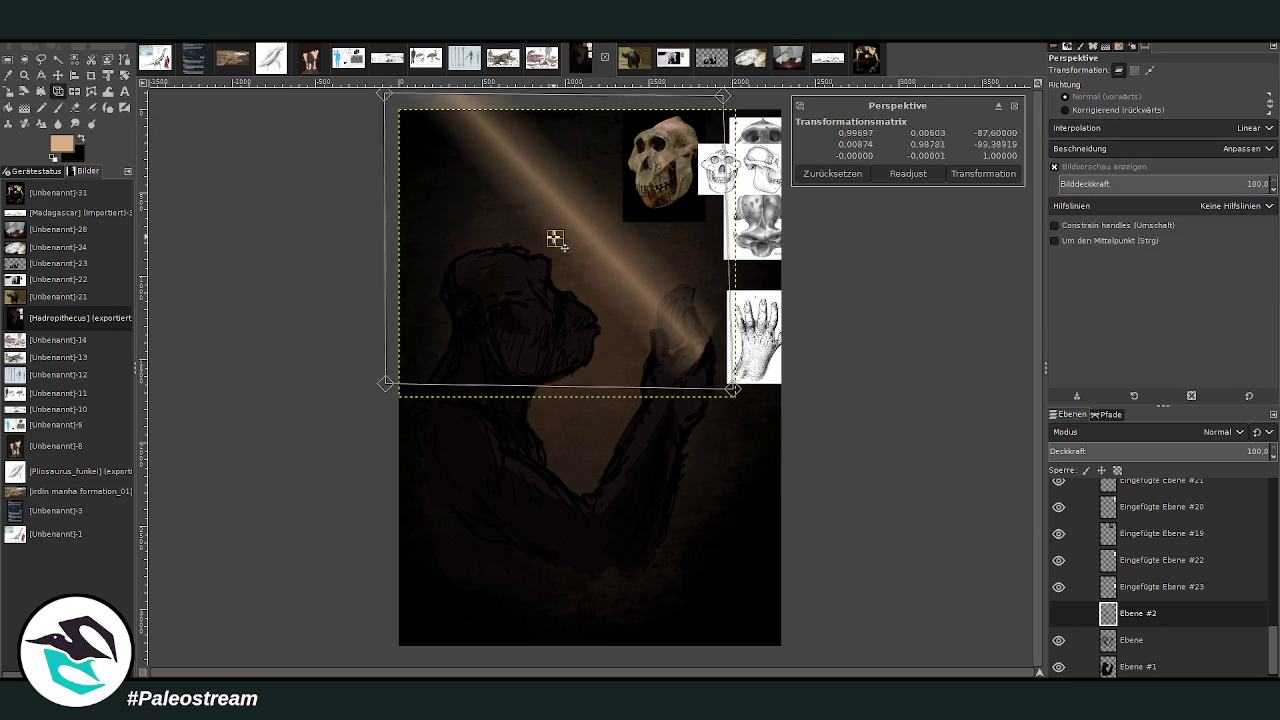
pyautogui.moveTo(640, 317); pyautogui.dragTo(645, 330)
pyautogui.moveTo(432, 138); pyautogui.dragTo(442, 143)
pyautogui.moveTo(742, 410); pyautogui.dragTo(757, 422)
pyautogui.moveTo(405, 117)
pyautogui.mouseDown()
pyautogui.moveTo(400, 101)
pyautogui.moveTo(407, 109)
pyautogui.mouseUp()
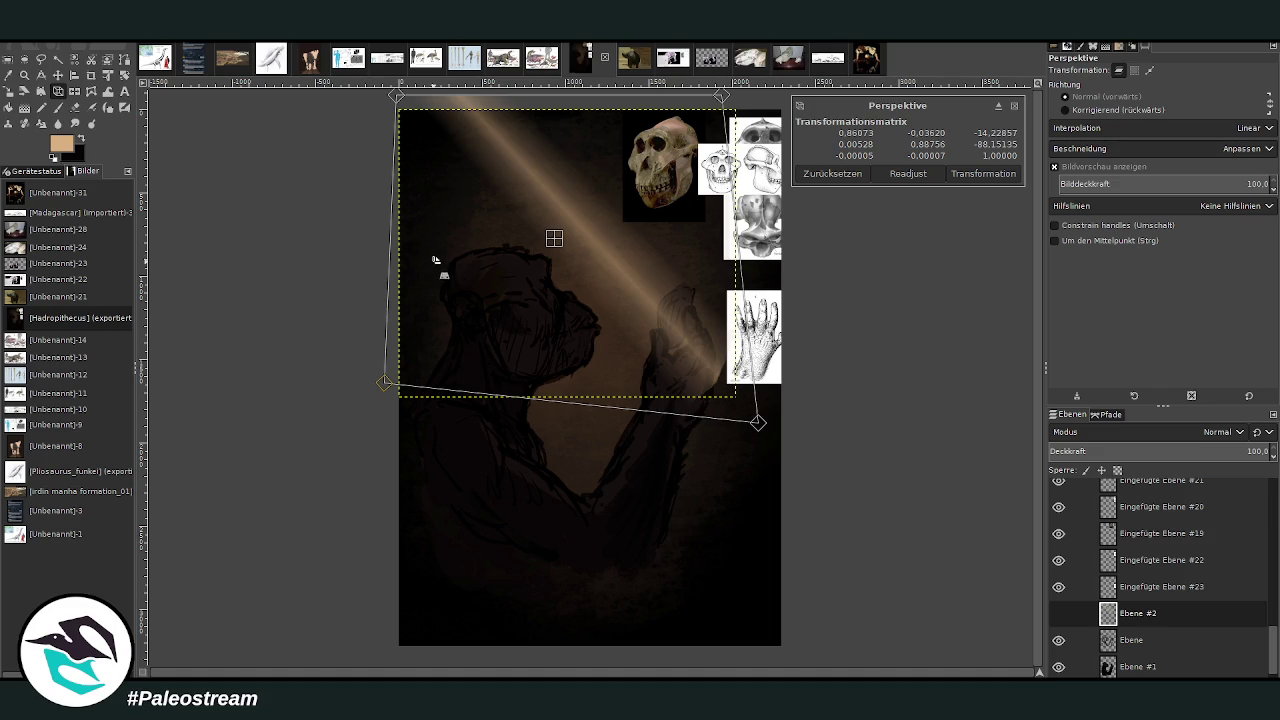
pyautogui.press('Return')
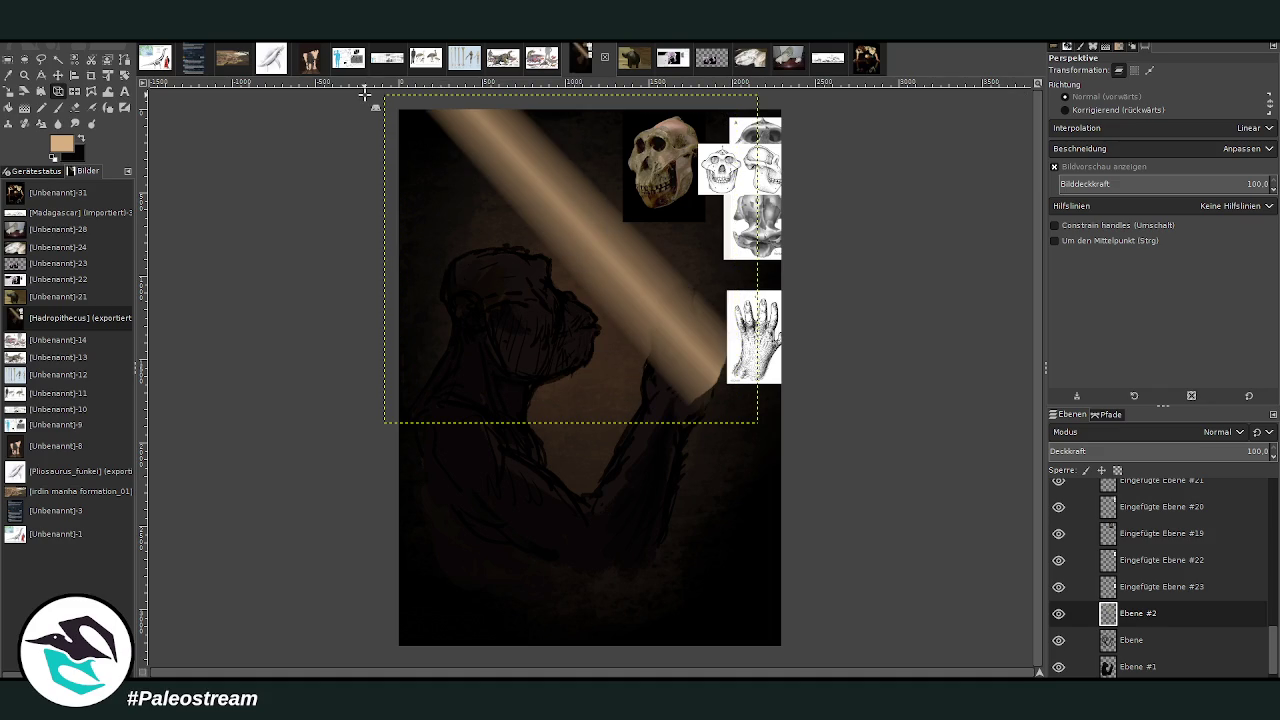
pyautogui.click(24, 75)
pyautogui.moveTo(400, 128); pyautogui.dragTo(794, 491)
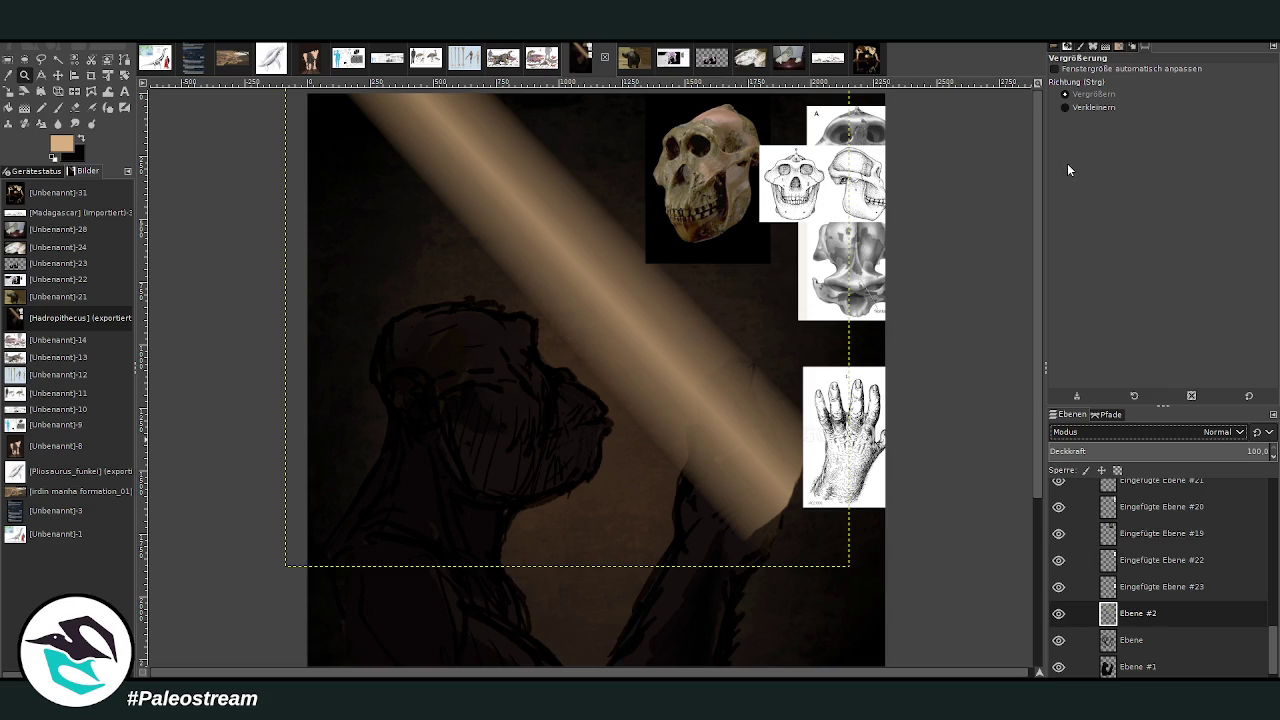
pyautogui.hotkey('shift', 'alt', '+')
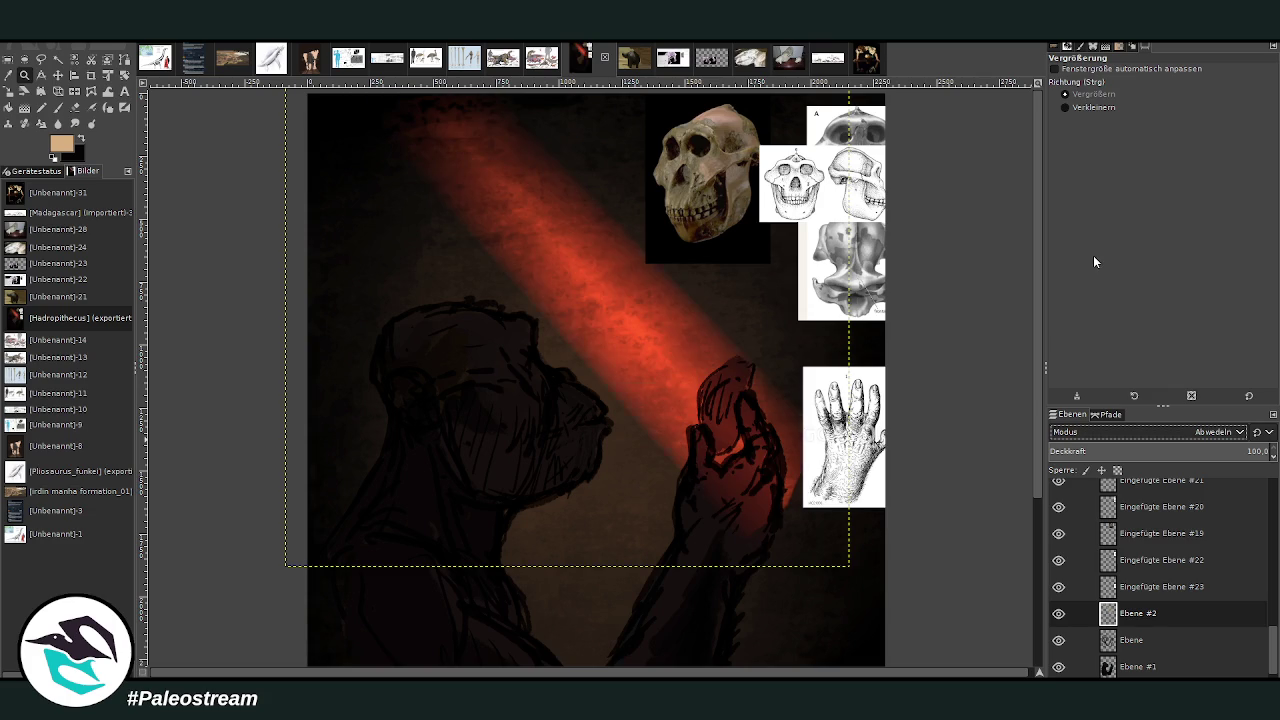
pyautogui.moveTo(1160, 451); pyautogui.dragTo(1085, 489)
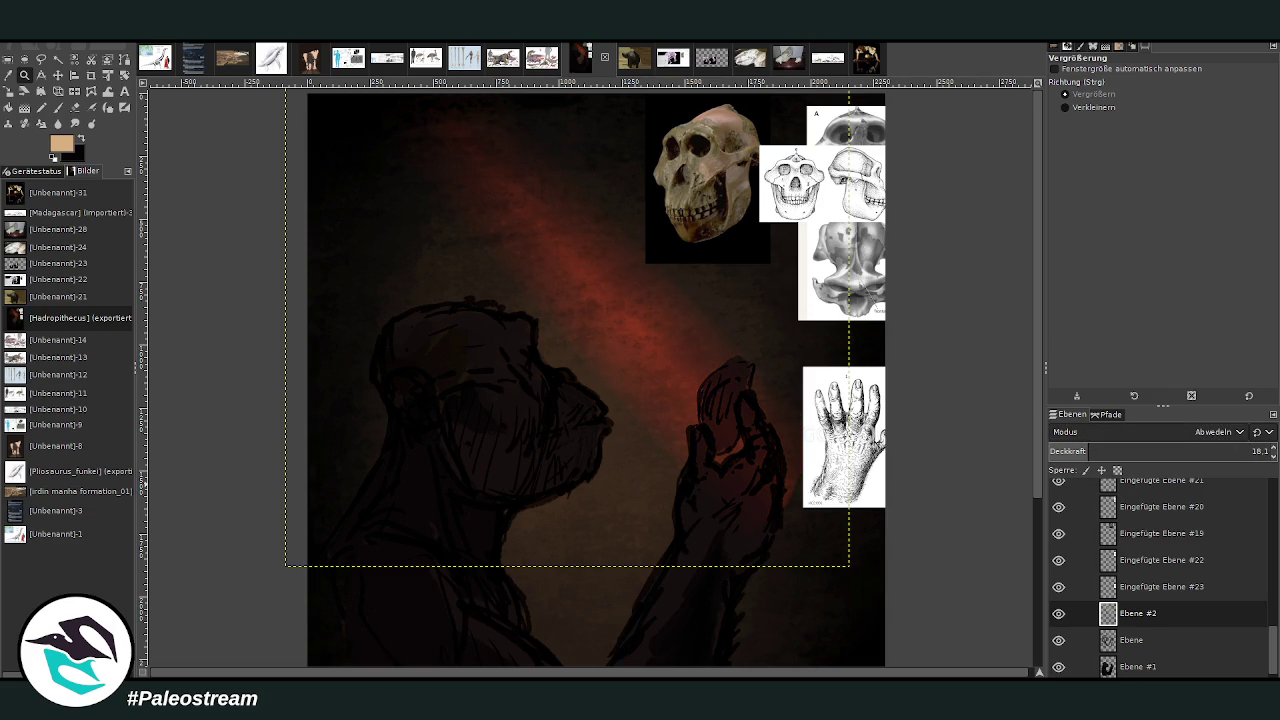
pyautogui.hotkey('shift', 'ctrl', 'd')
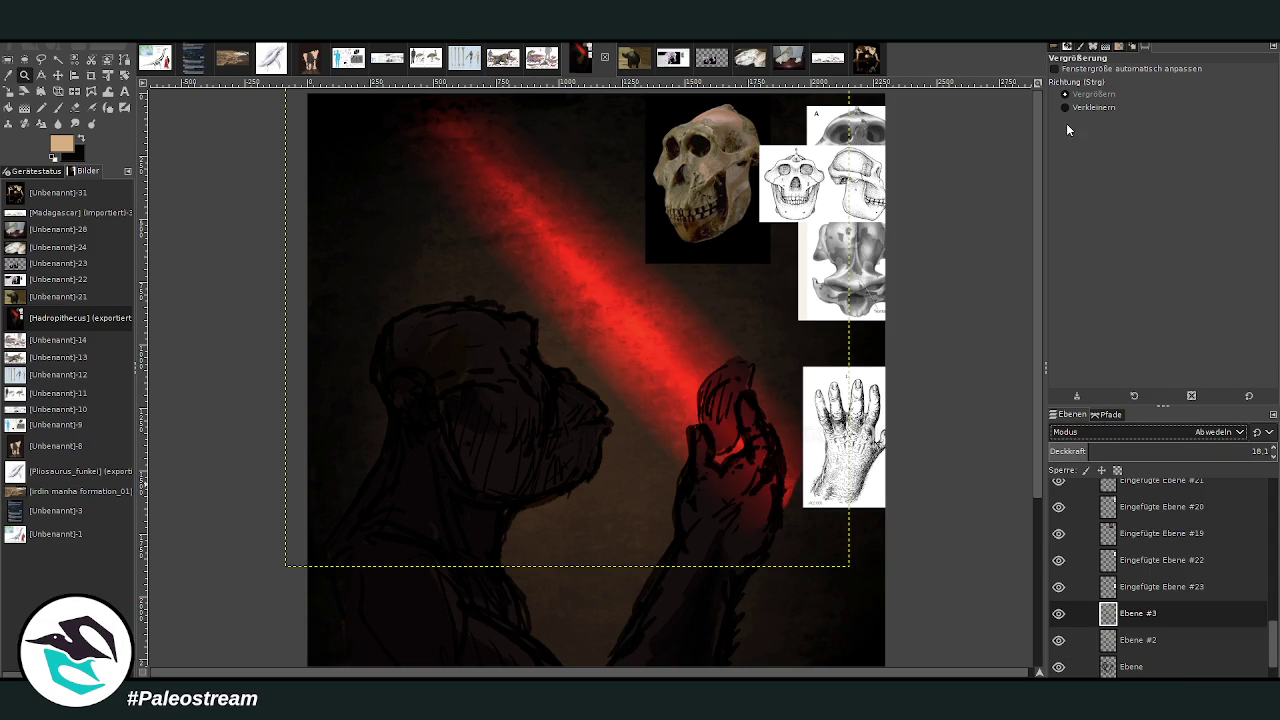
pyautogui.scroll(3, 1150, 432)
pyautogui.click(1097, 452)
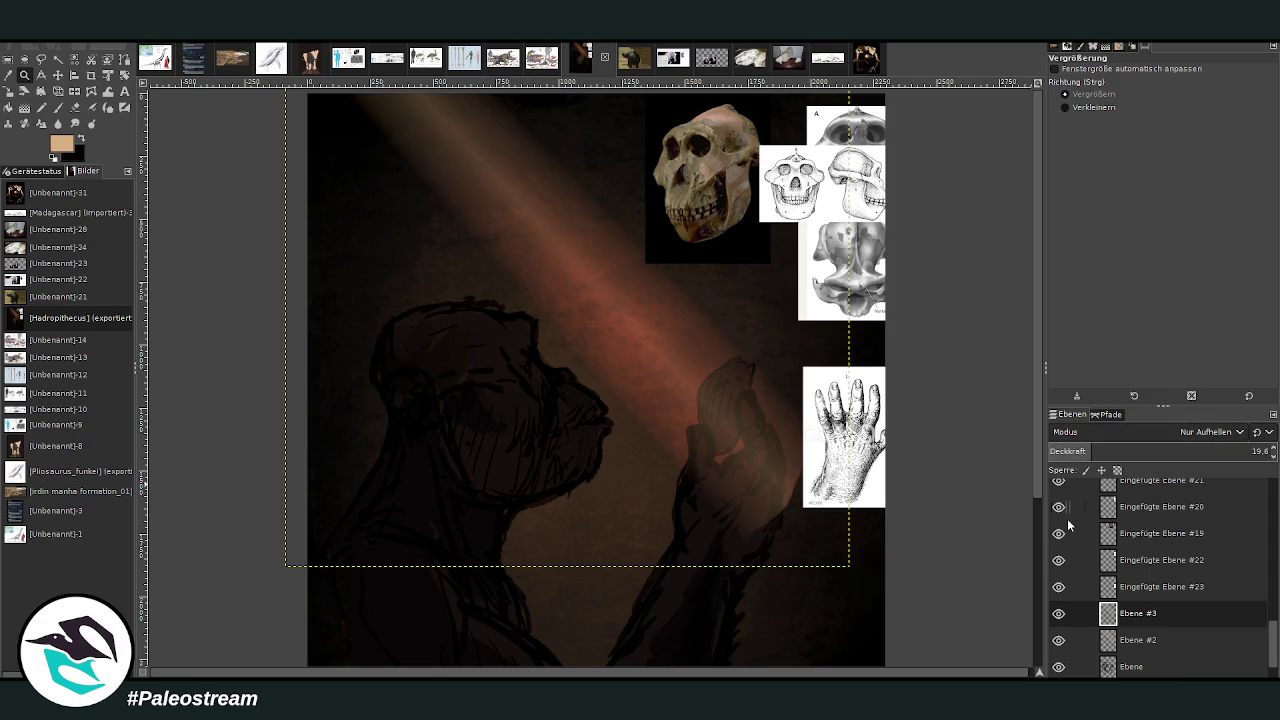
pyautogui.hotkey('ctrl', 'z')
pyautogui.hotkey('ctrl', 'z')
pyautogui.hotkey('ctrl', 'z')
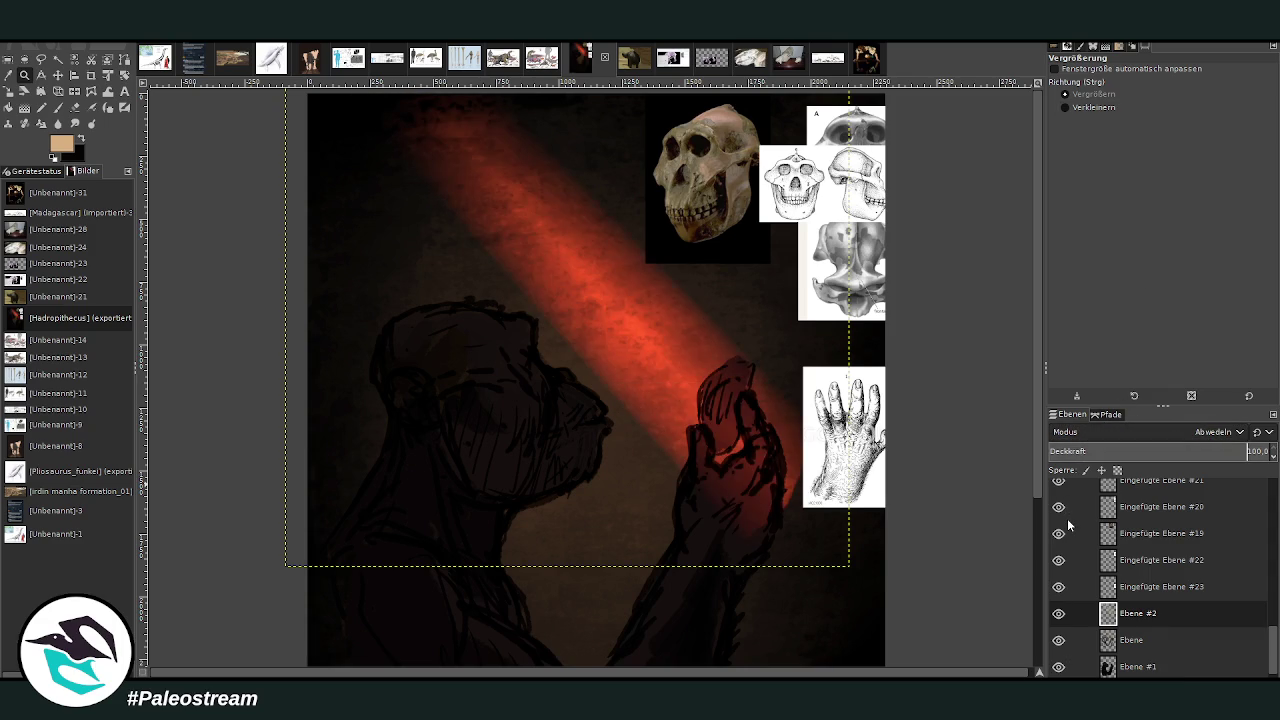
pyautogui.hotkey('ctrl', 'z')
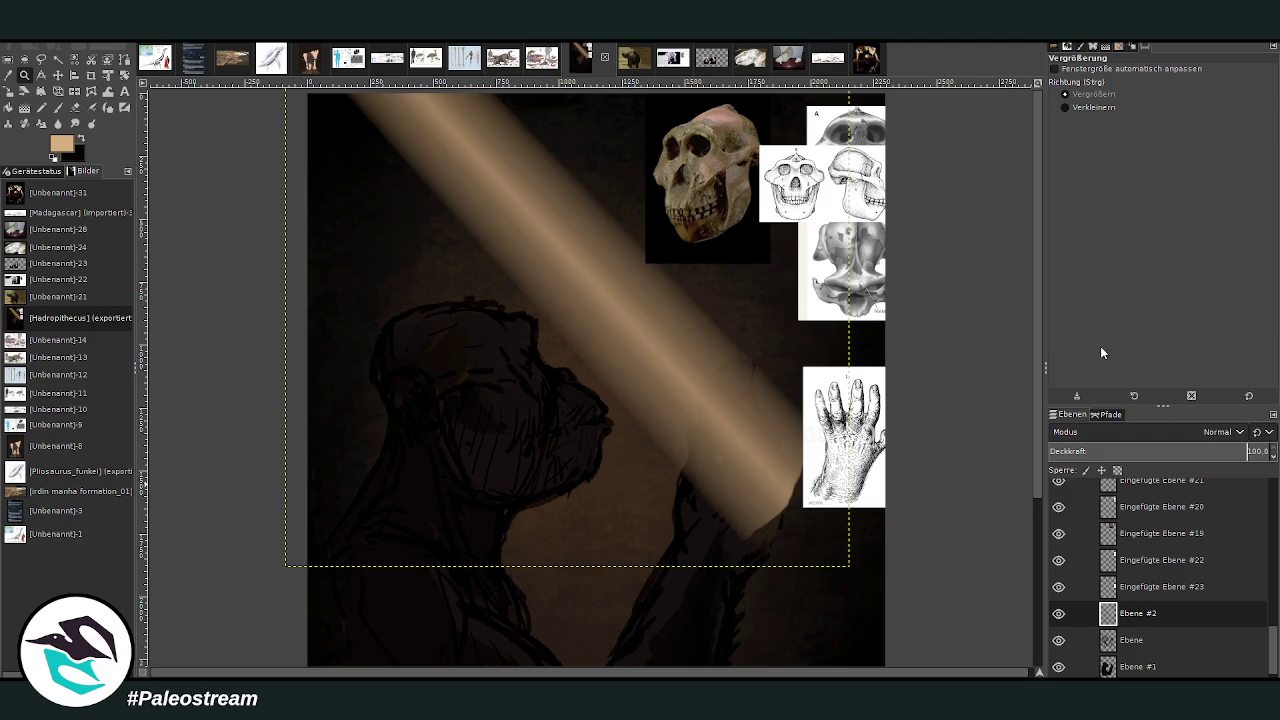
# Smudge the beam's lower end at about 30 strength, smearing it toward the skull.
pyautogui.click(75, 107)
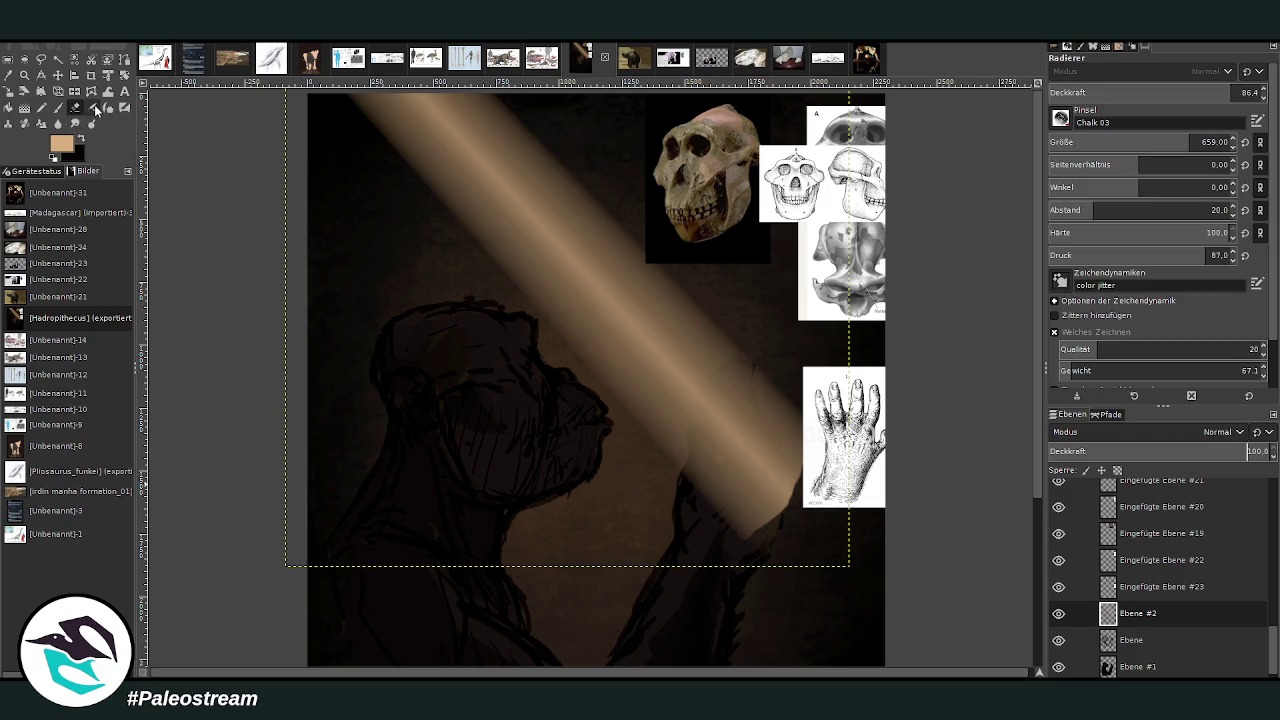
pyautogui.click(75, 123)
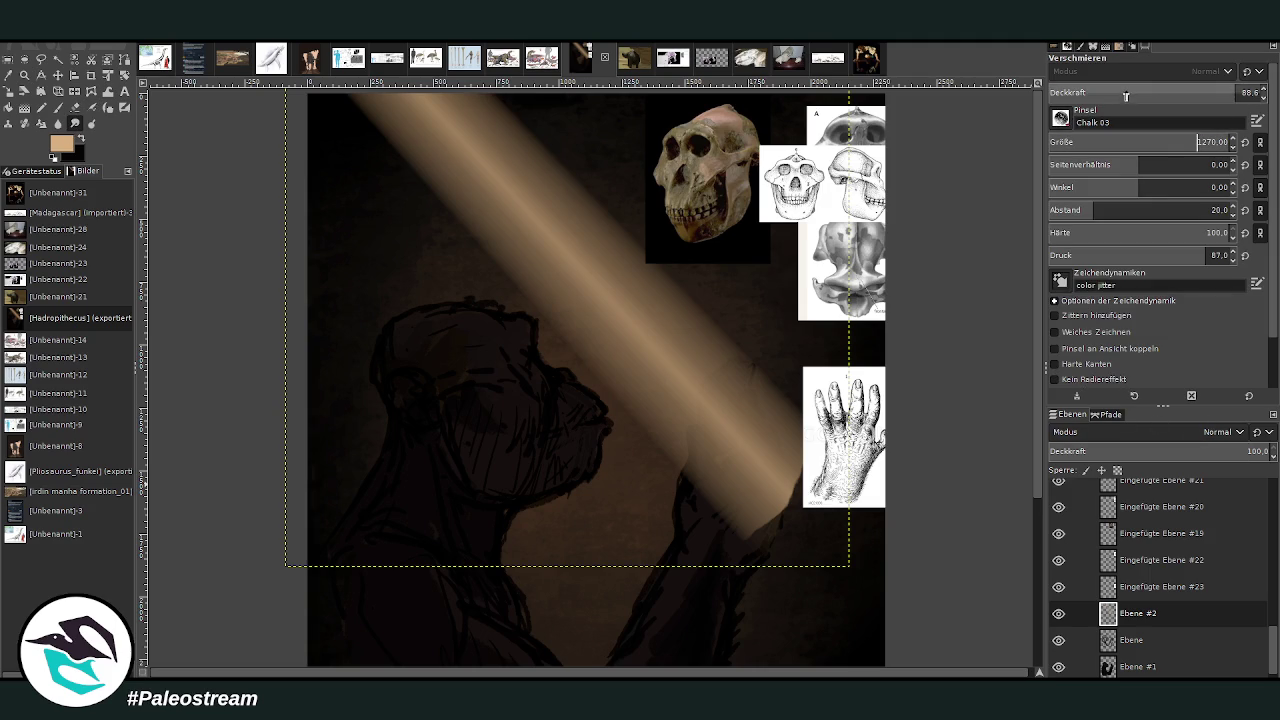
pyautogui.moveTo(1125, 95); pyautogui.dragTo(1105, 93)
pyautogui.moveTo(757, 501)
pyautogui.mouseDown()
pyautogui.moveTo(757, 531)
pyautogui.moveTo(694, 457)
pyautogui.mouseUp()
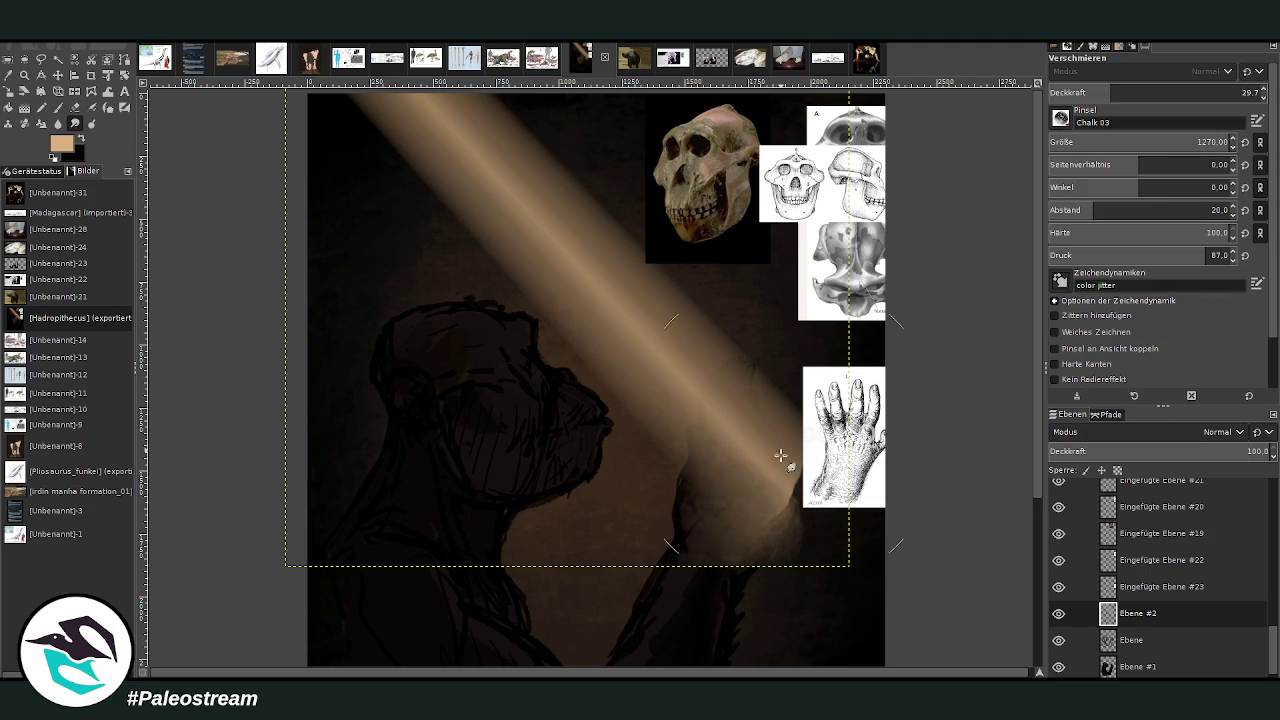
pyautogui.moveTo(785, 399); pyautogui.dragTo(612, 190)
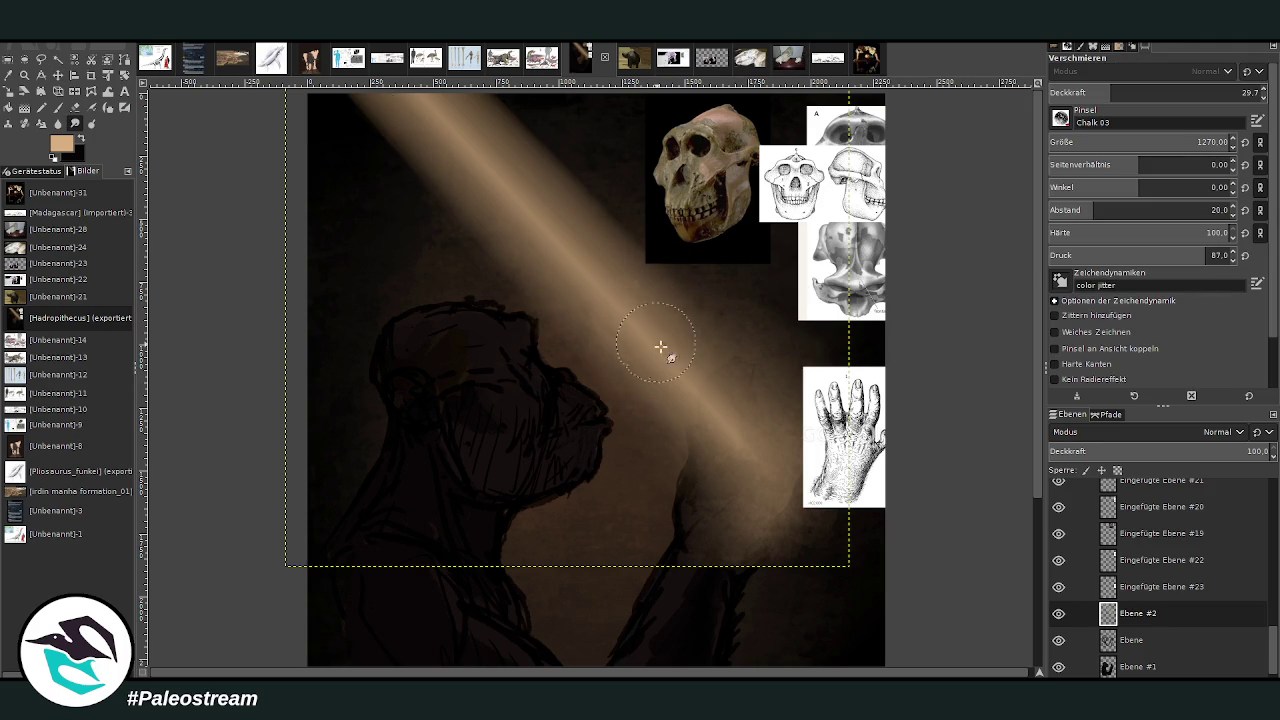
pyautogui.moveTo(646, 336); pyautogui.dragTo(740, 457)
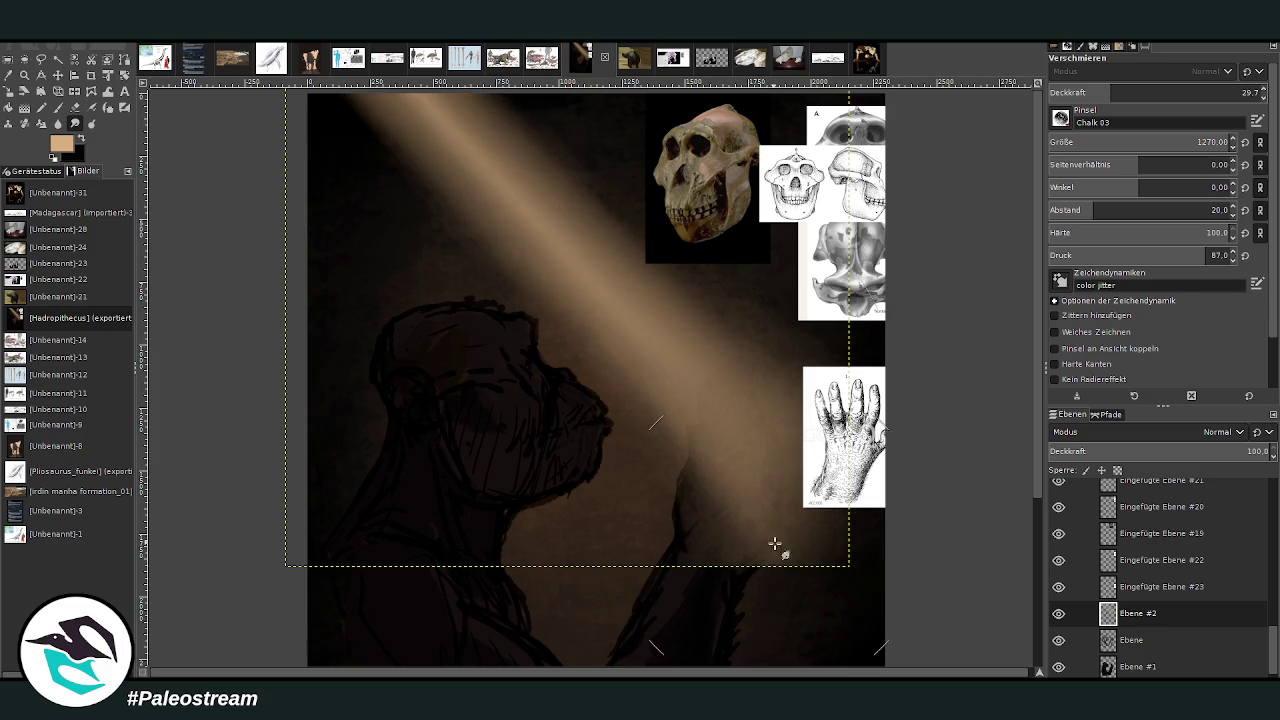
# Softly erase the beam right of the figure at about 26% opacity.
pyautogui.click(75, 107)
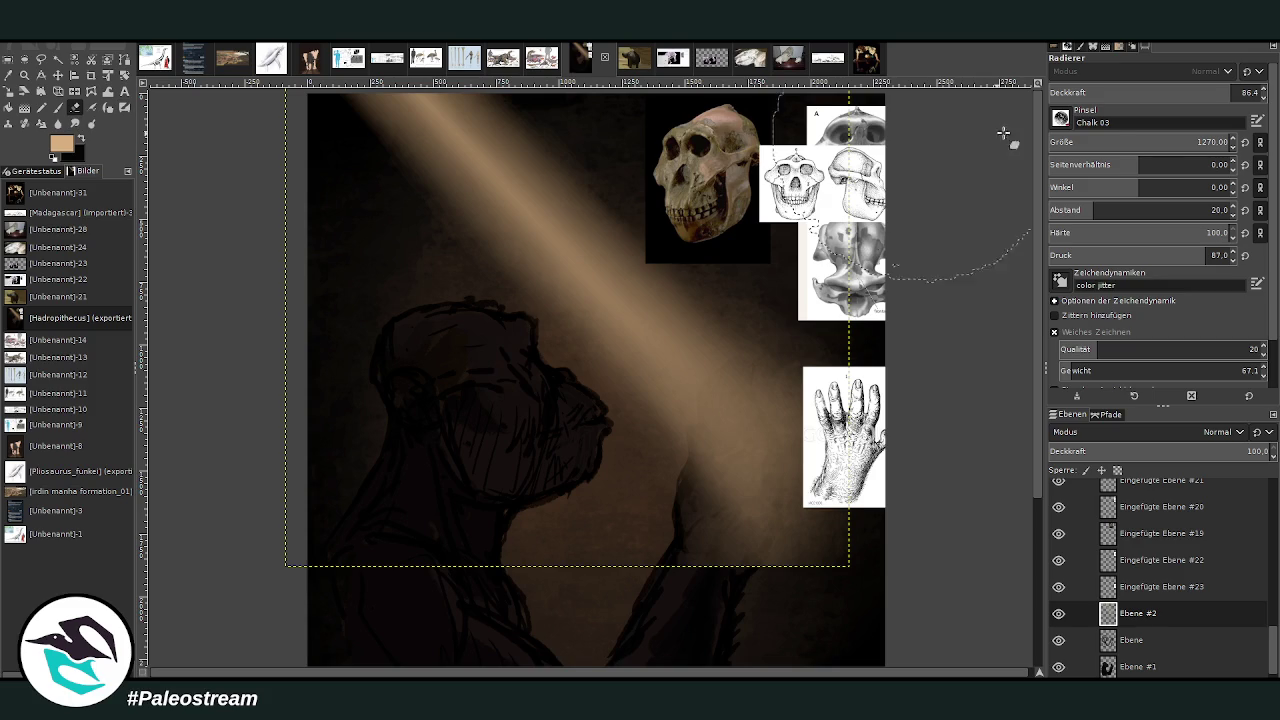
pyautogui.click(1099, 94)
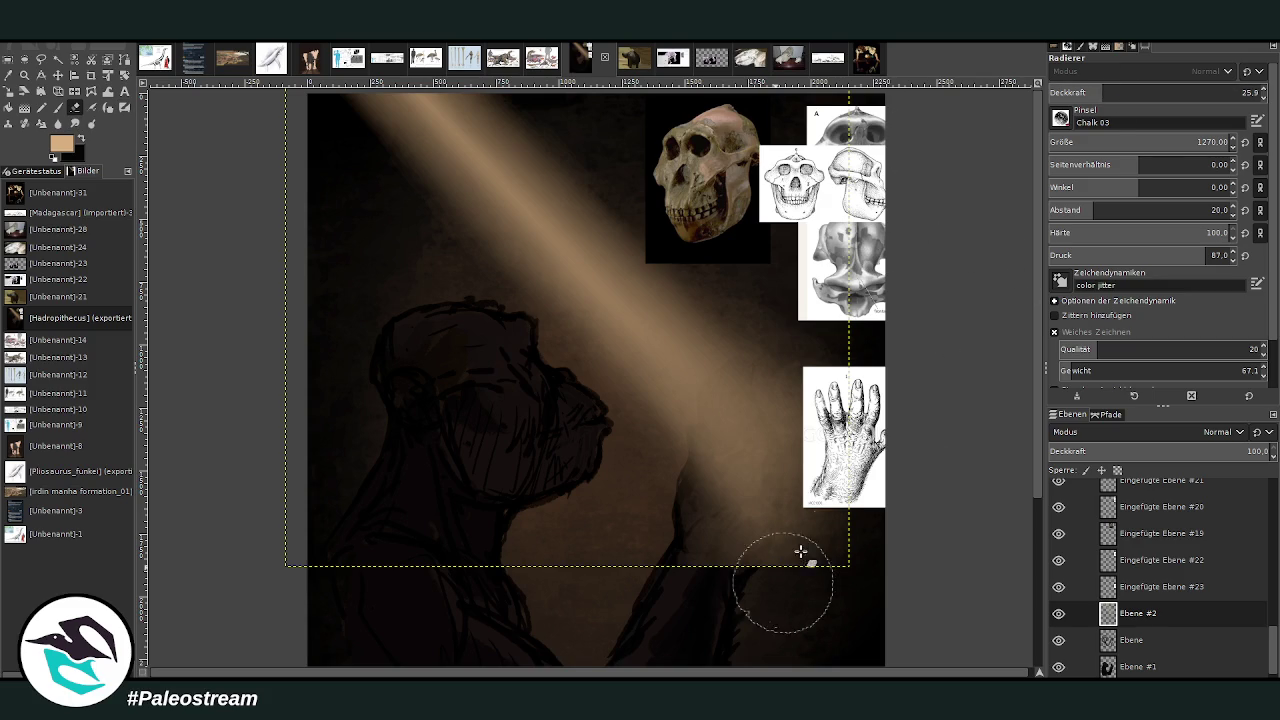
pyautogui.moveTo(748, 567); pyautogui.dragTo(820, 498)
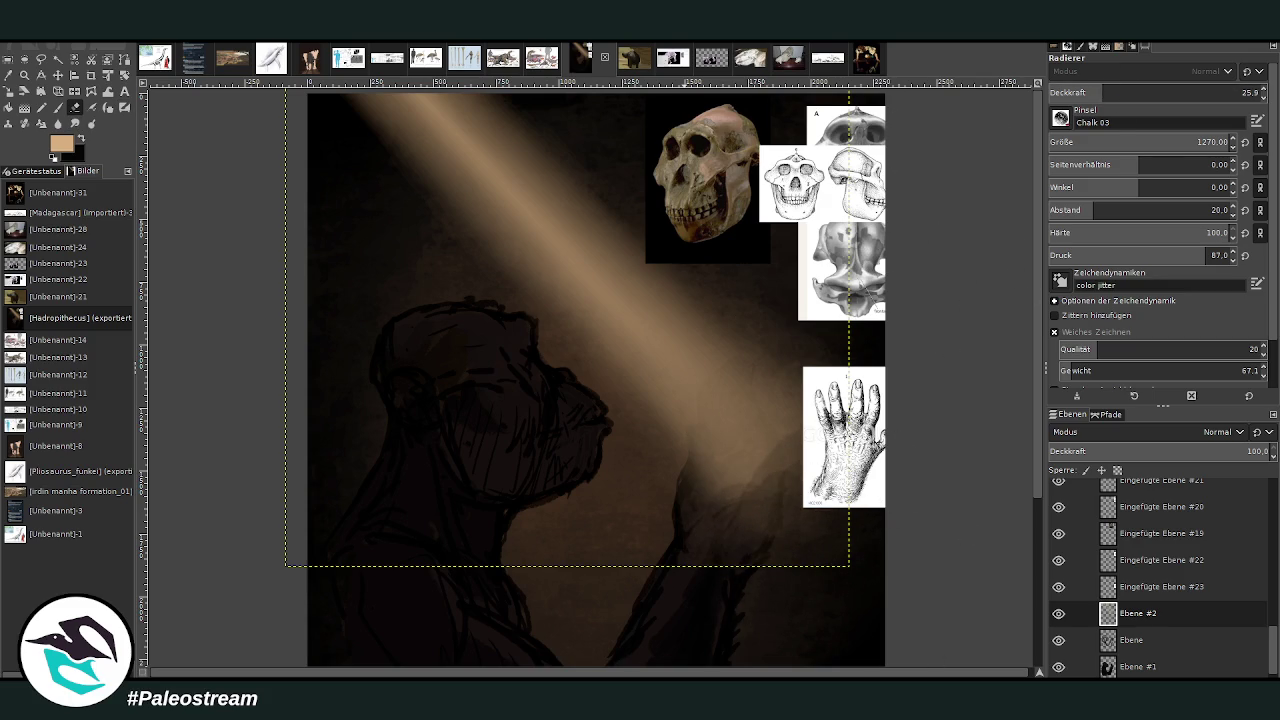
# Move the hand reference up beside the skulls, zoom on head and hand, and hide the beam layer.
pyautogui.click(58, 75)
pyautogui.moveTo(832, 400); pyautogui.dragTo(840, 190)
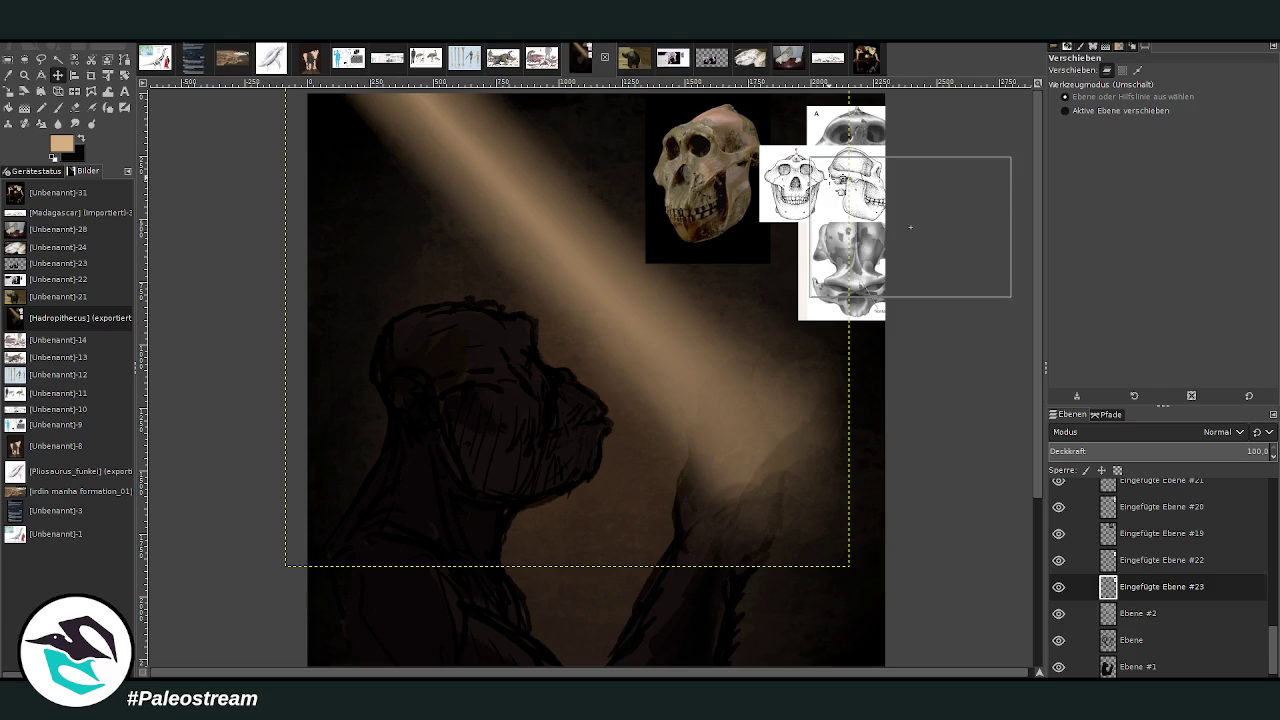
pyautogui.press('z')
pyautogui.moveTo(425, 162); pyautogui.dragTo(843, 612)
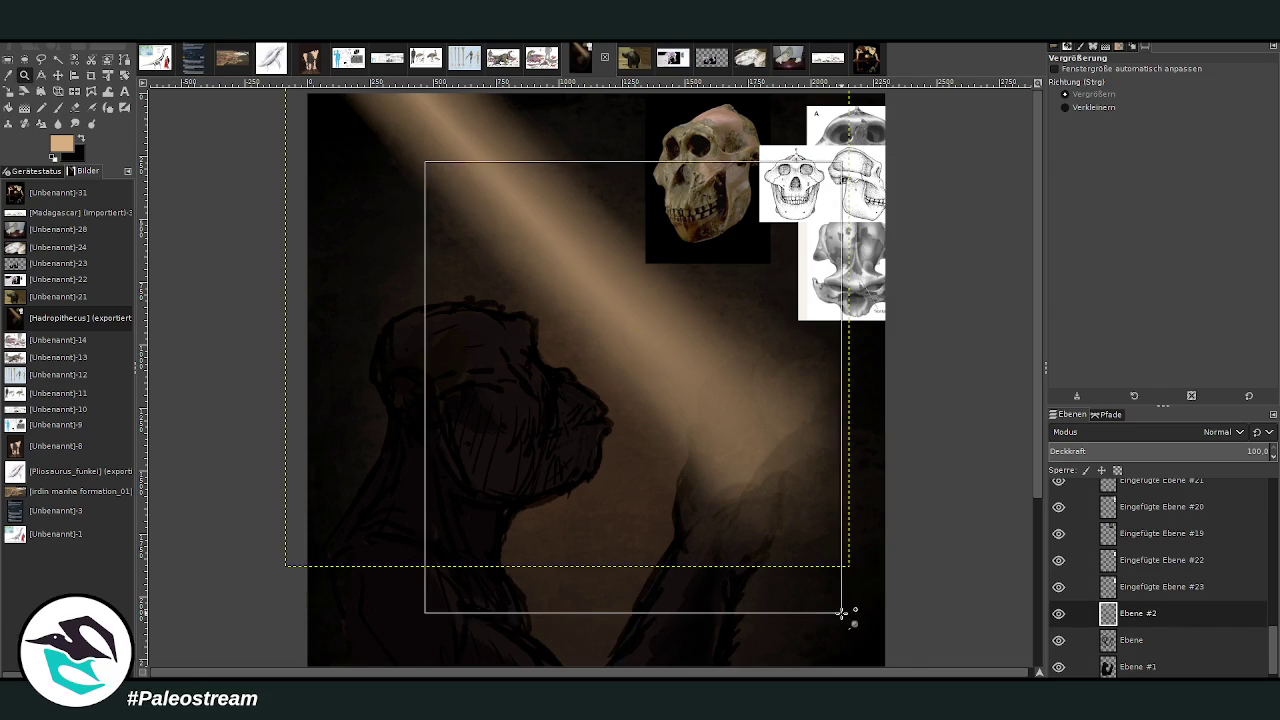
pyautogui.click(1059, 614)
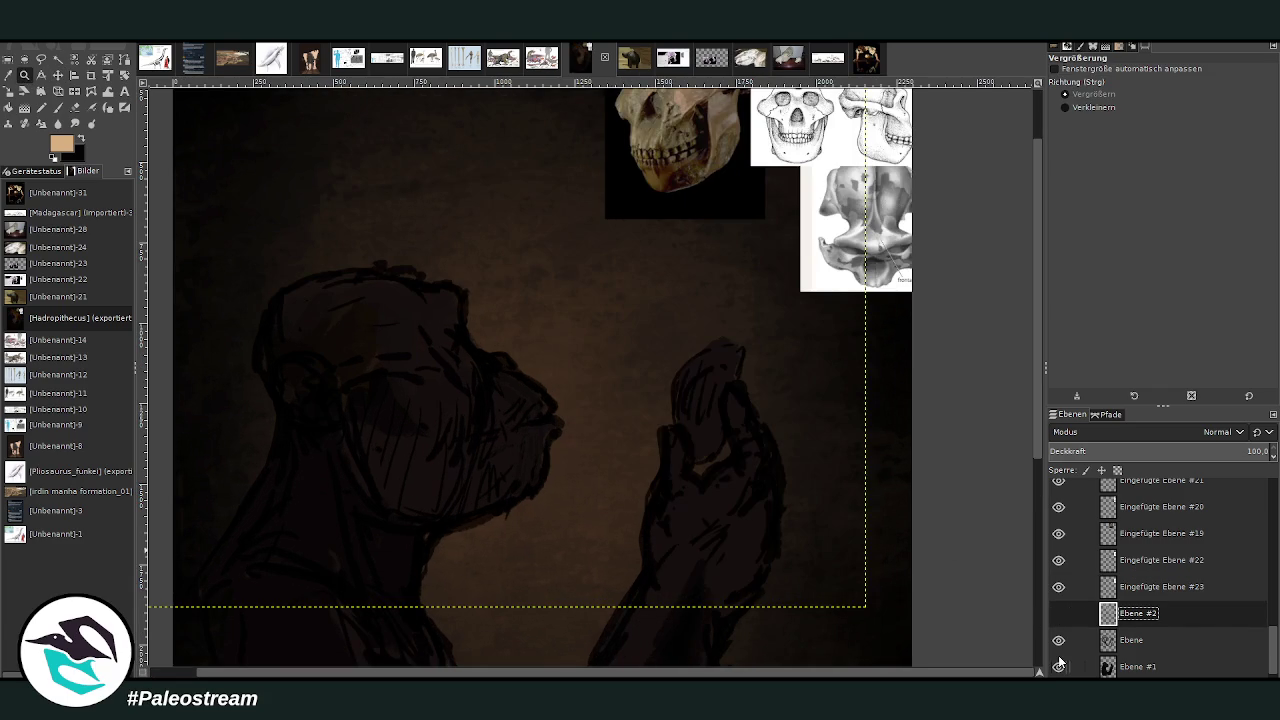
# Set the Paintbrush to higher opacity and size 56.
pyautogui.click(57, 107)
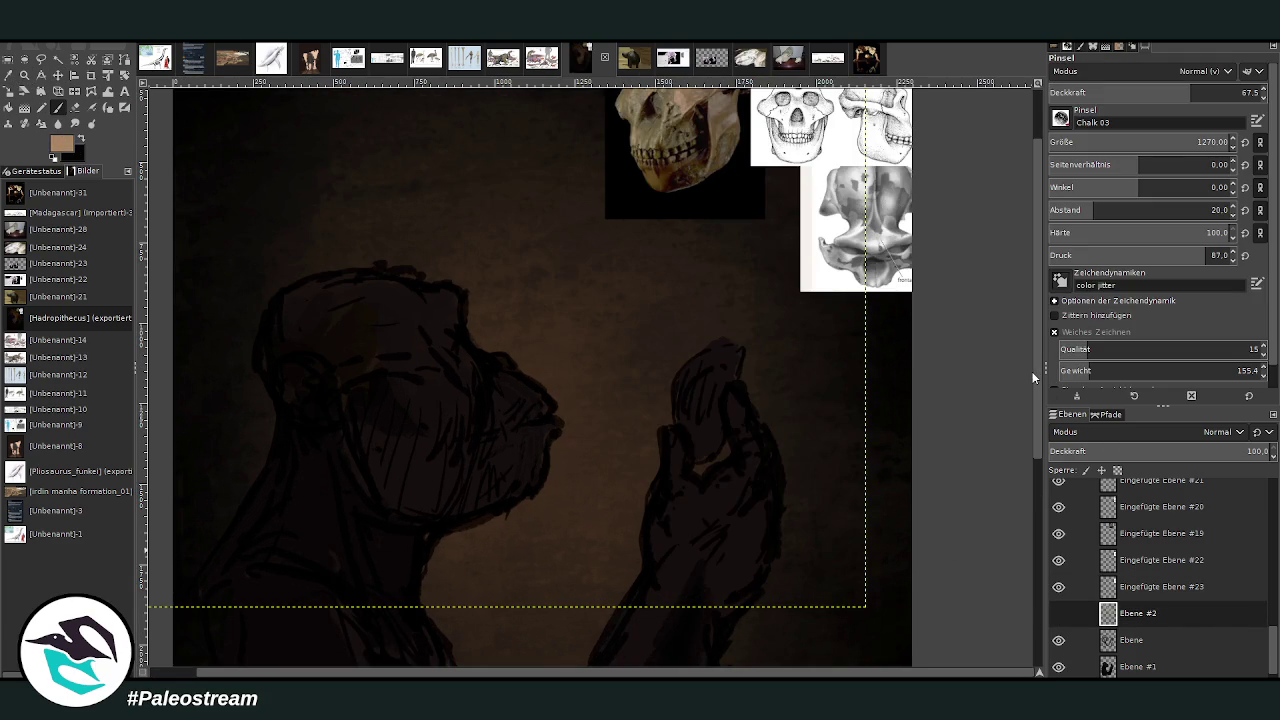
pyautogui.moveTo(1190, 88); pyautogui.dragTo(1205, 88)
pyautogui.moveTo(1085, 140); pyautogui.dragTo(1052, 140)
pyautogui.moveTo(1160, 92); pyautogui.dragTo(1143, 92)
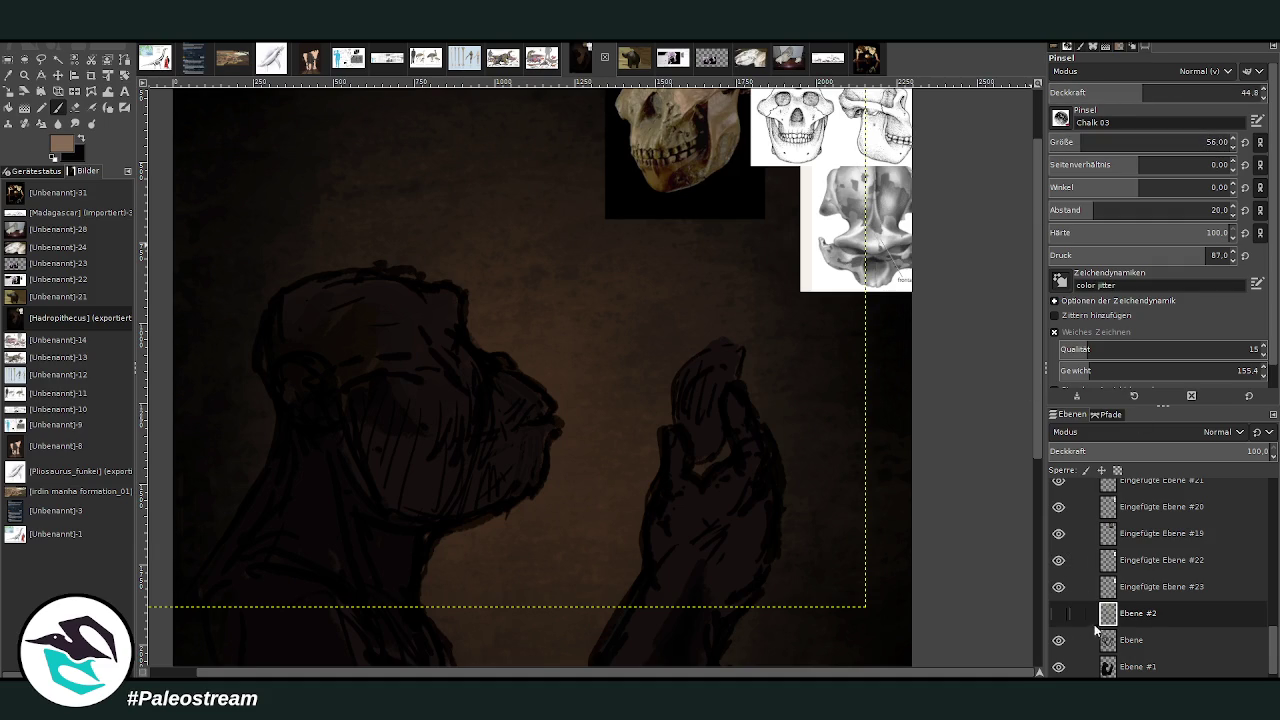
# Activate layer Ebene and paint pale pinkish-white highlights on the fingertip with a size 149 brush.
pyautogui.doubleClick(1125, 640)
pyautogui.press('Return')
pyautogui.moveTo(1060, 142); pyautogui.dragTo(1085, 142)
pyautogui.moveTo(1143, 92); pyautogui.dragTo(1242, 92)
pyautogui.moveTo(710, 379); pyautogui.dragTo(682, 394)
pyautogui.keyDown('ctrl'); pyautogui.click(703, 380); pyautogui.keyUp('ctrl')
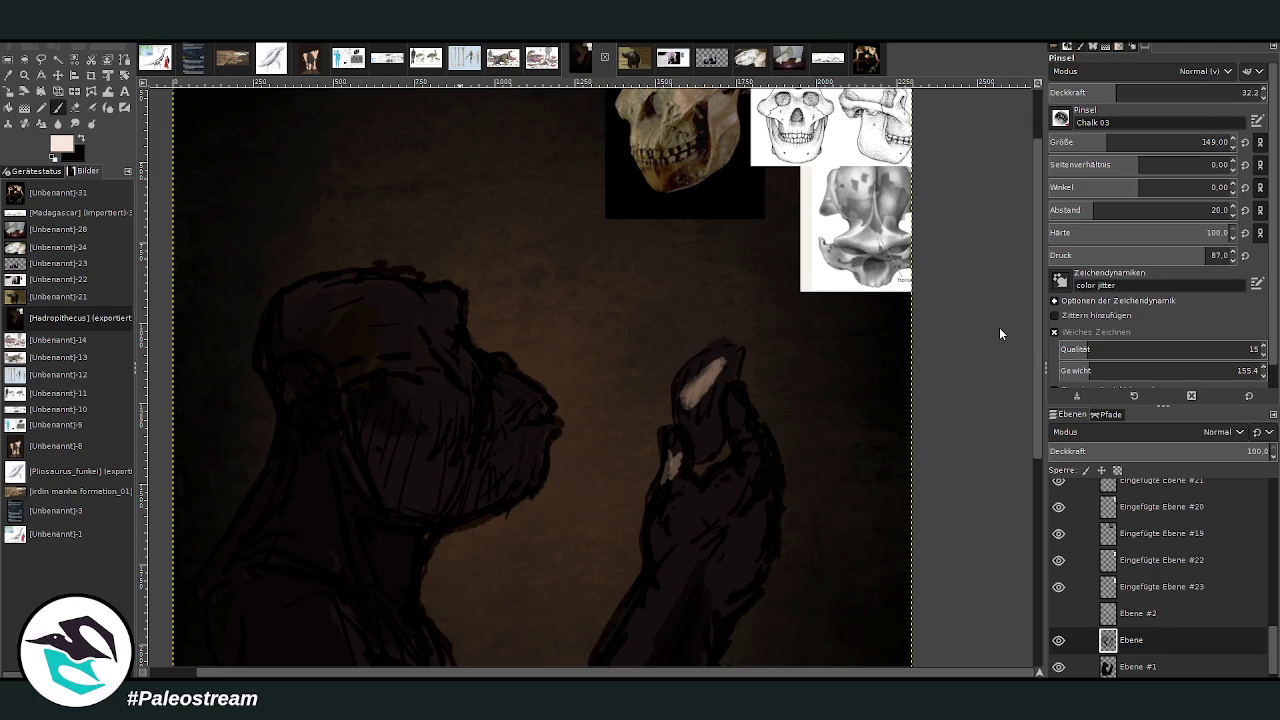
pyautogui.moveTo(685, 379)
pyautogui.mouseDown()
pyautogui.moveTo(716, 364)
pyautogui.moveTo(688, 402)
pyautogui.moveTo(722, 369)
pyautogui.mouseUp()
# At opacity 77 and size 56, brighten the fingertip and extend tan chalk down the hand.
pyautogui.moveTo(1163, 92); pyautogui.dragTo(1227, 92)
pyautogui.click(1207, 142)
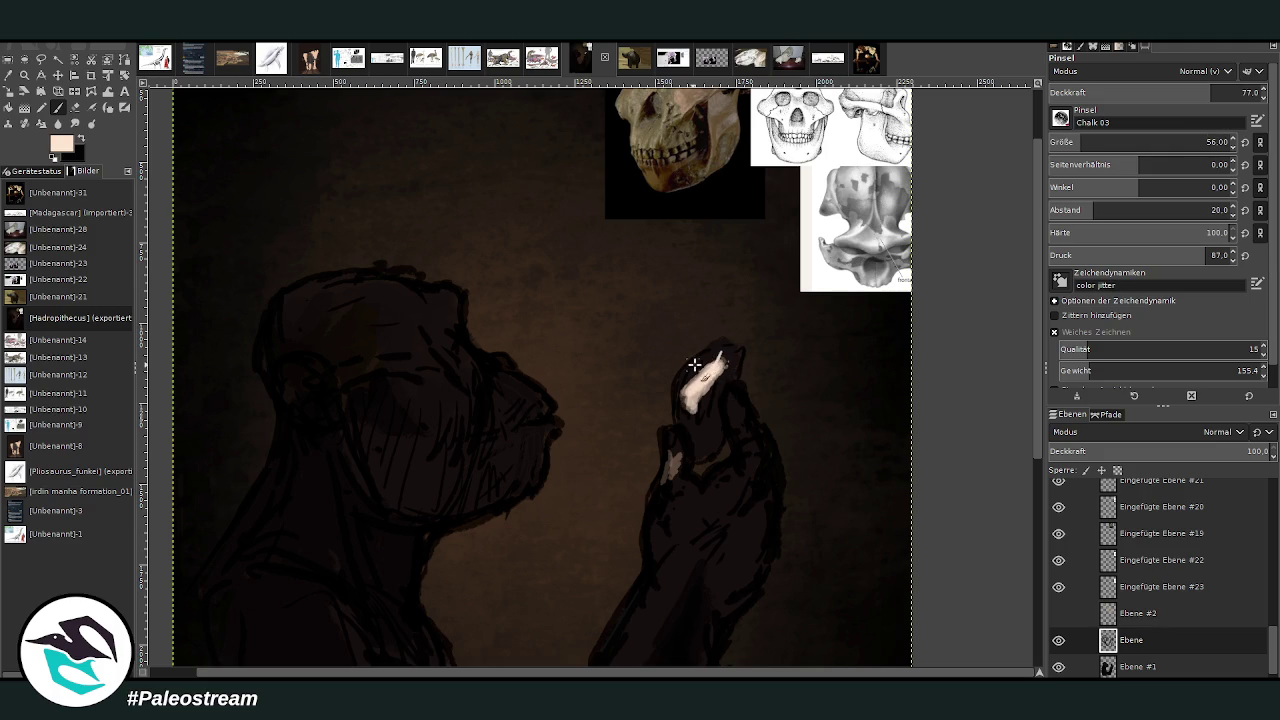
pyautogui.moveTo(703, 362); pyautogui.dragTo(726, 368)
pyautogui.keyDown('ctrl'); pyautogui.click(660, 150); pyautogui.keyUp('ctrl')
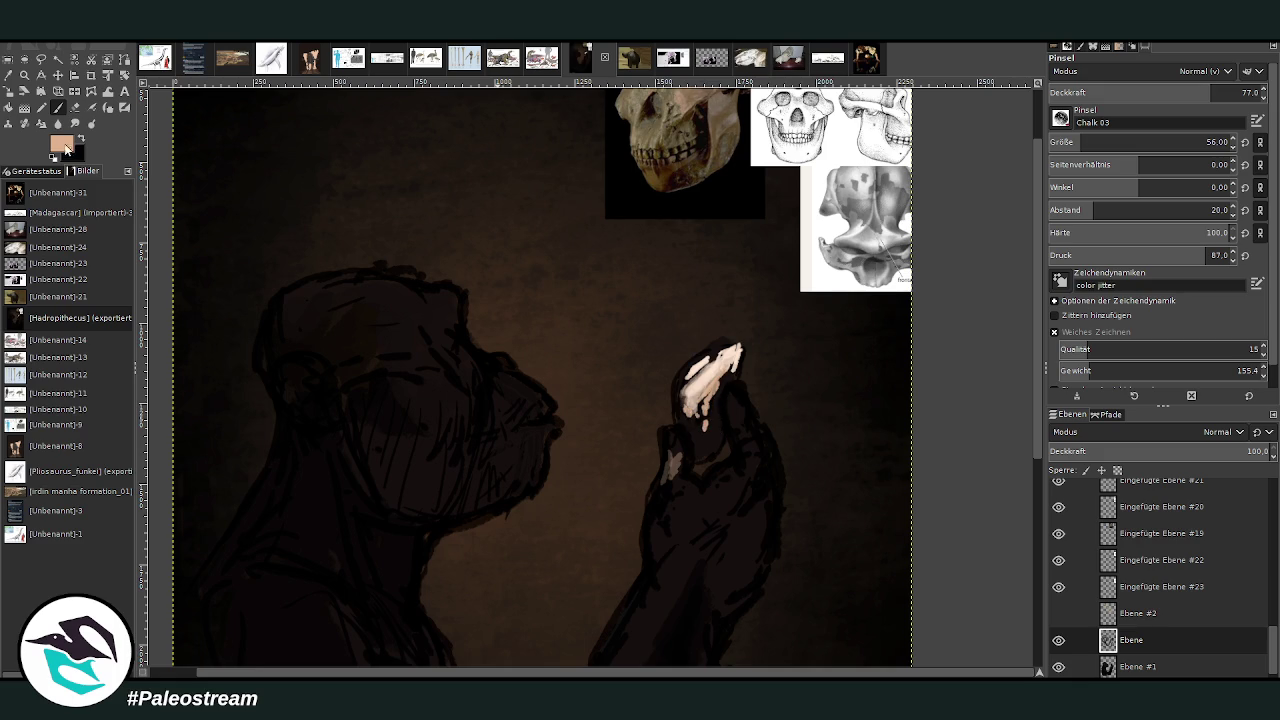
pyautogui.moveTo(706, 405); pyautogui.dragTo(703, 428)
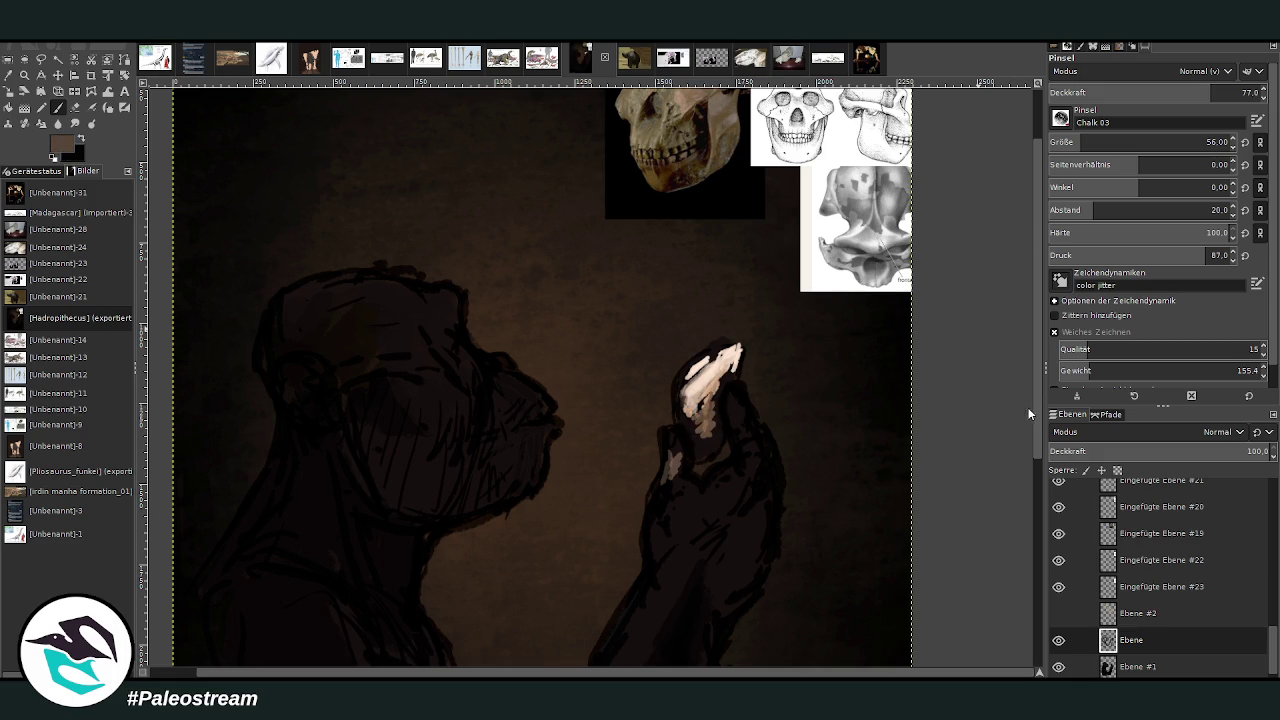
pyautogui.moveTo(688, 408); pyautogui.dragTo(676, 428)
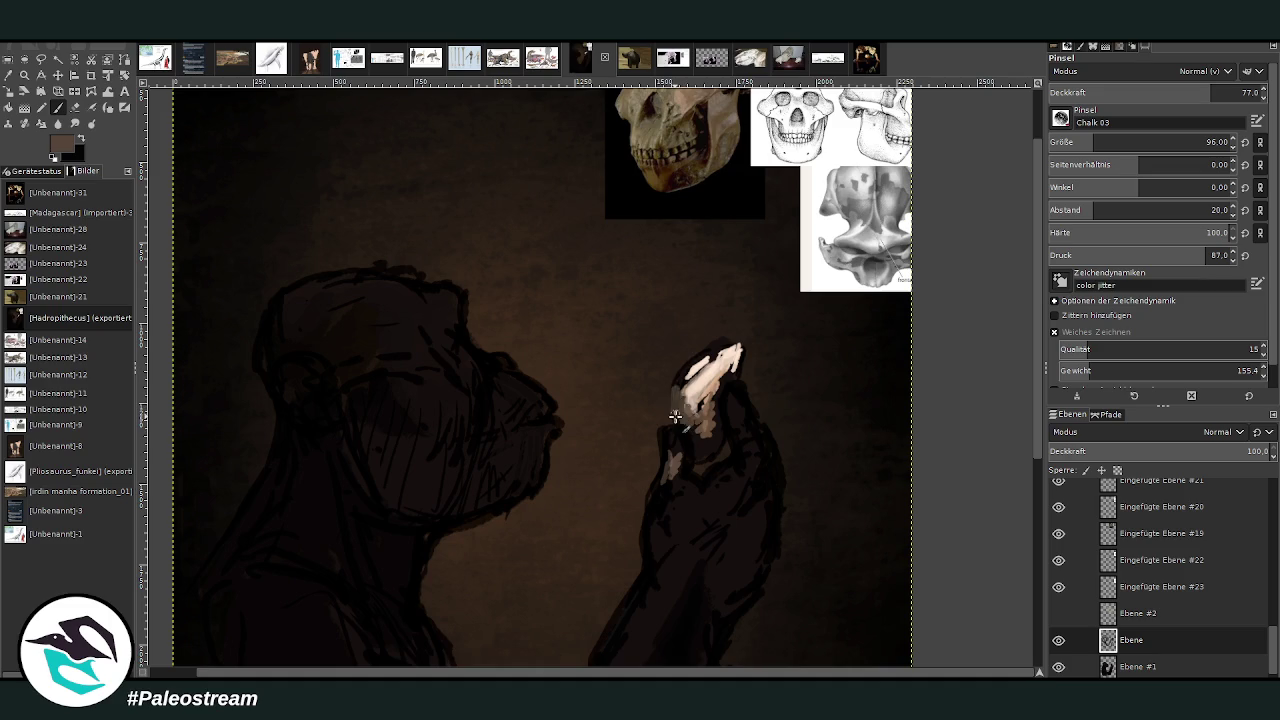
pyautogui.moveTo(700, 355); pyautogui.dragTo(684, 368)
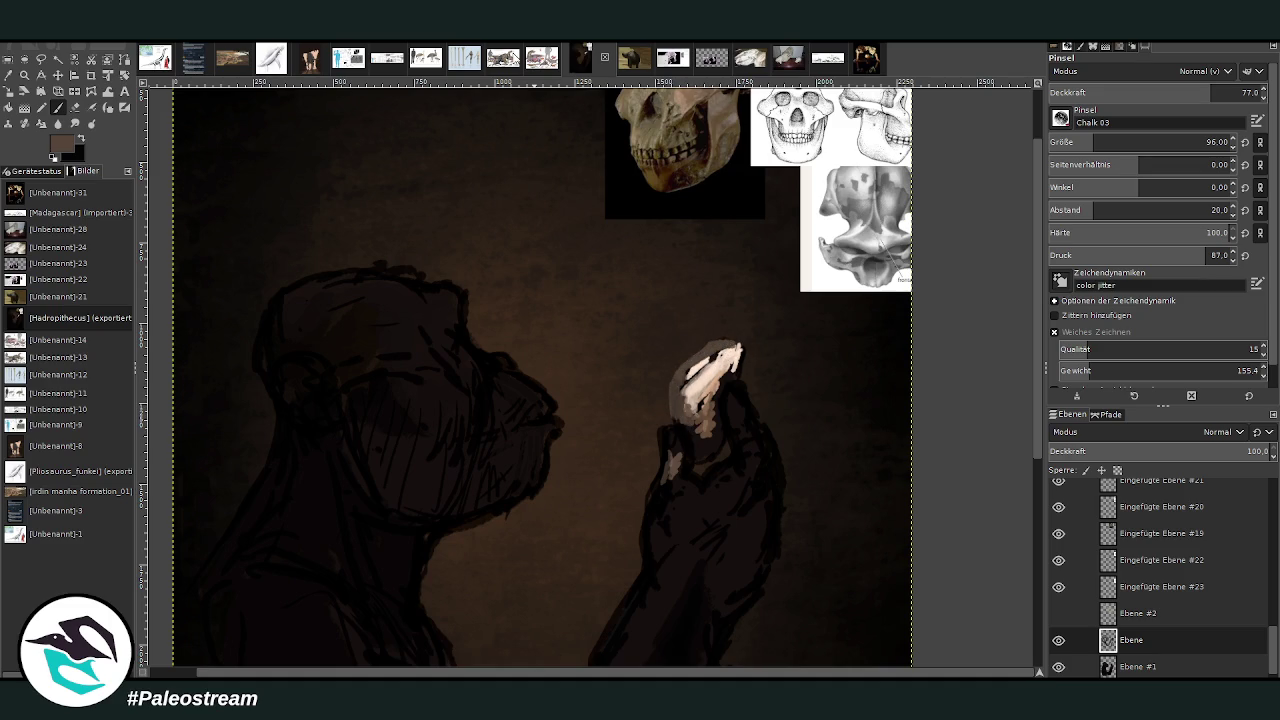
# Sample the hand's light peach and paint it over the fingertip at size 32.
pyautogui.click(8, 75)
pyautogui.click(714, 374)
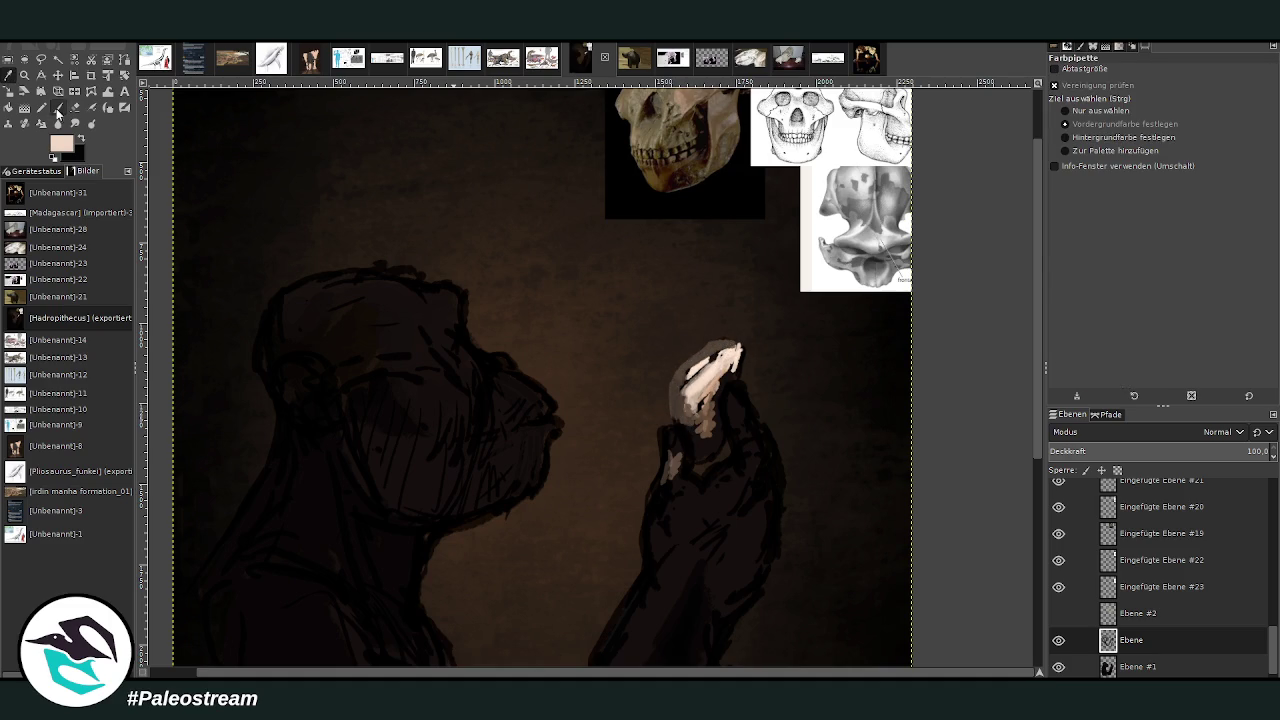
pyautogui.click(58, 108)
pyautogui.moveTo(712, 347)
pyautogui.mouseDown()
pyautogui.moveTo(702, 362)
pyautogui.moveTo(718, 342)
pyautogui.moveTo(730, 360)
pyautogui.moveTo(715, 350)
pyautogui.moveTo(680, 381)
pyautogui.moveTo(706, 362)
pyautogui.moveTo(700, 405)
pyautogui.mouseUp()
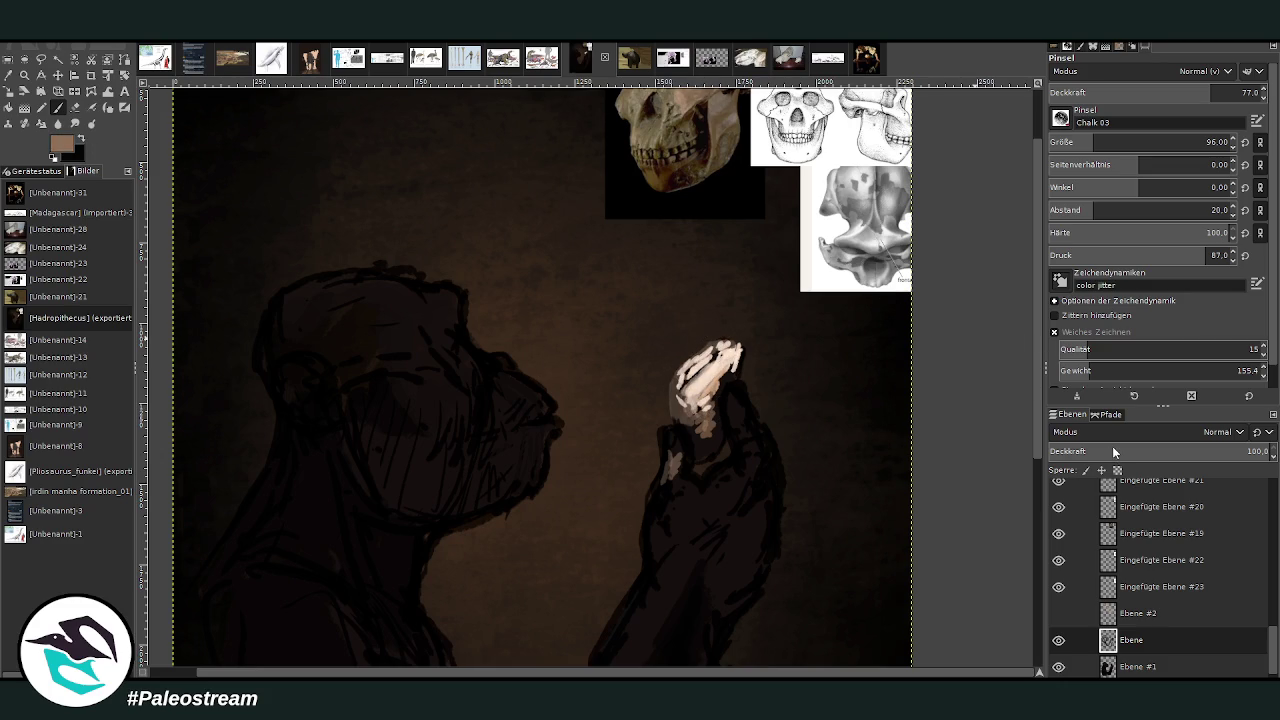
pyautogui.click(1150, 142)
pyautogui.moveTo(715, 378); pyautogui.dragTo(676, 395)
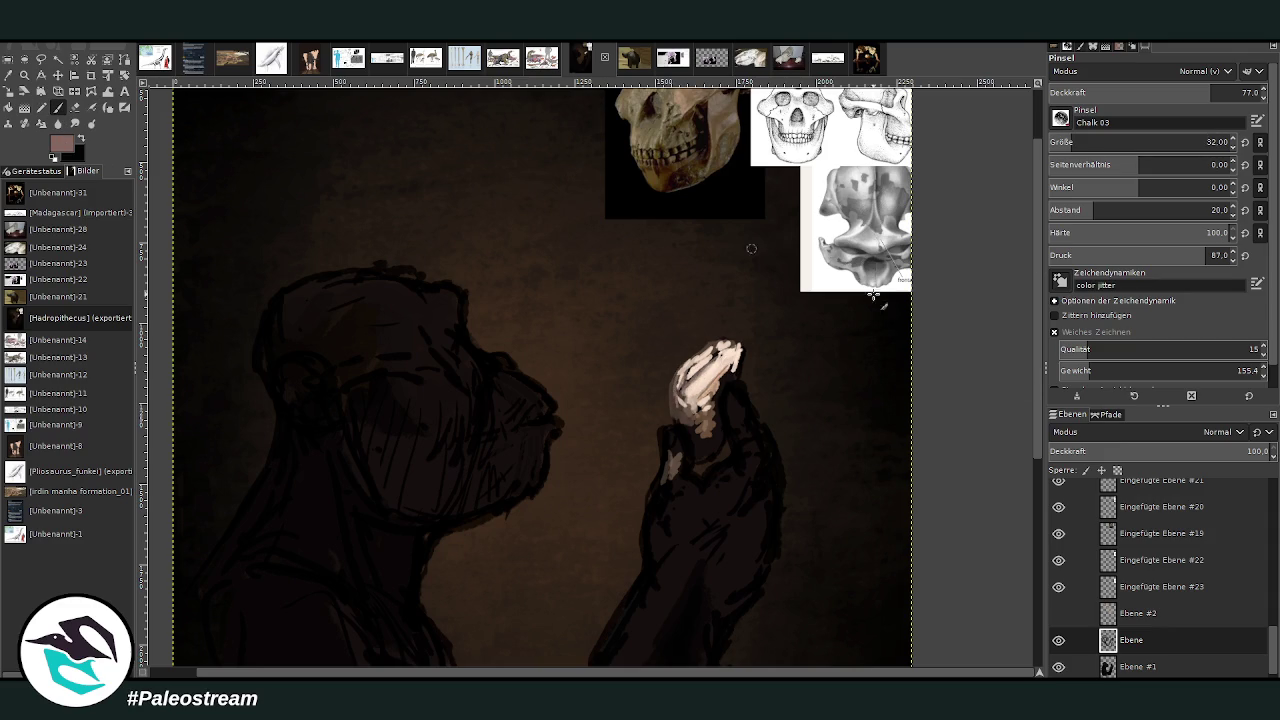
# At size 67 and opacity 41.6, dab light chalk along both sides of the hand.
pyautogui.moveTo(1180, 142); pyautogui.dragTo(1150, 142)
pyautogui.write('4')
pyautogui.press(']')
pyautogui.press(']')
pyautogui.press(']')
pyautogui.click(1080, 140)
pyautogui.click(1136, 92)
pyautogui.moveTo(735, 429)
pyautogui.mouseDown()
pyautogui.moveTo(745, 456)
pyautogui.moveTo(719, 472)
pyautogui.moveTo(750, 462)
pyautogui.moveTo(729, 408)
pyautogui.moveTo(736, 385)
pyautogui.moveTo(740, 415)
pyautogui.moveTo(742, 390)
pyautogui.mouseUp()
pyautogui.moveTo(665, 458)
pyautogui.mouseDown()
pyautogui.moveTo(679, 435)
pyautogui.moveTo(672, 455)
pyautogui.moveTo(690, 484)
pyautogui.moveTo(740, 460)
pyautogui.moveTo(710, 488)
pyautogui.moveTo(694, 466)
pyautogui.moveTo(658, 464)
pyautogui.moveTo(678, 440)
pyautogui.mouseUp()
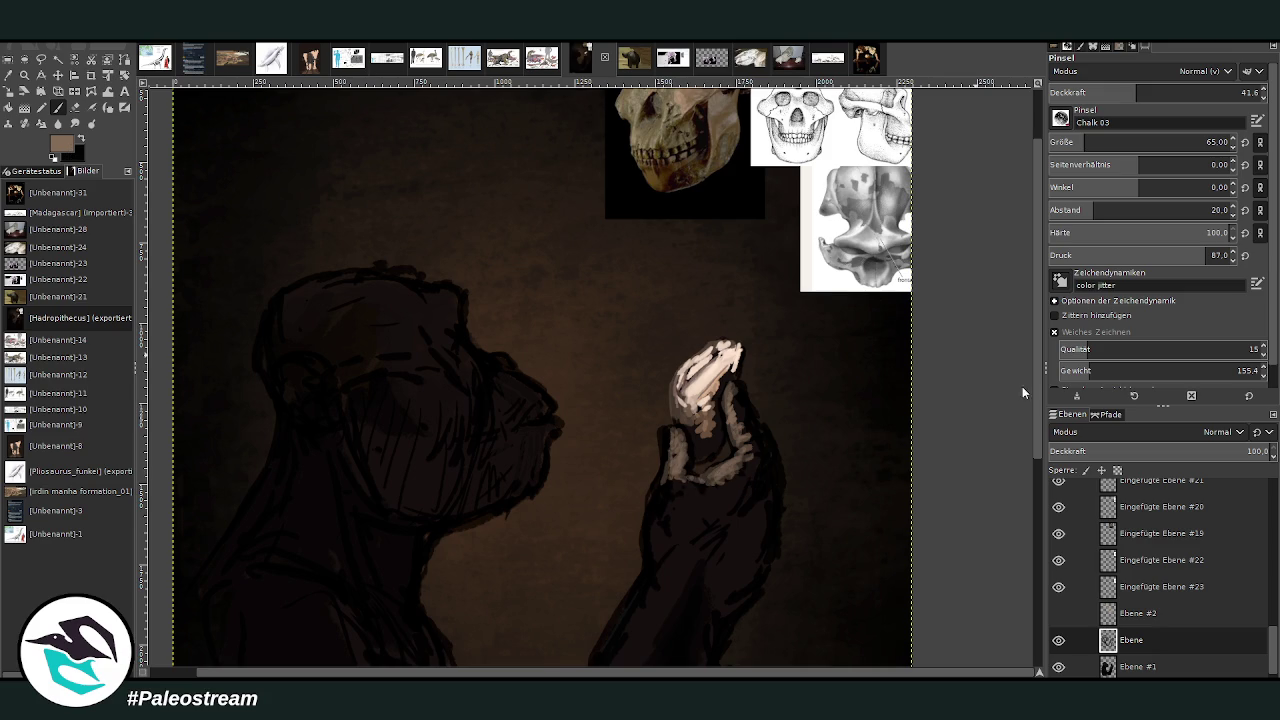
pyautogui.moveTo(720, 482)
pyautogui.mouseDown()
pyautogui.moveTo(727, 464)
pyautogui.moveTo(676, 490)
pyautogui.moveTo(726, 490)
pyautogui.moveTo(717, 503)
pyautogui.moveTo(702, 494)
pyautogui.moveTo(751, 441)
pyautogui.moveTo(745, 410)
pyautogui.moveTo(745, 466)
pyautogui.moveTo(726, 474)
pyautogui.mouseUp()
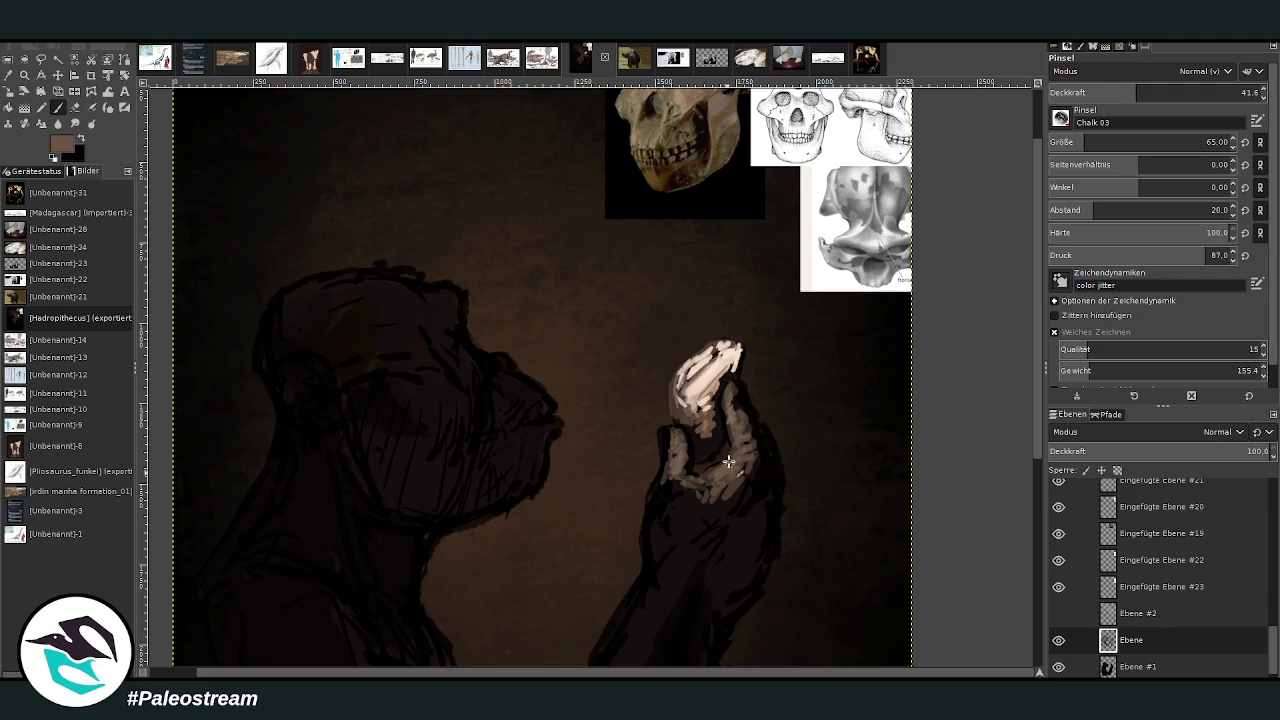
pyautogui.click(1182, 92)
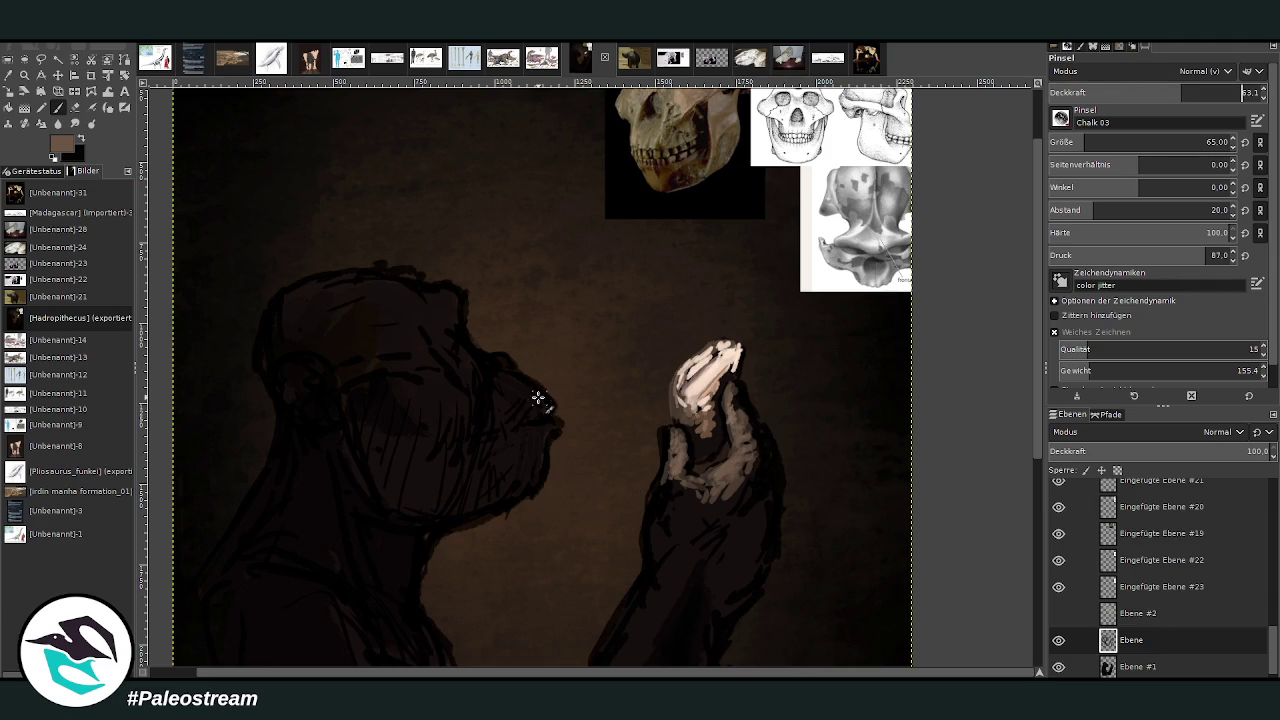
# Paint light highlights along the brow, nose and muzzle at opacity 36.6.
pyautogui.moveTo(532, 393)
pyautogui.mouseDown()
pyautogui.moveTo(493, 357)
pyautogui.moveTo(511, 367)
pyautogui.moveTo(478, 372)
pyautogui.moveTo(483, 386)
pyautogui.mouseUp()
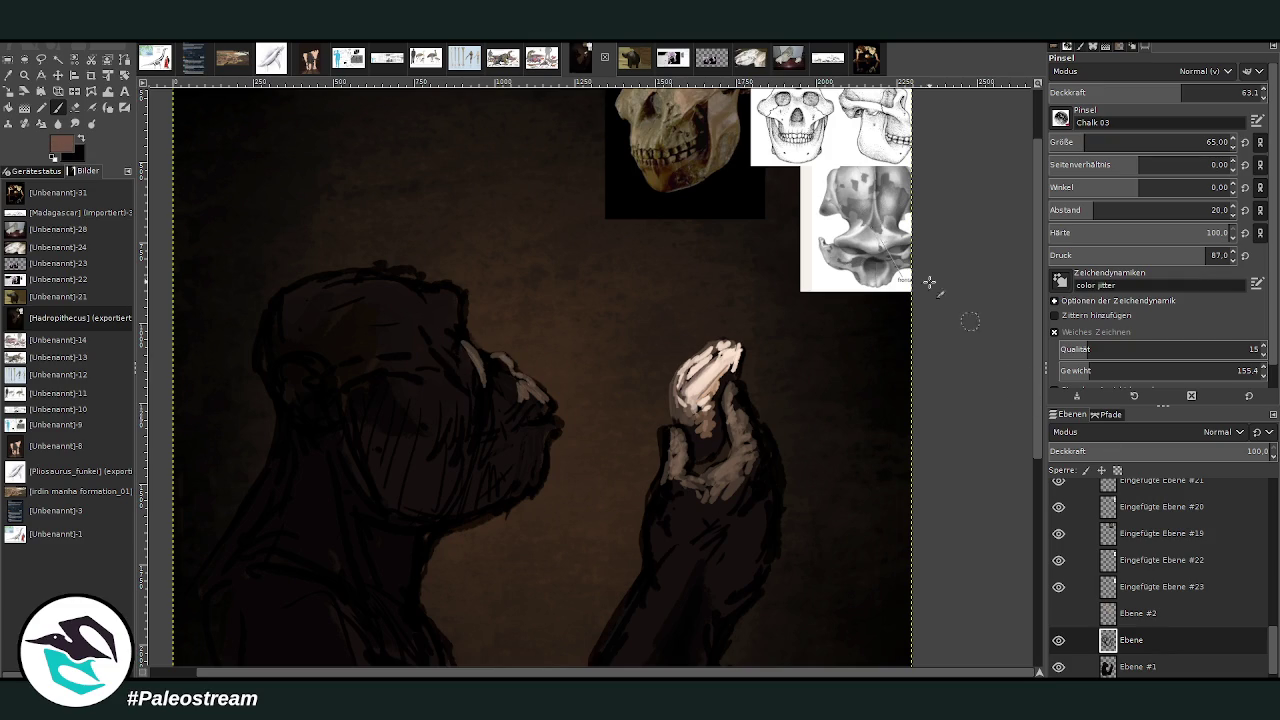
pyautogui.moveTo(466, 348); pyautogui.dragTo(472, 380)
pyautogui.click(1126, 92)
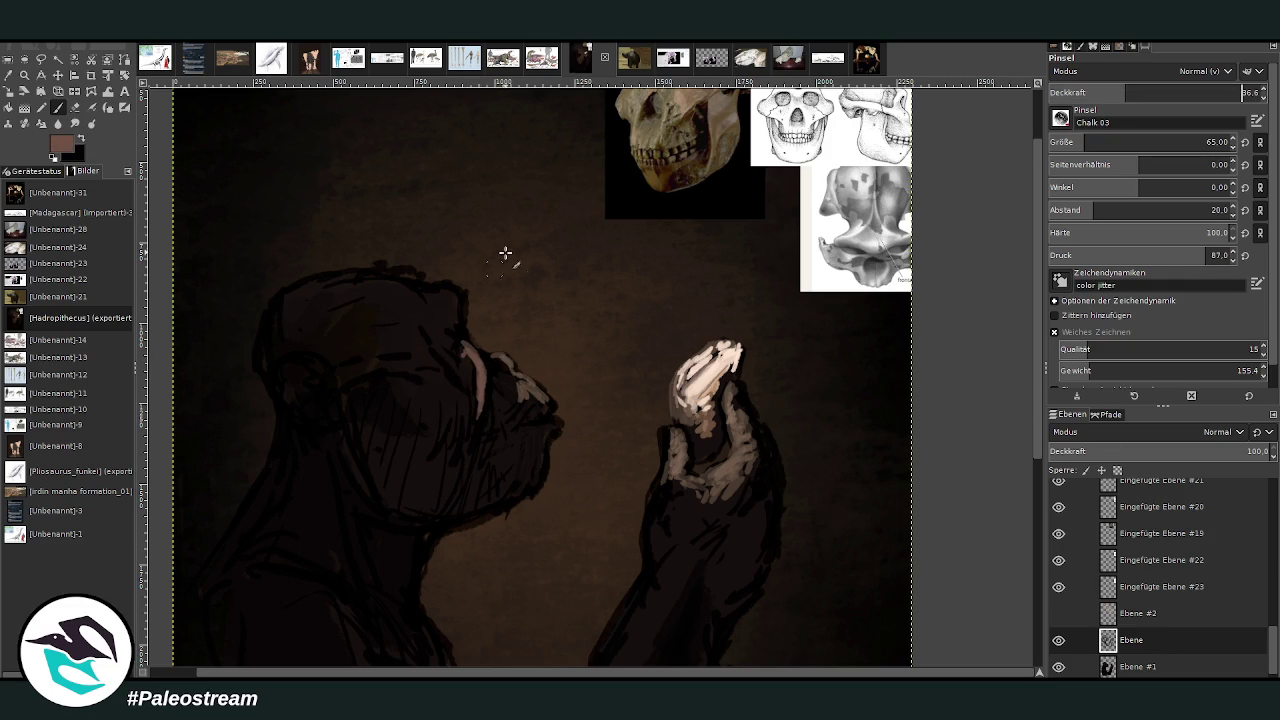
pyautogui.moveTo(482, 382)
pyautogui.mouseDown()
pyautogui.moveTo(480, 429)
pyautogui.moveTo(489, 380)
pyautogui.moveTo(503, 394)
pyautogui.moveTo(517, 384)
pyautogui.moveTo(512, 412)
pyautogui.moveTo(494, 380)
pyautogui.moveTo(505, 362)
pyautogui.mouseUp()
pyautogui.moveTo(515, 418)
pyautogui.mouseDown()
pyautogui.moveTo(531, 407)
pyautogui.moveTo(517, 423)
pyautogui.moveTo(546, 437)
pyautogui.moveTo(541, 465)
pyautogui.moveTo(523, 443)
pyautogui.moveTo(545, 482)
pyautogui.moveTo(520, 448)
pyautogui.moveTo(541, 413)
pyautogui.mouseUp()
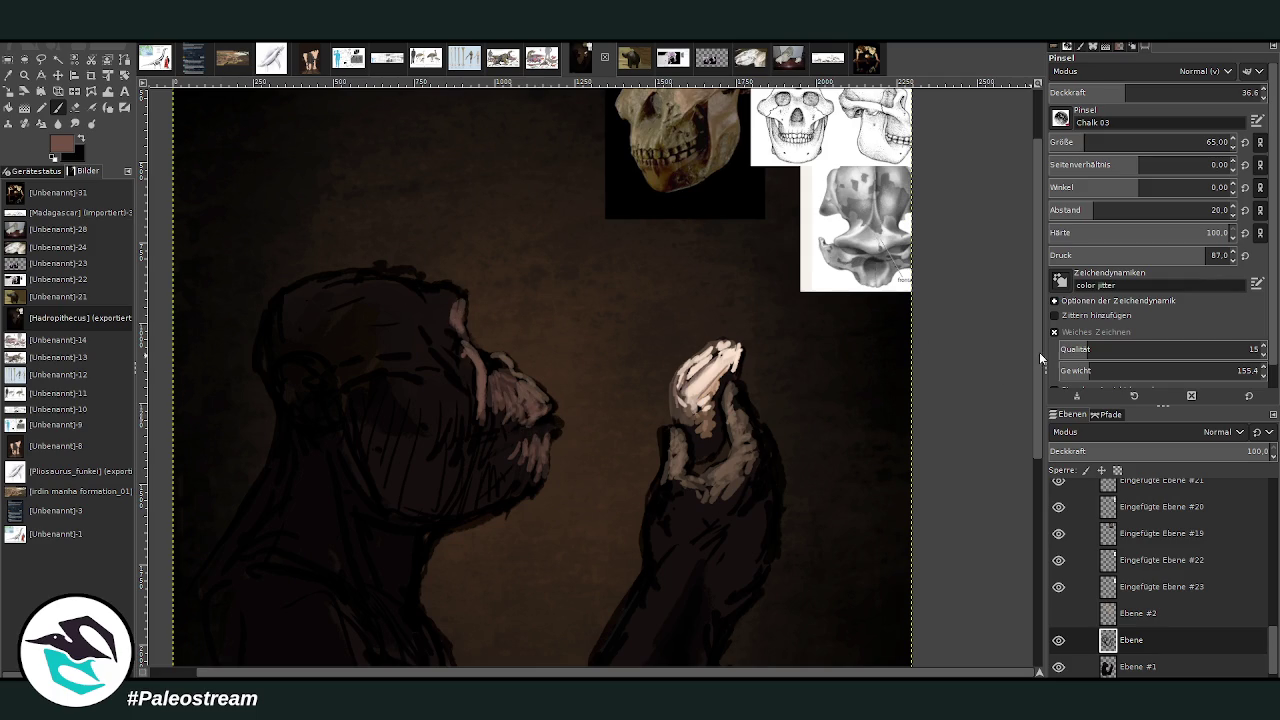
# Add light strokes on both sides of the hand and enlarge the white fingertip highlight.
pyautogui.scroll(2, 1038, 352)
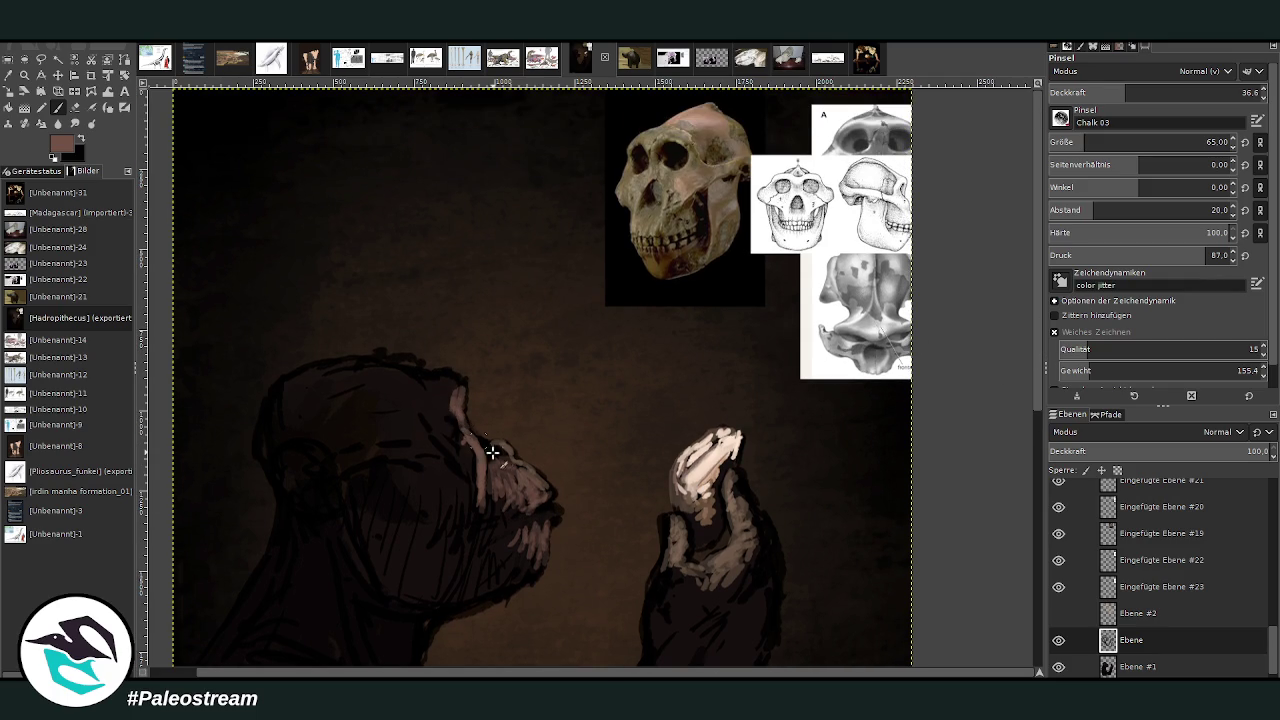
pyautogui.moveTo(676, 541); pyautogui.dragTo(664, 601)
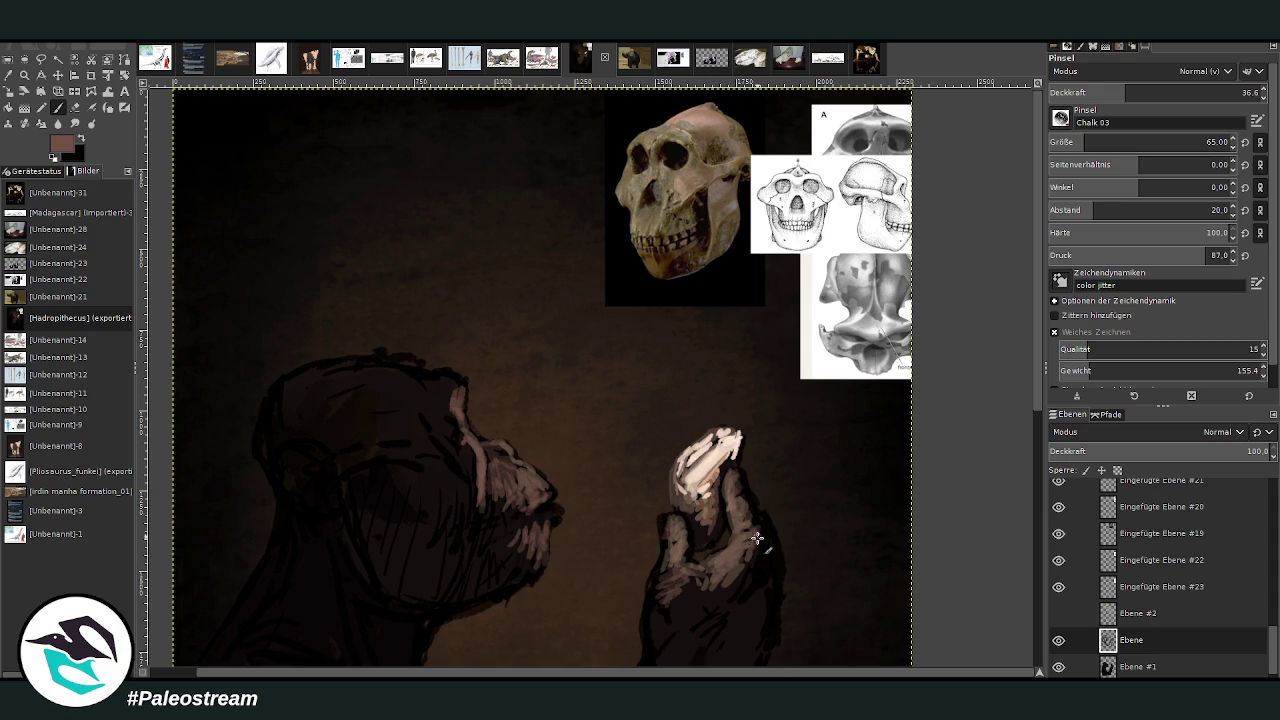
pyautogui.moveTo(766, 557)
pyautogui.mouseDown()
pyautogui.moveTo(738, 560)
pyautogui.moveTo(700, 612)
pyautogui.moveTo(664, 520)
pyautogui.moveTo(694, 540)
pyautogui.mouseUp()
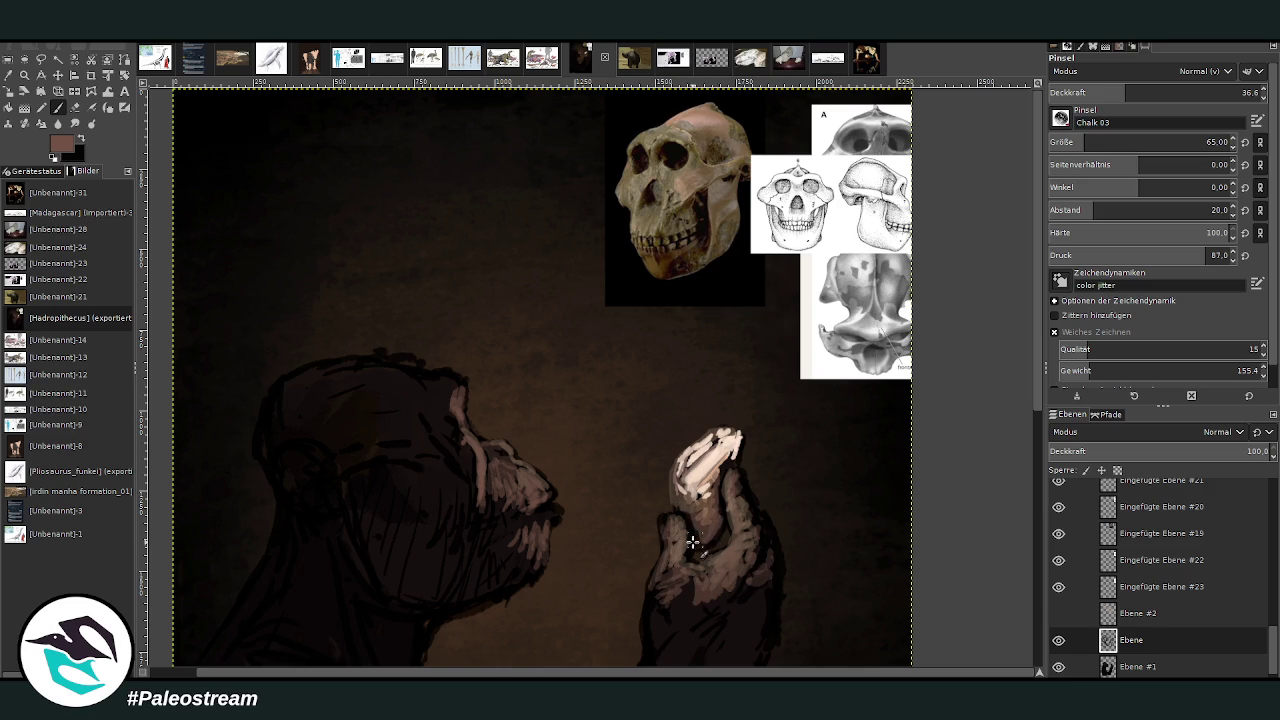
pyautogui.press('x')
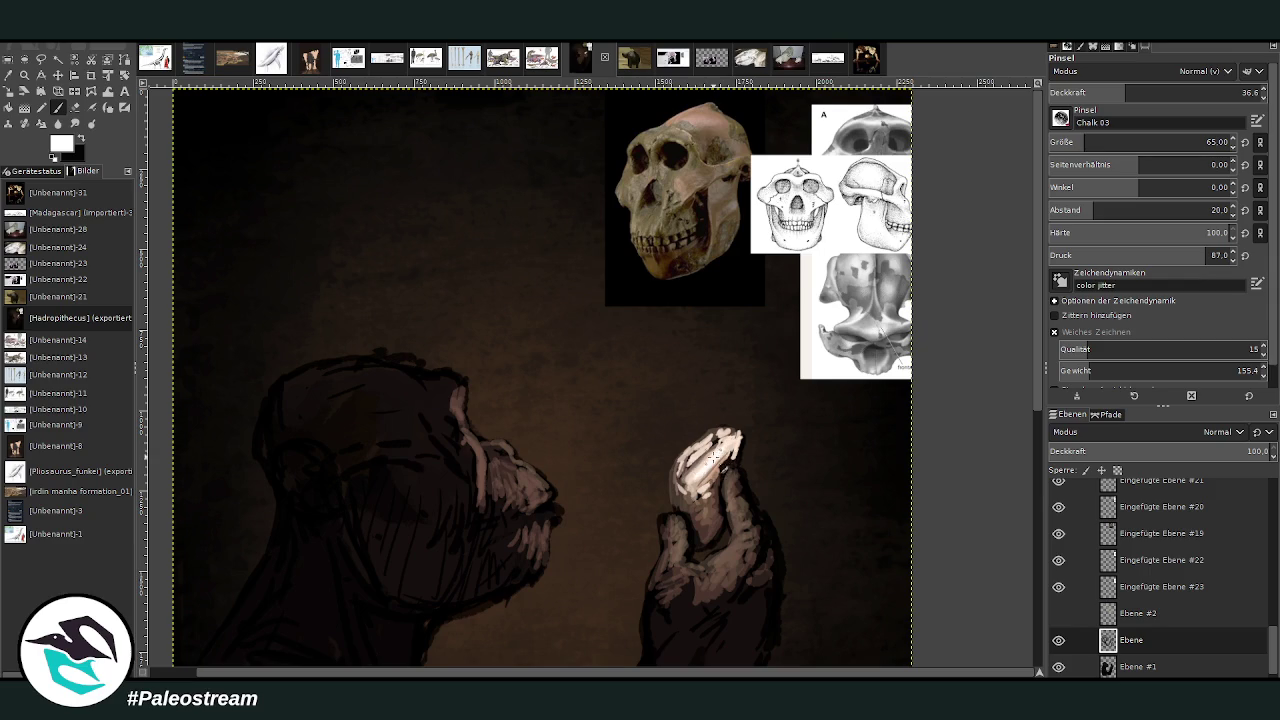
pyautogui.moveTo(709, 450)
pyautogui.mouseDown()
pyautogui.moveTo(688, 466)
pyautogui.moveTo(724, 462)
pyautogui.moveTo(738, 446)
pyautogui.moveTo(723, 427)
pyautogui.moveTo(748, 444)
pyautogui.moveTo(740, 460)
pyautogui.mouseUp()
# Sample a brown and shade the muzzle with a short stroke at size 41.
pyautogui.press('o')
pyautogui.click(521, 462)
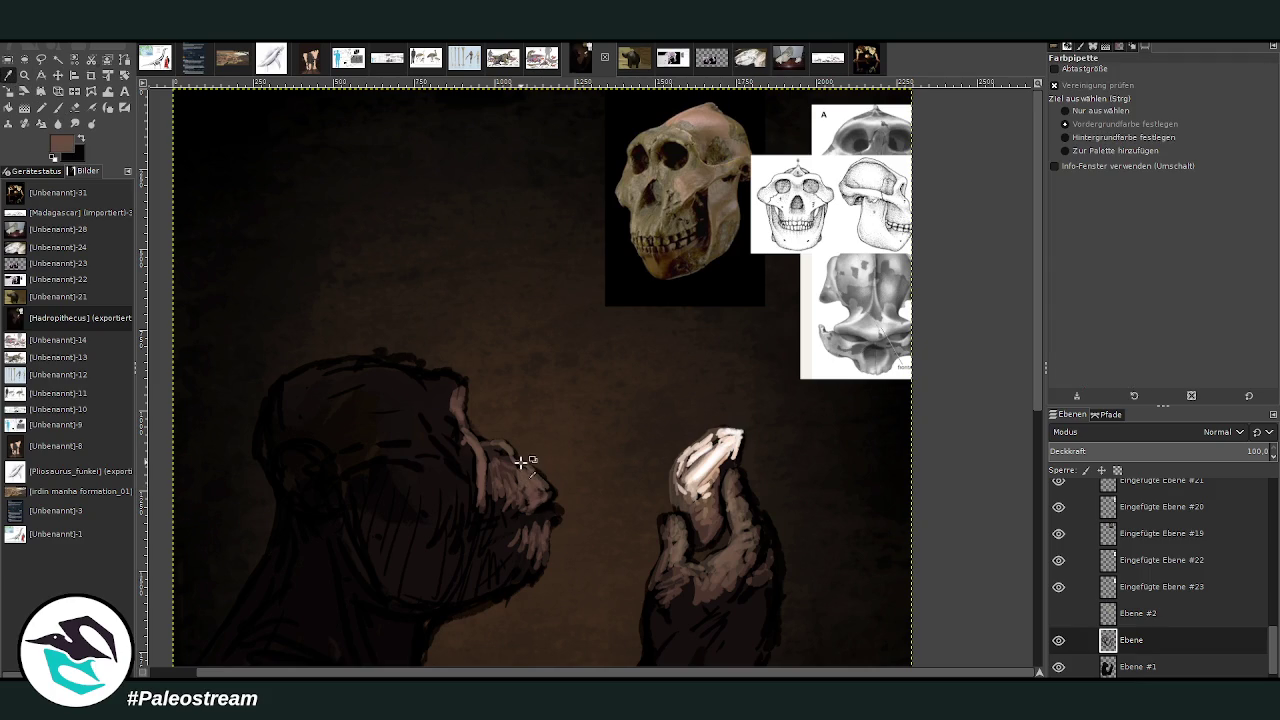
pyautogui.press('p')
pyautogui.moveTo(1130, 142); pyautogui.dragTo(1105, 142)
pyautogui.moveTo(523, 481); pyautogui.dragTo(544, 489)
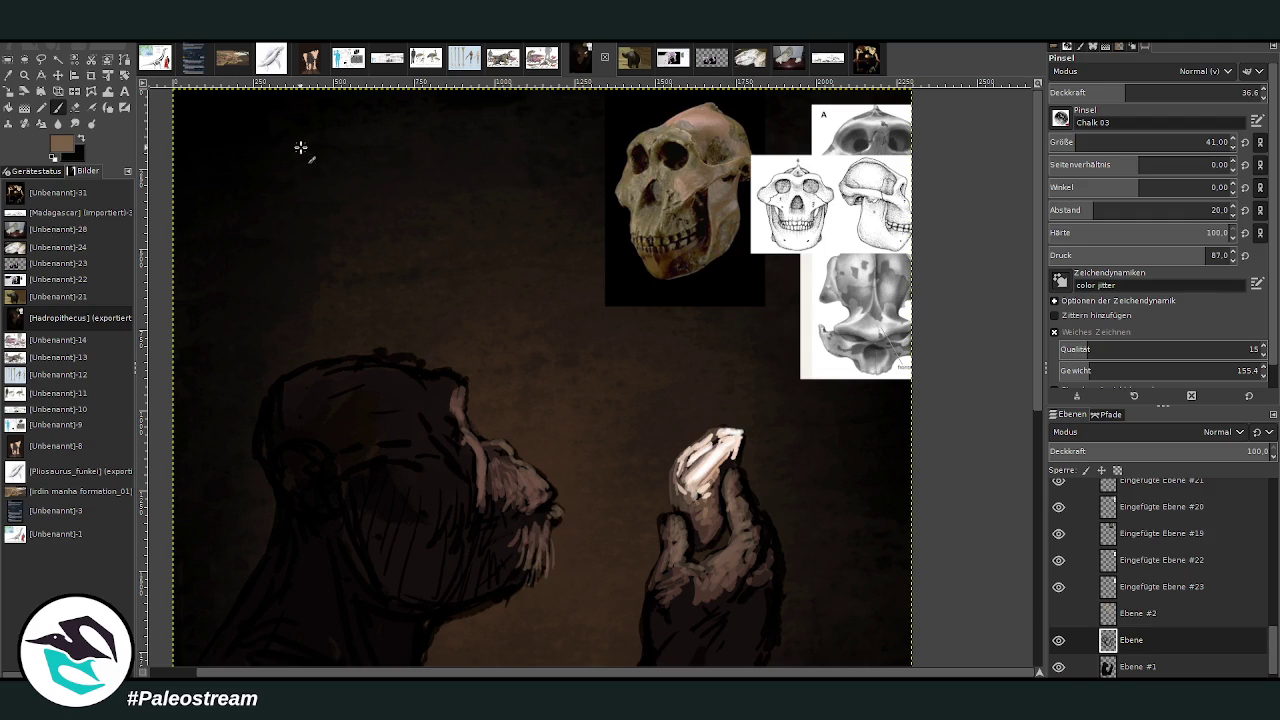
pyautogui.moveTo(1200, 142); pyautogui.dragTo(1150, 142)
# Draw thin light hairs on the chin at size 21 and opacity 49.2.
pyautogui.moveTo(1180, 92); pyautogui.dragTo(1215, 92)
pyautogui.moveTo(557, 551)
pyautogui.mouseDown()
pyautogui.moveTo(558, 580)
pyautogui.moveTo(537, 557)
pyautogui.moveTo(512, 605)
pyautogui.mouseUp()
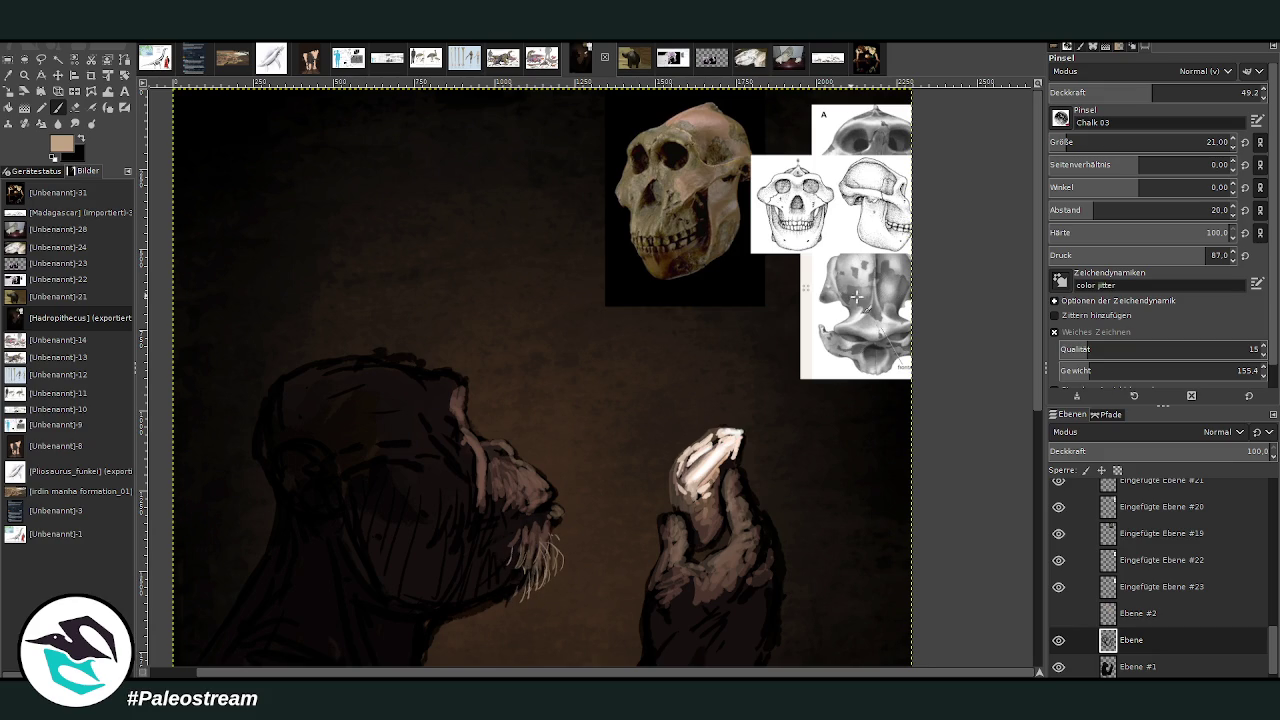
pyautogui.scroll(-1, 1040, 375)
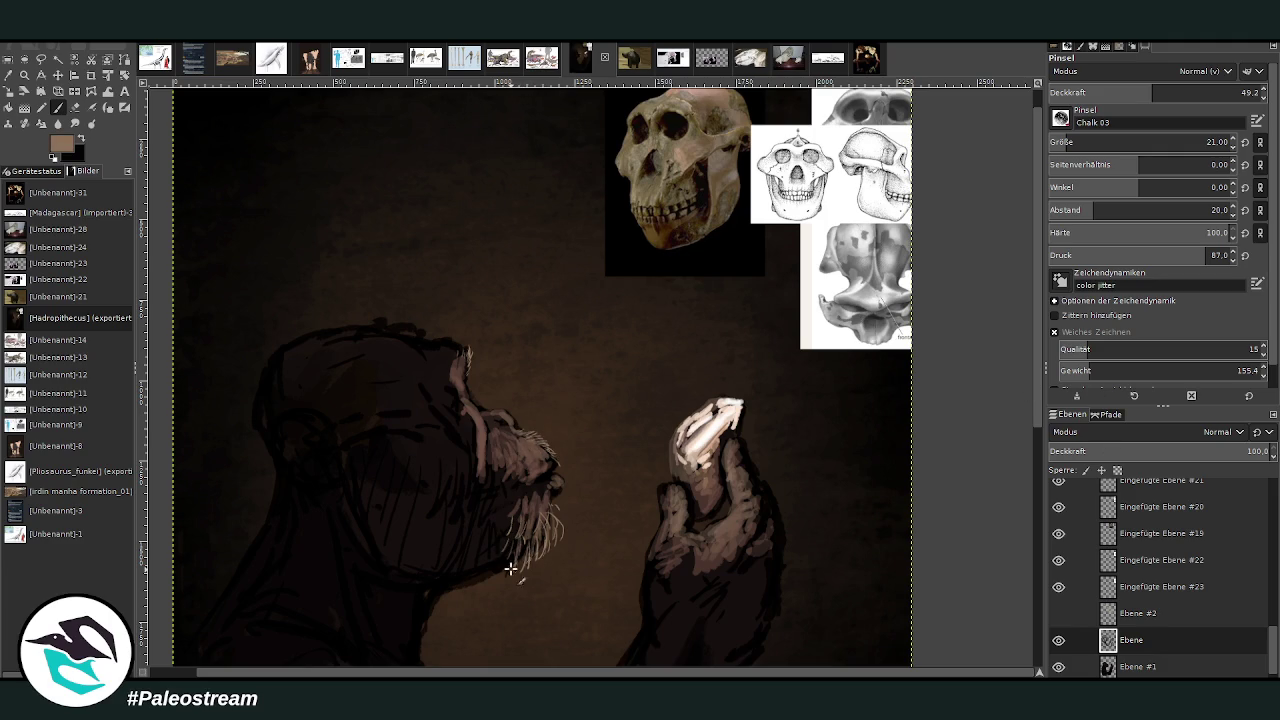
# Pick black and set the brush to size 41 and opacity 68.5.
pyautogui.click(8, 76)
pyautogui.click(446, 427)
pyautogui.click(57, 107)
pyautogui.click(1070, 142)
pyautogui.click(1180, 92)
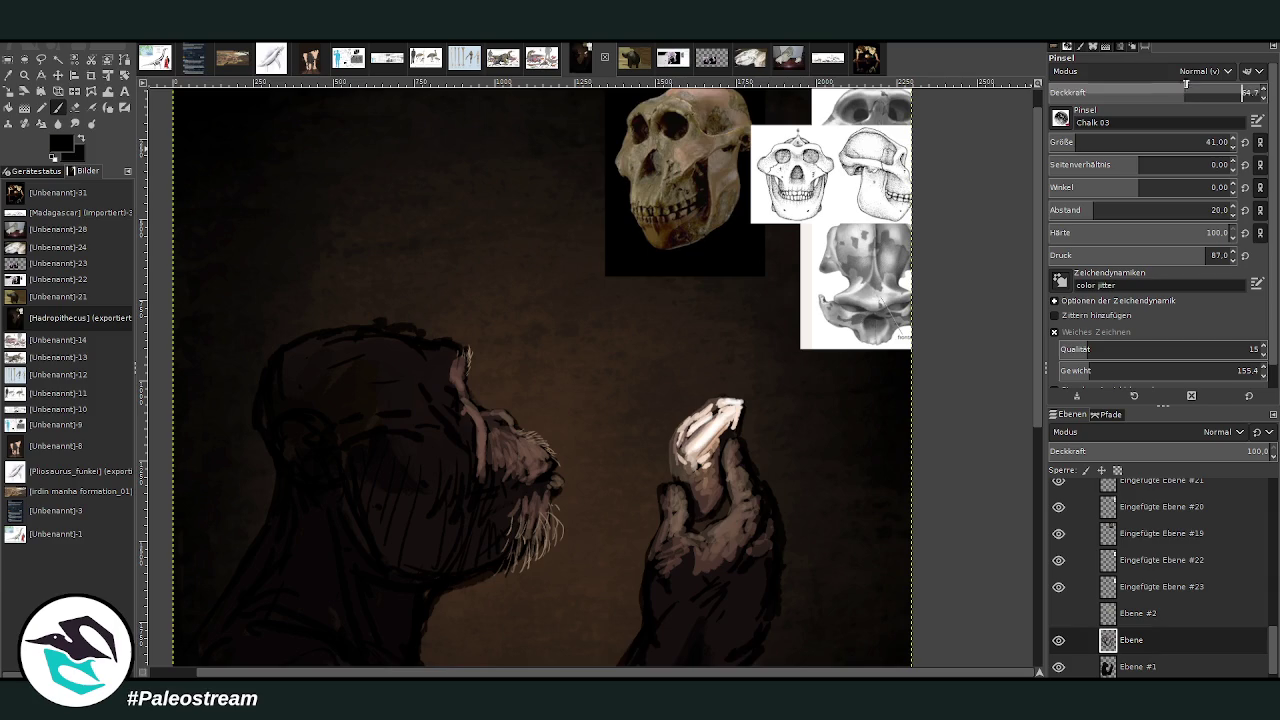
pyautogui.scroll(-2, 616, 227)
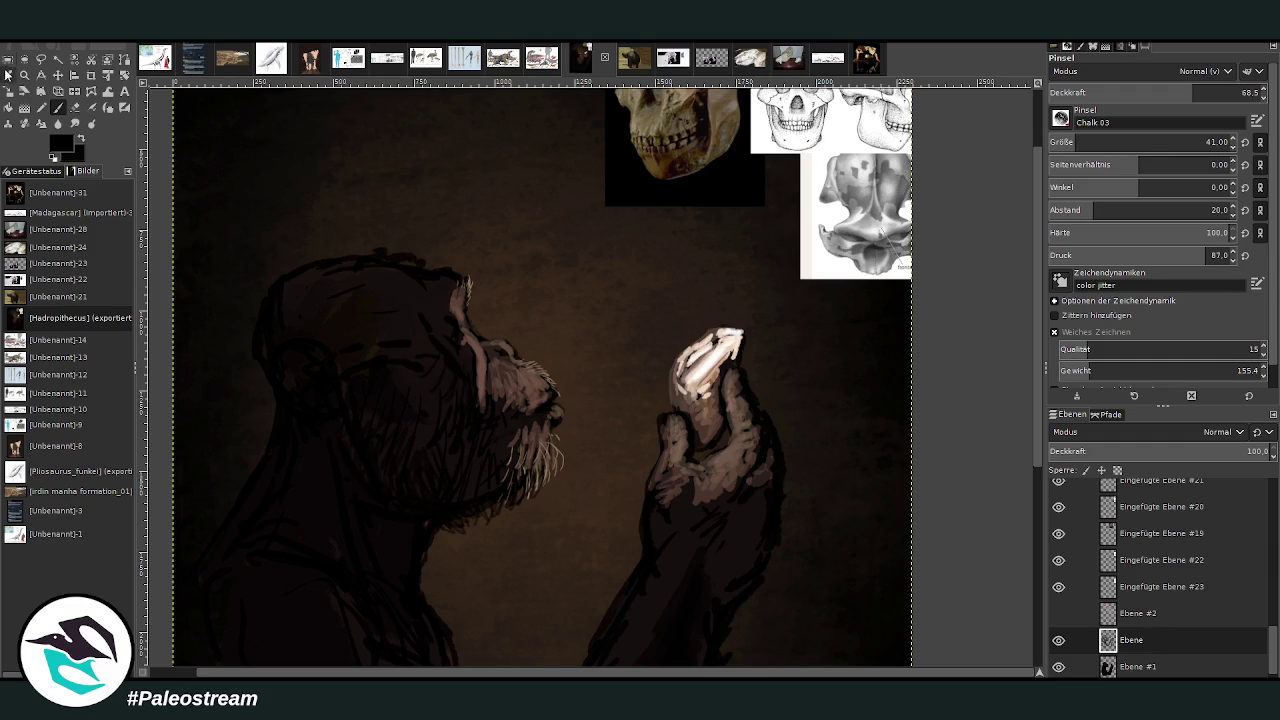
# Sample a brown and add strokes near the eye and cheek at size 67, opacity 79.8.
pyautogui.click(9, 75)
pyautogui.click(483, 362)
pyautogui.click(57, 107)
pyautogui.moveTo(1063, 148); pyautogui.dragTo(1111, 104)
pyautogui.click(1198, 92)
pyautogui.click(1218, 92)
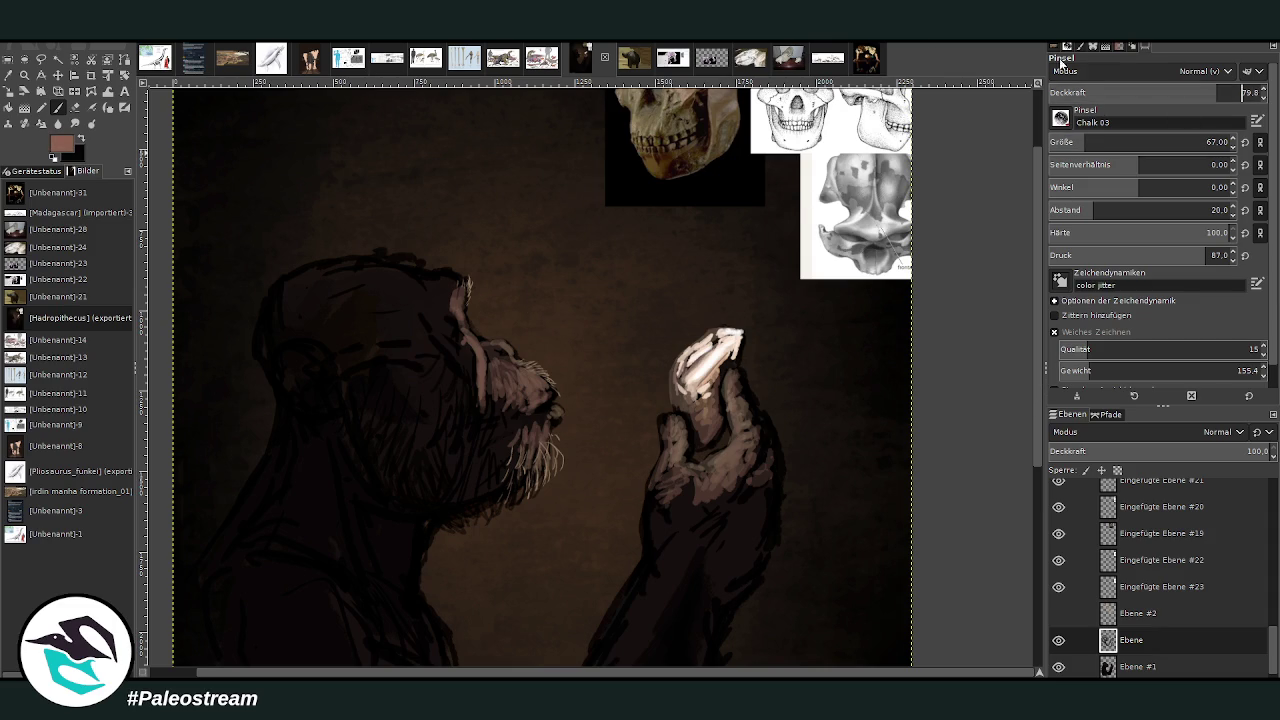
pyautogui.moveTo(478, 378)
pyautogui.mouseDown()
pyautogui.moveTo(504, 410)
pyautogui.moveTo(516, 373)
pyautogui.moveTo(542, 406)
pyautogui.mouseUp()
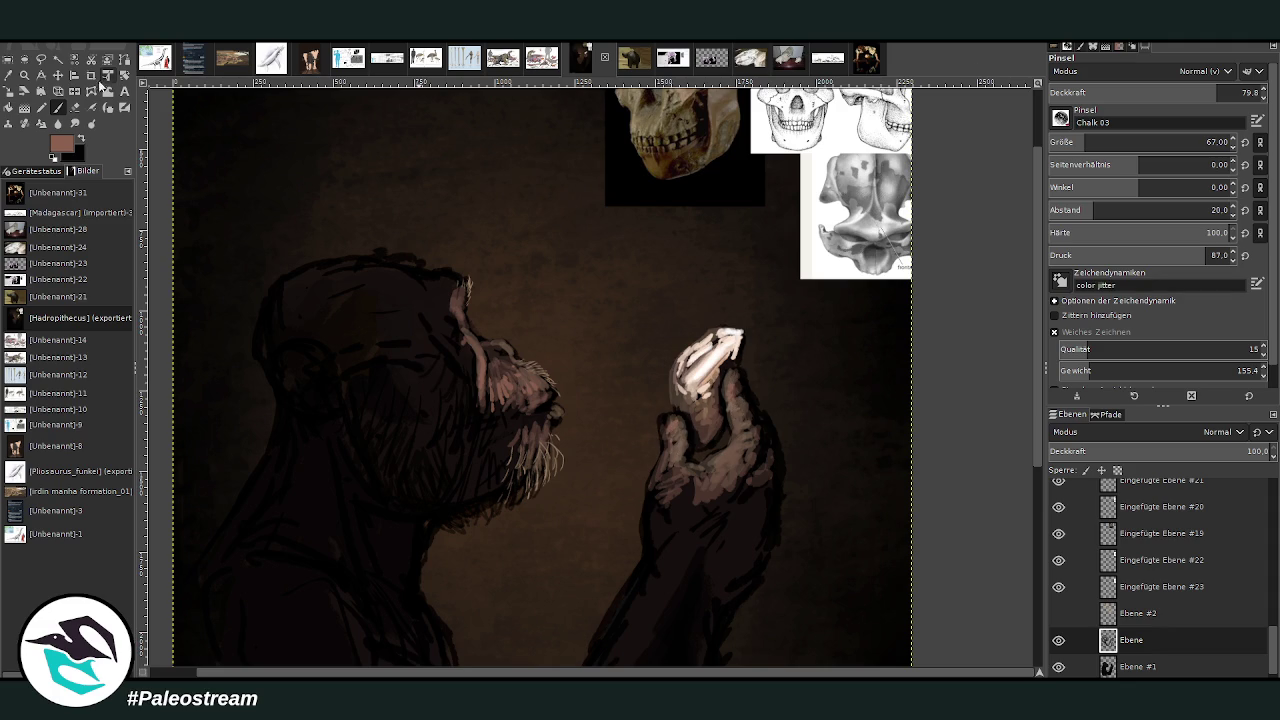
# With light pinkish-brown at opacity 50.2, highlight the finger, nose, muzzle and eye.
pyautogui.keyDown('ctrl'); pyautogui.click(852, 203); pyautogui.keyUp('ctrl')
pyautogui.keyDown('ctrl'); pyautogui.click(700, 430); pyautogui.keyUp('ctrl')
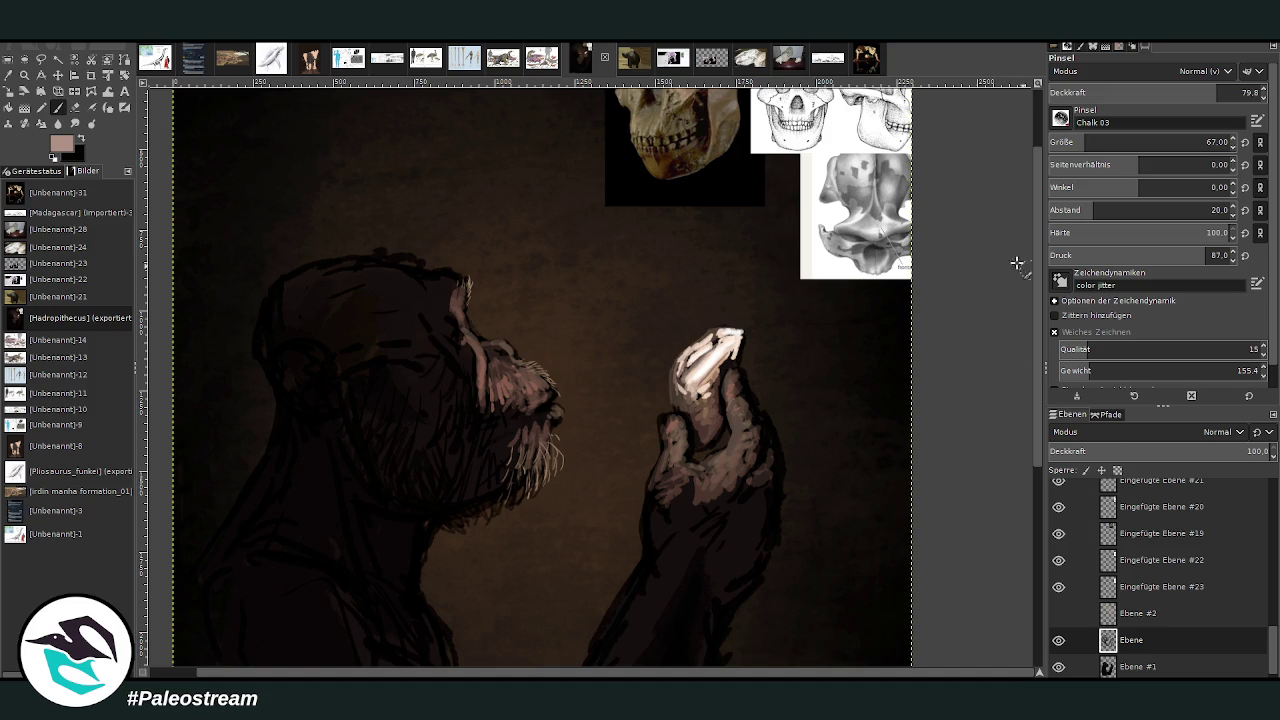
pyautogui.click(1154, 92)
pyautogui.moveTo(734, 414); pyautogui.dragTo(730, 375)
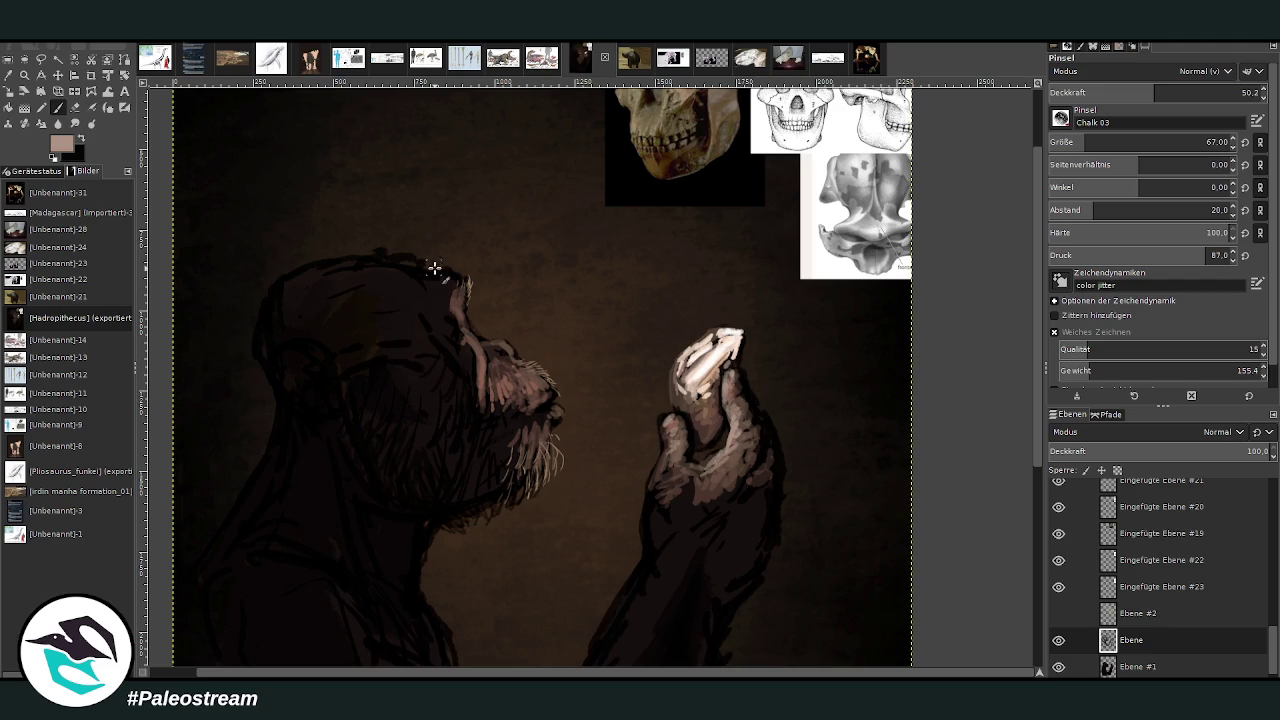
pyautogui.moveTo(473, 338); pyautogui.dragTo(482, 410)
pyautogui.moveTo(500, 345)
pyautogui.mouseDown()
pyautogui.moveTo(518, 362)
pyautogui.moveTo(505, 355)
pyautogui.mouseUp()
# Paint fine brow hair strands at size 18, then darken the head's top with near-black.
pyautogui.keyDown('ctrl'); pyautogui.click(680, 143); pyautogui.keyUp('ctrl')
pyautogui.moveTo(459, 283); pyautogui.dragTo(456, 264)
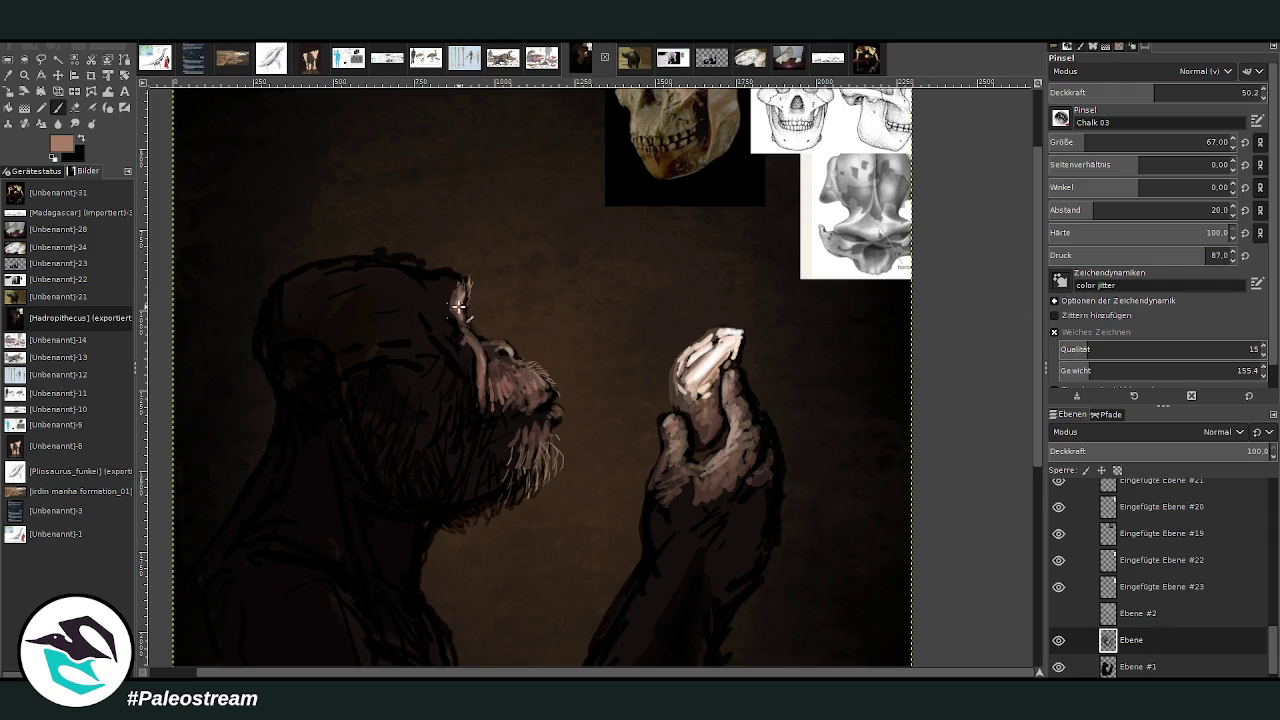
pyautogui.click(1080, 142)
pyautogui.moveTo(460, 268)
pyautogui.mouseDown()
pyautogui.moveTo(488, 280)
pyautogui.moveTo(490, 310)
pyautogui.moveTo(492, 276)
pyautogui.moveTo(460, 256)
pyautogui.moveTo(440, 278)
pyautogui.moveTo(468, 242)
pyautogui.moveTo(390, 238)
pyautogui.moveTo(447, 242)
pyautogui.mouseUp()
pyautogui.press('o')
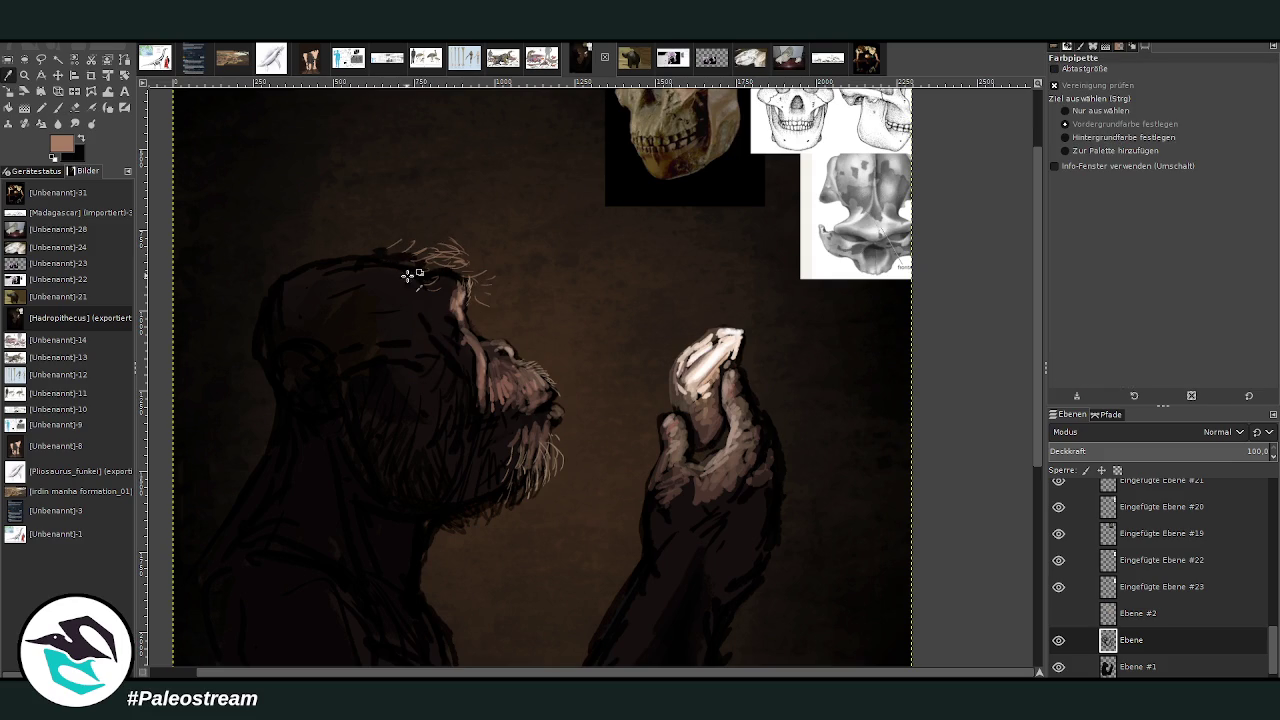
pyautogui.click(418, 270)
pyautogui.click(57, 107)
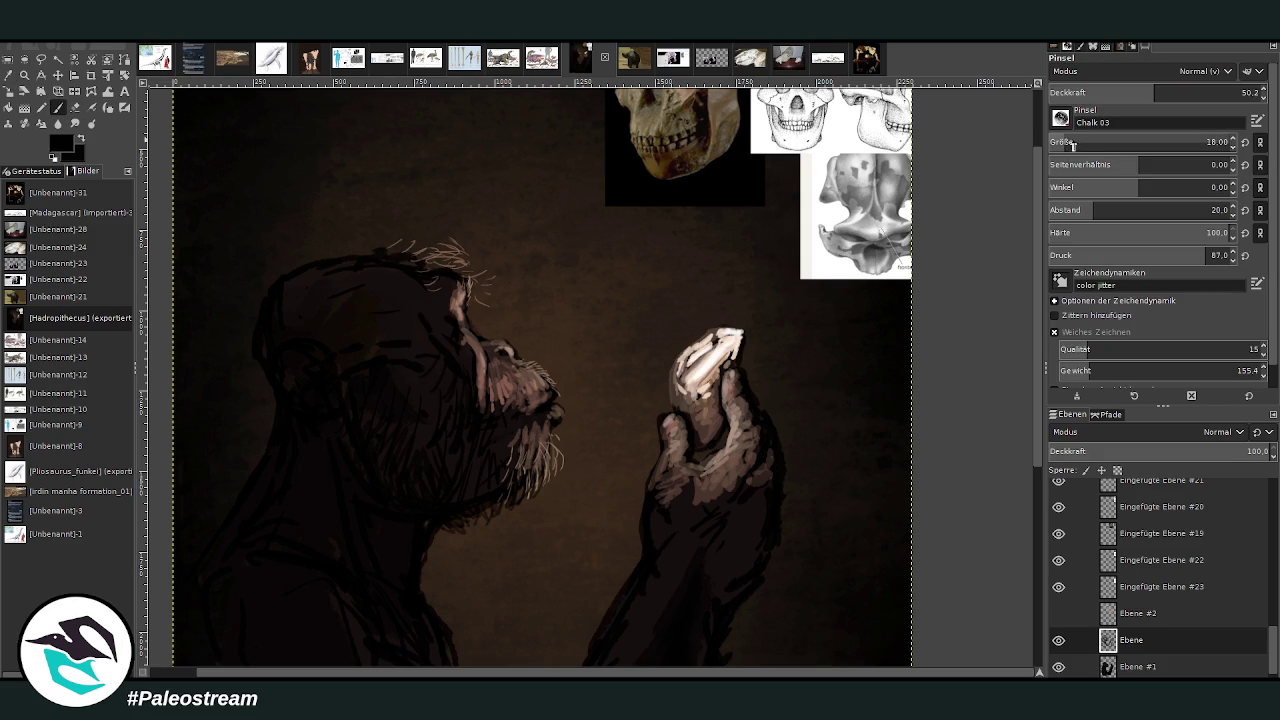
pyautogui.moveTo(470, 268)
pyautogui.mouseDown()
pyautogui.moveTo(390, 248)
pyautogui.moveTo(300, 257)
pyautogui.moveTo(257, 309)
pyautogui.moveTo(256, 446)
pyautogui.mouseUp()
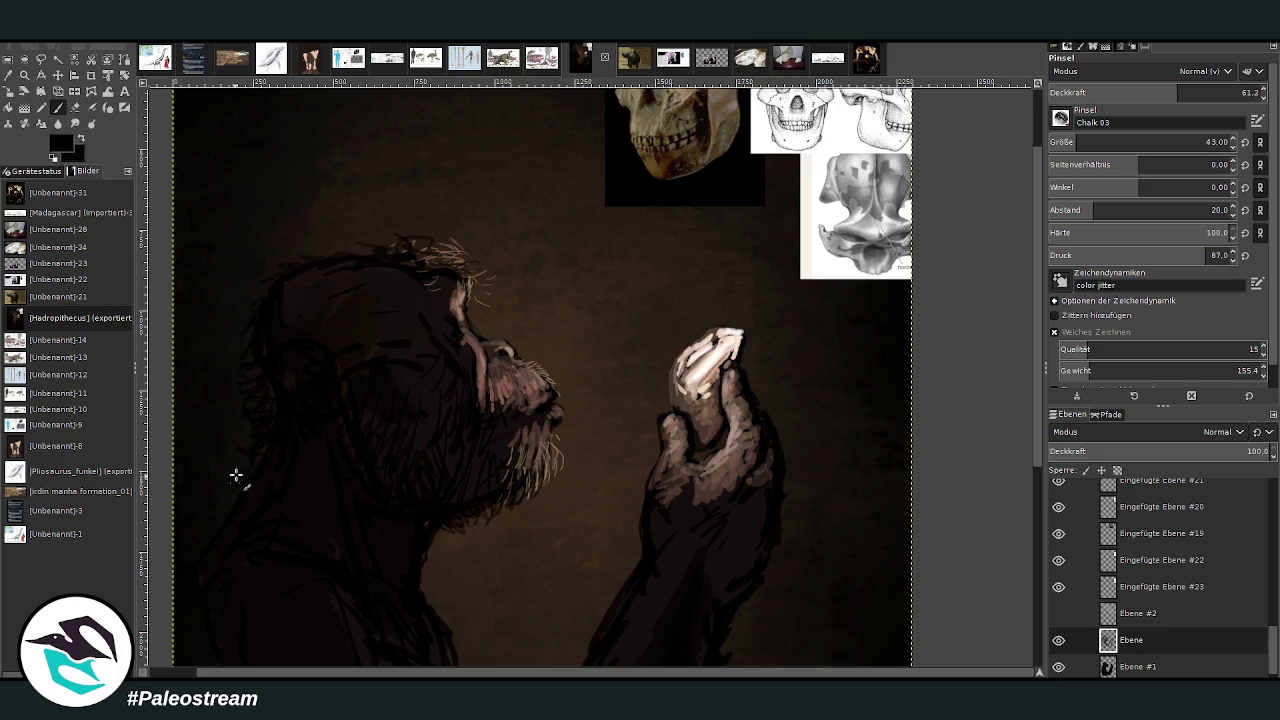